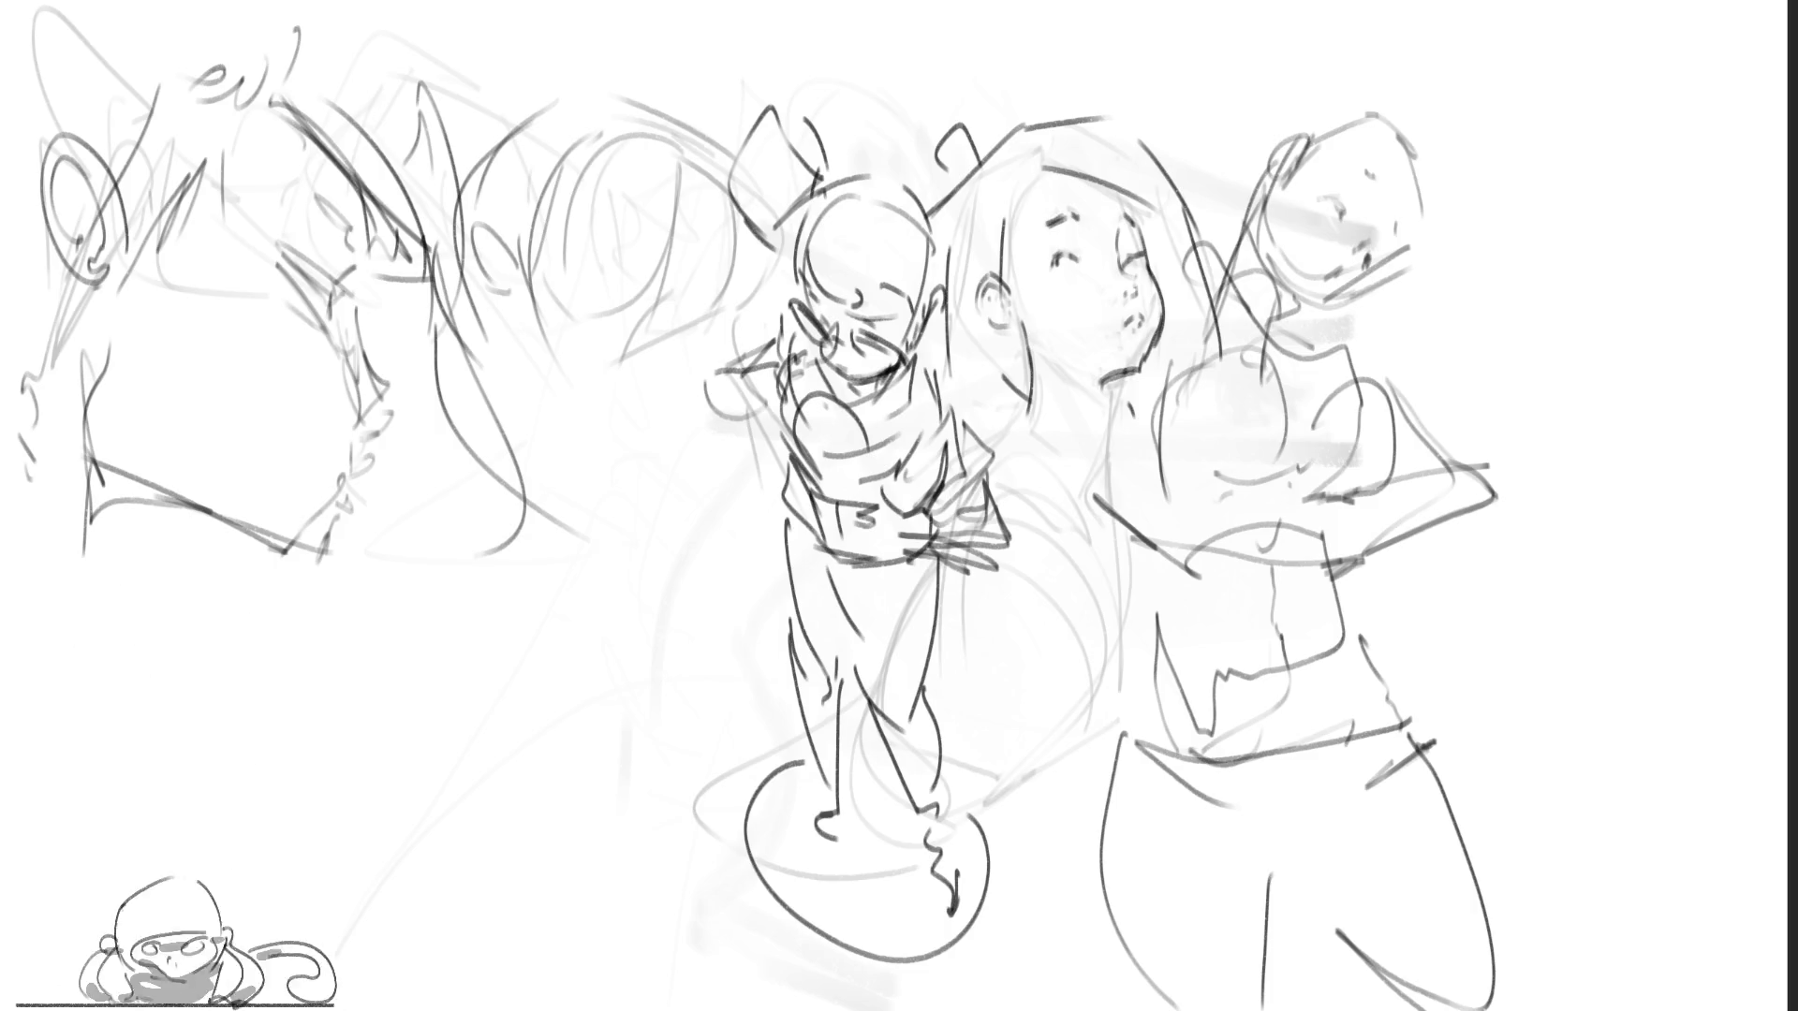
Step: Outline the right figure's boxy head and shoulder with loose pencil strokes
drag(1316, 125, 1258, 316)
mouse_move(1307, 138)
mouse_down()
mouse_move(1414, 105)
mouse_move(1442, 223)
mouse_up()
mouse_move(1234, 126)
mouse_down()
mouse_move(1339, 75)
mouse_move(1545, 360)
mouse_move(1414, 403)
mouse_up()
drag(1202, 172, 1178, 245)
drag(1421, 329, 1350, 368)
drag(1530, 391, 1519, 451)
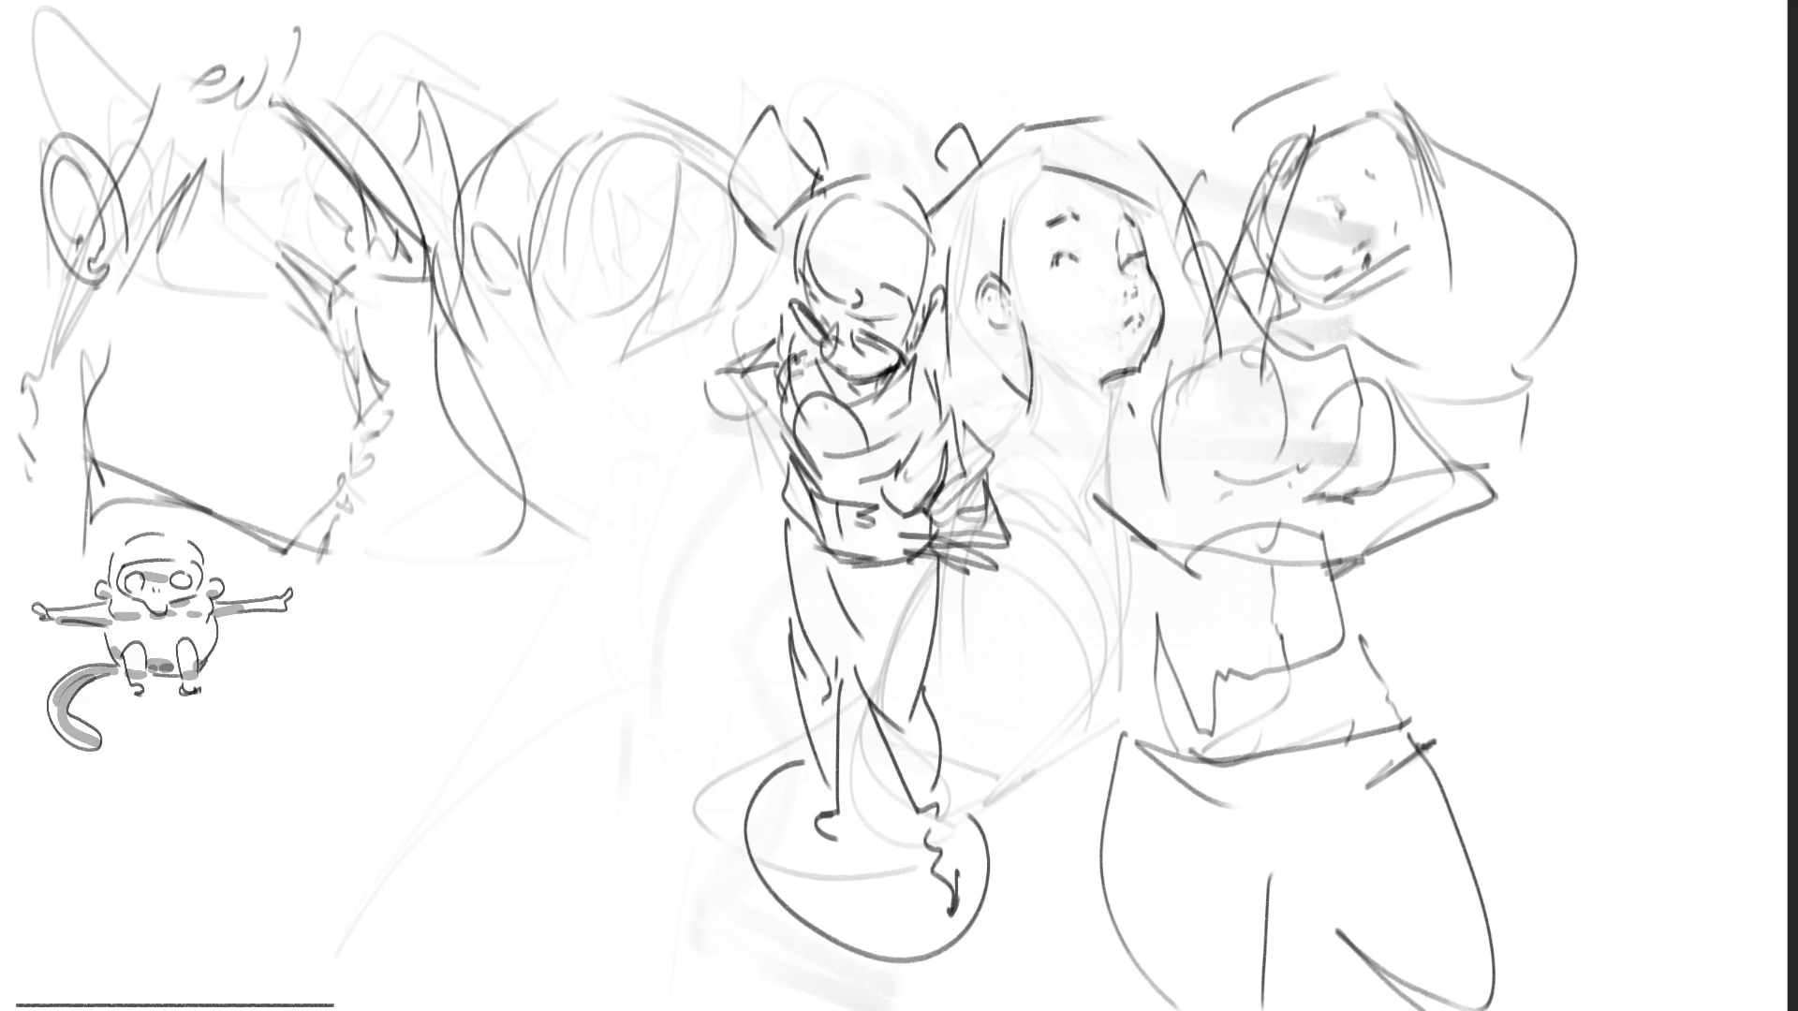
Step: Rough in sweeping, swirling curves to the left of and below the central figure
mouse_move(591, 478)
mouse_down()
mouse_move(573, 551)
mouse_move(656, 461)
mouse_move(719, 526)
mouse_move(646, 753)
mouse_move(609, 749)
mouse_move(655, 764)
mouse_move(718, 692)
mouse_move(723, 527)
mouse_move(763, 504)
mouse_up()
mouse_move(713, 737)
mouse_down()
mouse_move(768, 558)
mouse_move(727, 552)
mouse_move(773, 520)
mouse_move(777, 548)
mouse_move(775, 502)
mouse_move(766, 580)
mouse_up()
mouse_move(548, 587)
mouse_down()
mouse_move(465, 667)
mouse_move(517, 736)
mouse_move(735, 735)
mouse_move(697, 815)
mouse_move(754, 646)
mouse_move(742, 658)
mouse_up()
mouse_move(517, 548)
mouse_down()
mouse_move(468, 513)
mouse_move(552, 436)
mouse_move(459, 468)
mouse_move(429, 520)
mouse_up()
drag(545, 399, 569, 412)
mouse_move(448, 481)
mouse_down()
mouse_move(436, 629)
mouse_move(487, 557)
mouse_move(619, 449)
mouse_move(599, 351)
mouse_move(706, 473)
mouse_move(688, 445)
mouse_move(590, 478)
mouse_up()
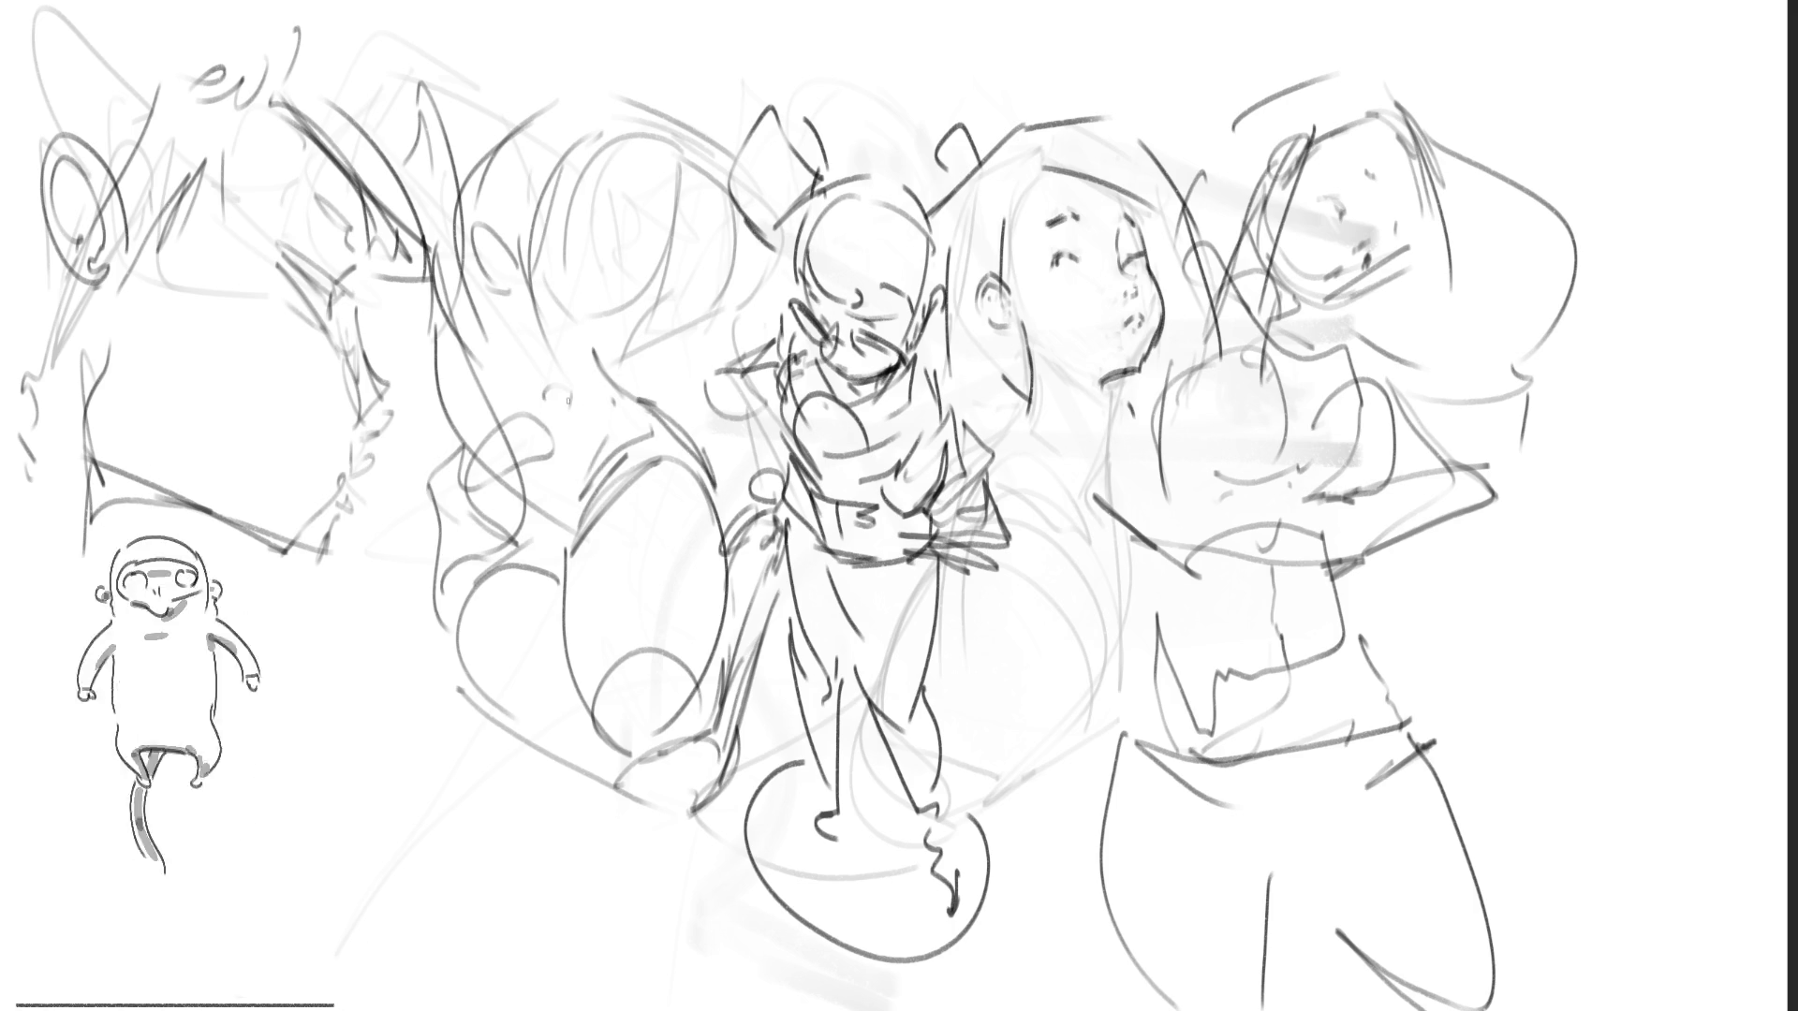
mouse_move(467, 463)
mouse_down()
mouse_move(440, 403)
mouse_move(562, 347)
mouse_up()
mouse_move(526, 364)
mouse_down()
mouse_move(426, 432)
mouse_move(429, 271)
mouse_up()
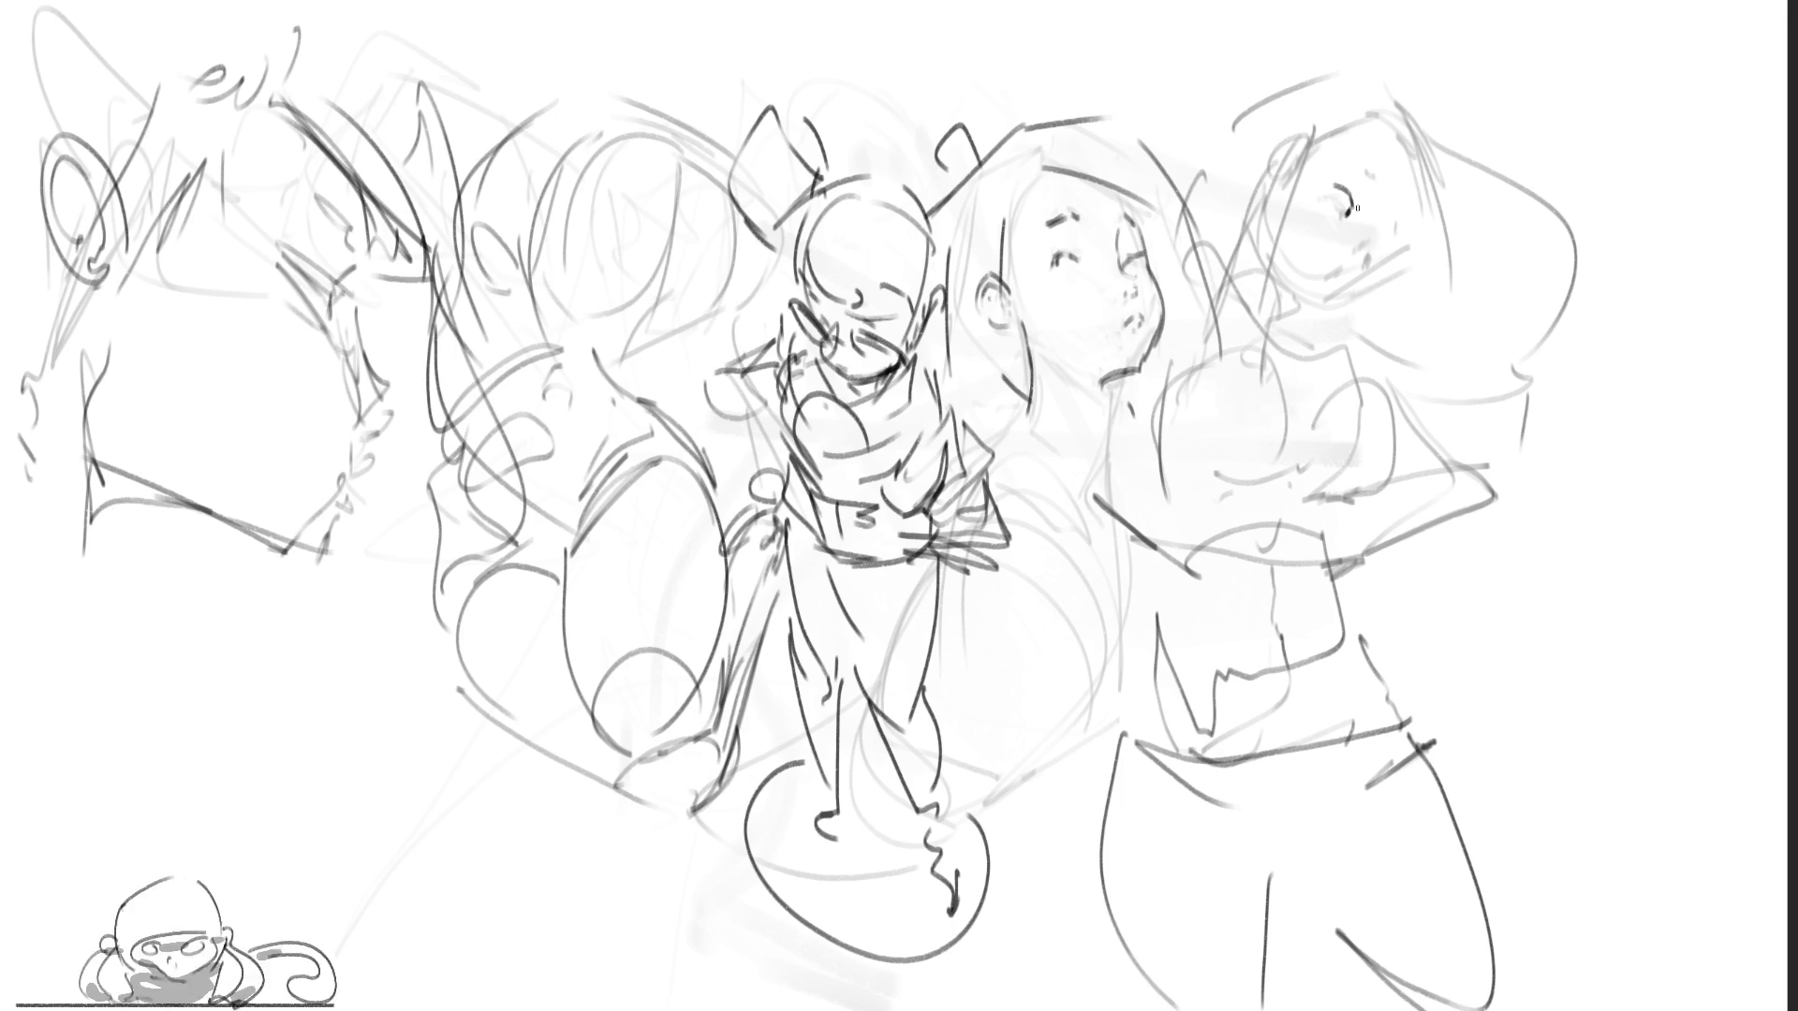
Step: Draw eyes and small facial details on the right figure, undoing the stray mouth stroke
drag(1347, 172, 1379, 265)
drag(1369, 168, 1372, 180)
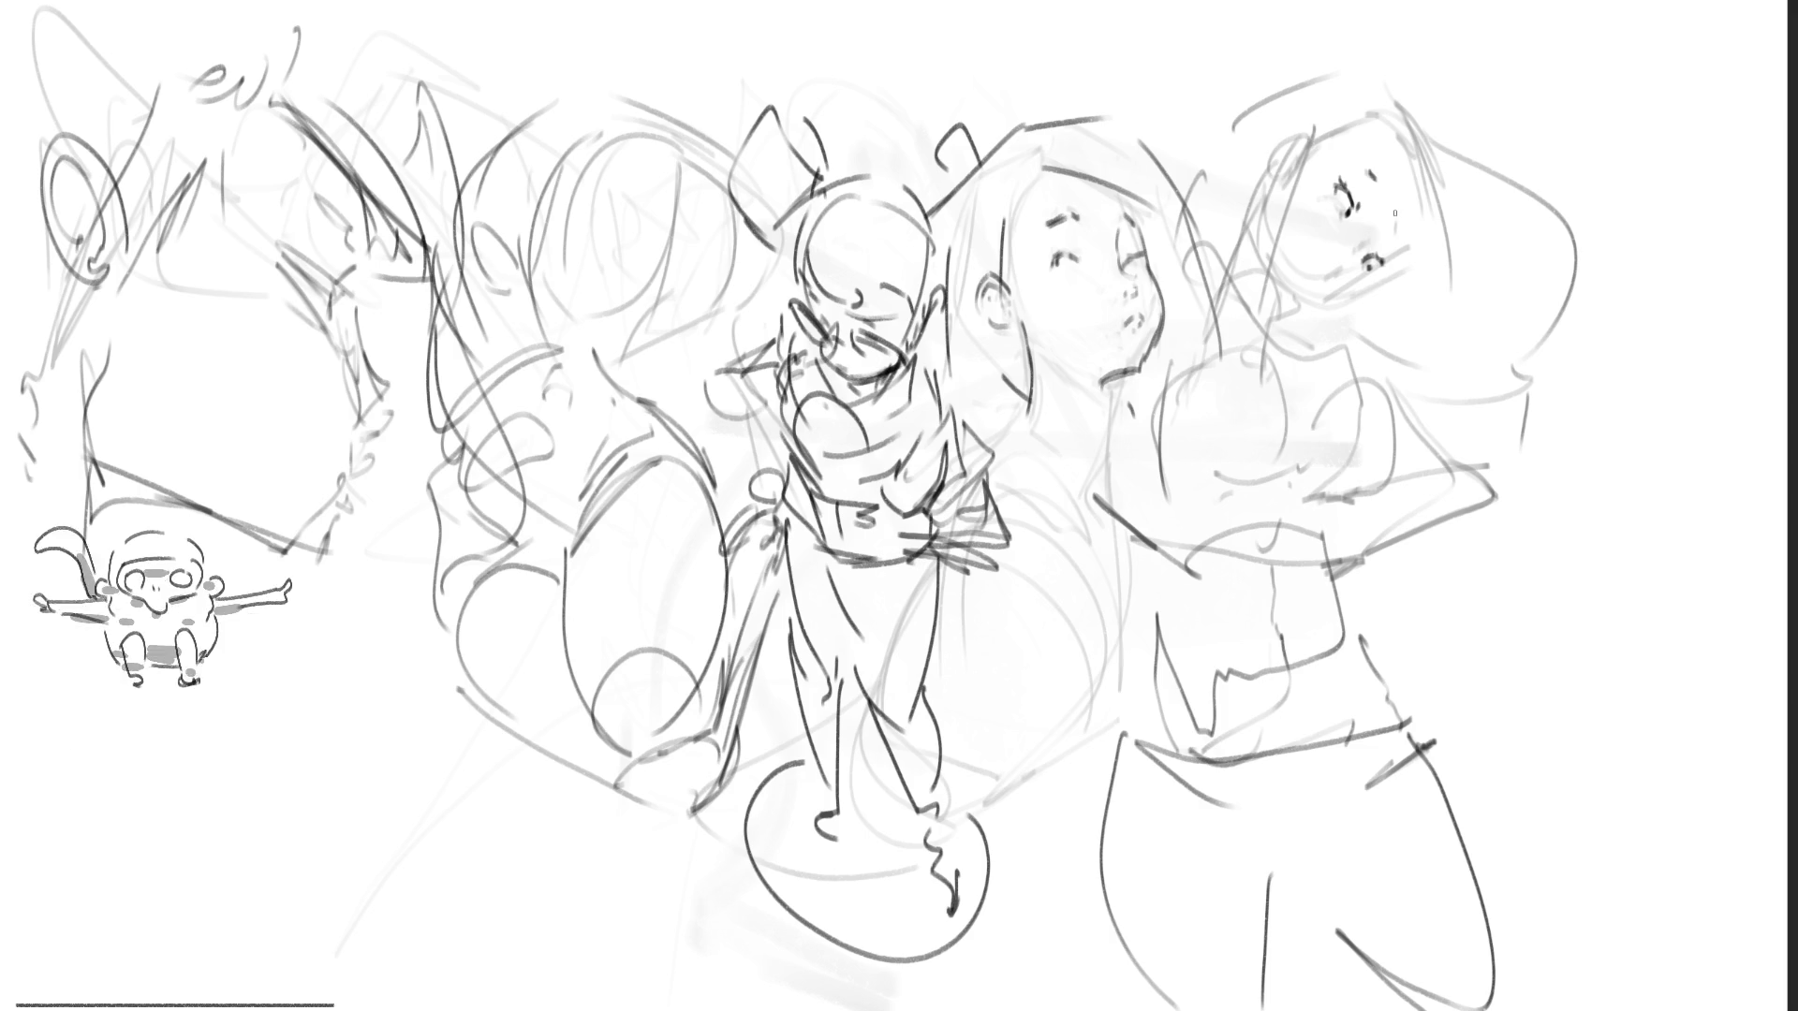
mouse_move(1356, 242)
mouse_down()
mouse_move(1363, 256)
mouse_move(1323, 273)
mouse_move(1362, 279)
mouse_move(1275, 296)
mouse_move(1339, 301)
mouse_move(1425, 246)
mouse_up()
key(ctrl+z)
Step: Draw a bun atop the right figure's head and a longer curve over the head
mouse_move(1311, 136)
mouse_down()
mouse_move(1296, 120)
mouse_move(1266, 155)
mouse_move(1296, 131)
mouse_move(1260, 213)
mouse_up()
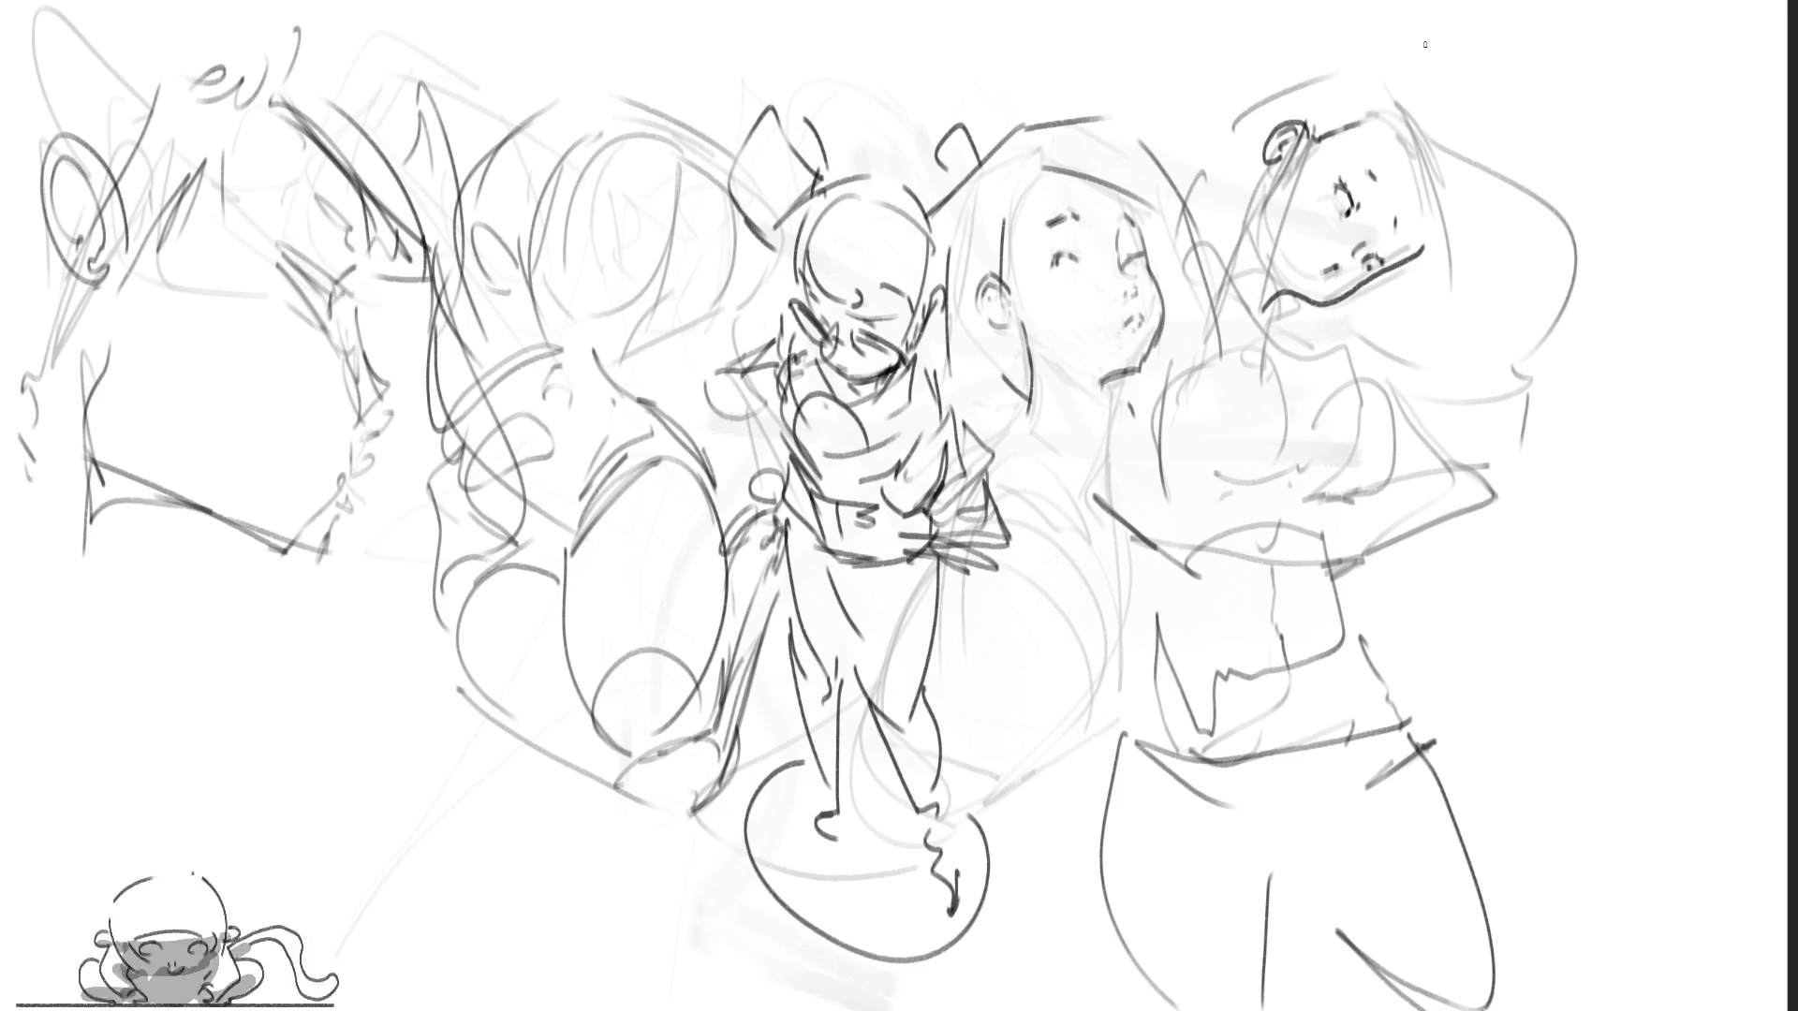
drag(1369, 120, 1414, 159)
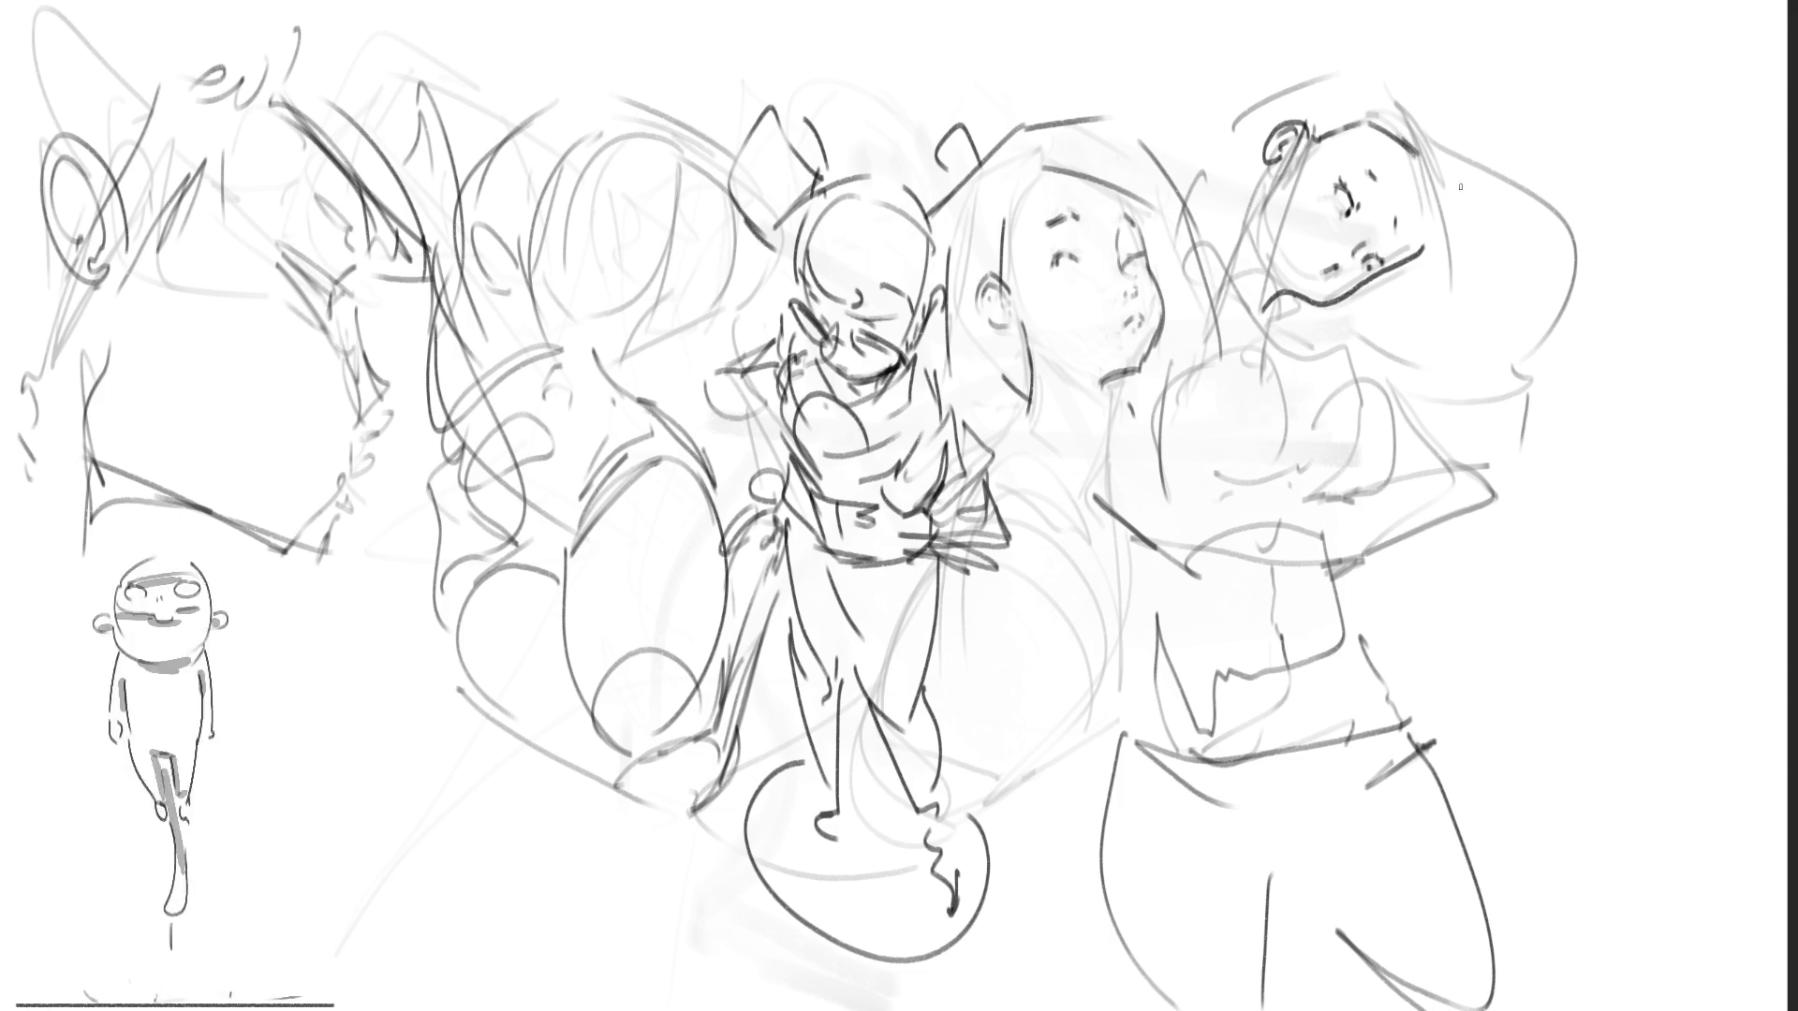
drag(1281, 96, 1391, 69)
drag(1396, 82, 1474, 173)
key(ctrl+z)
mouse_move(1412, 69)
mouse_down()
mouse_move(1549, 223)
mouse_move(1545, 355)
mouse_up()
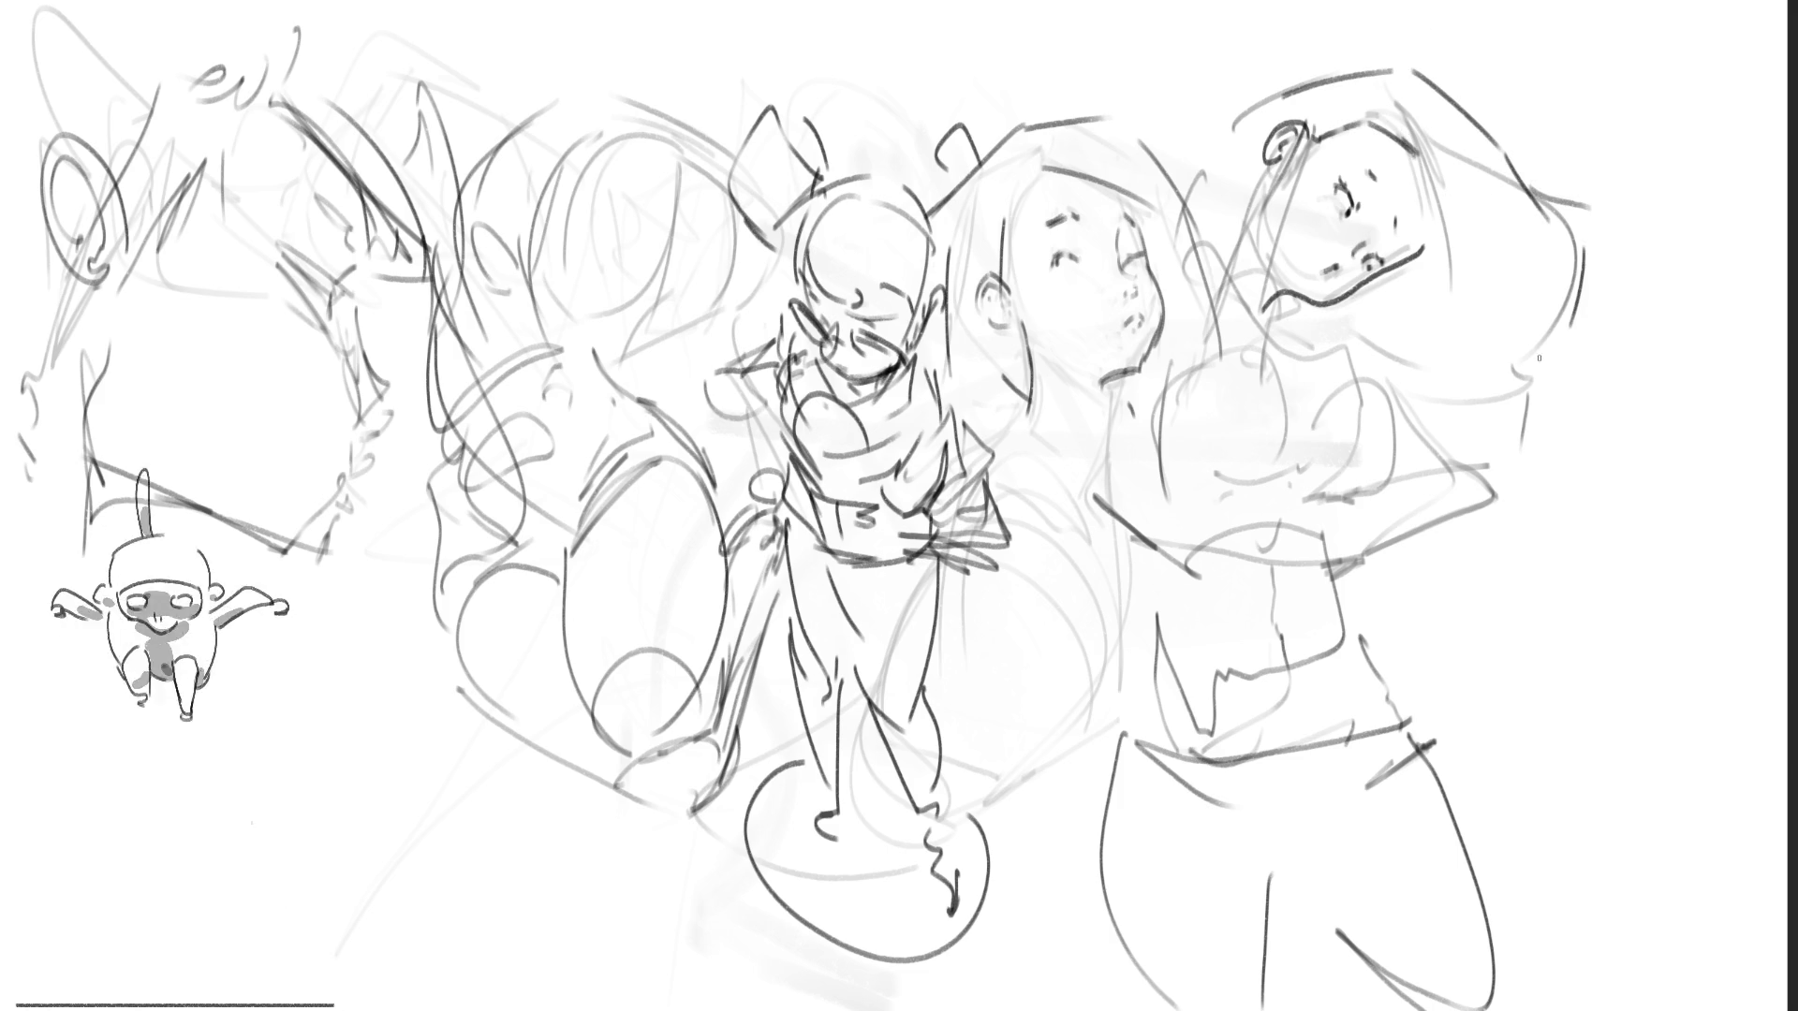
Step: Add hair lines and long strands hanging below the right figure's chin
mouse_move(1442, 150)
mouse_down()
mouse_move(1440, 351)
mouse_move(1475, 412)
mouse_up()
drag(1606, 283, 1622, 331)
drag(1564, 374, 1605, 354)
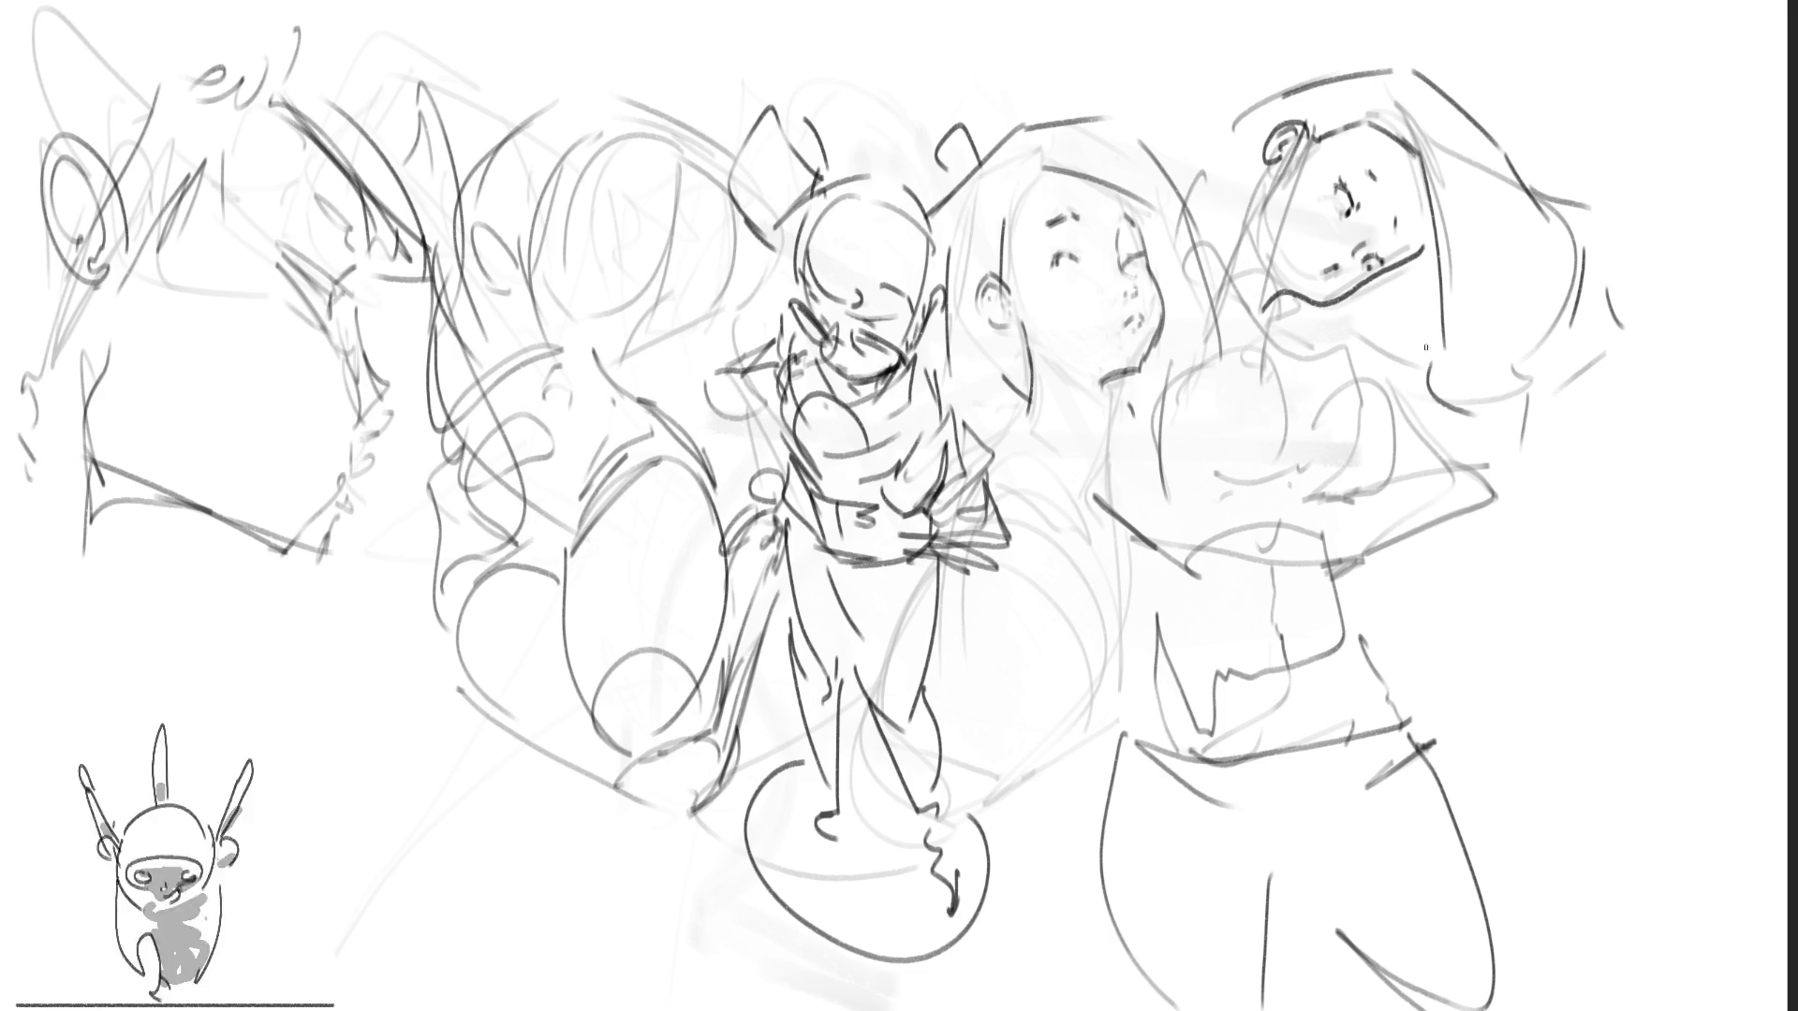
mouse_move(1309, 298)
mouse_down()
mouse_move(1322, 344)
mouse_move(1383, 382)
mouse_up()
drag(1369, 294, 1405, 393)
drag(1391, 277, 1426, 377)
mouse_move(1418, 270)
mouse_down()
mouse_move(1442, 347)
mouse_move(1440, 315)
mouse_up()
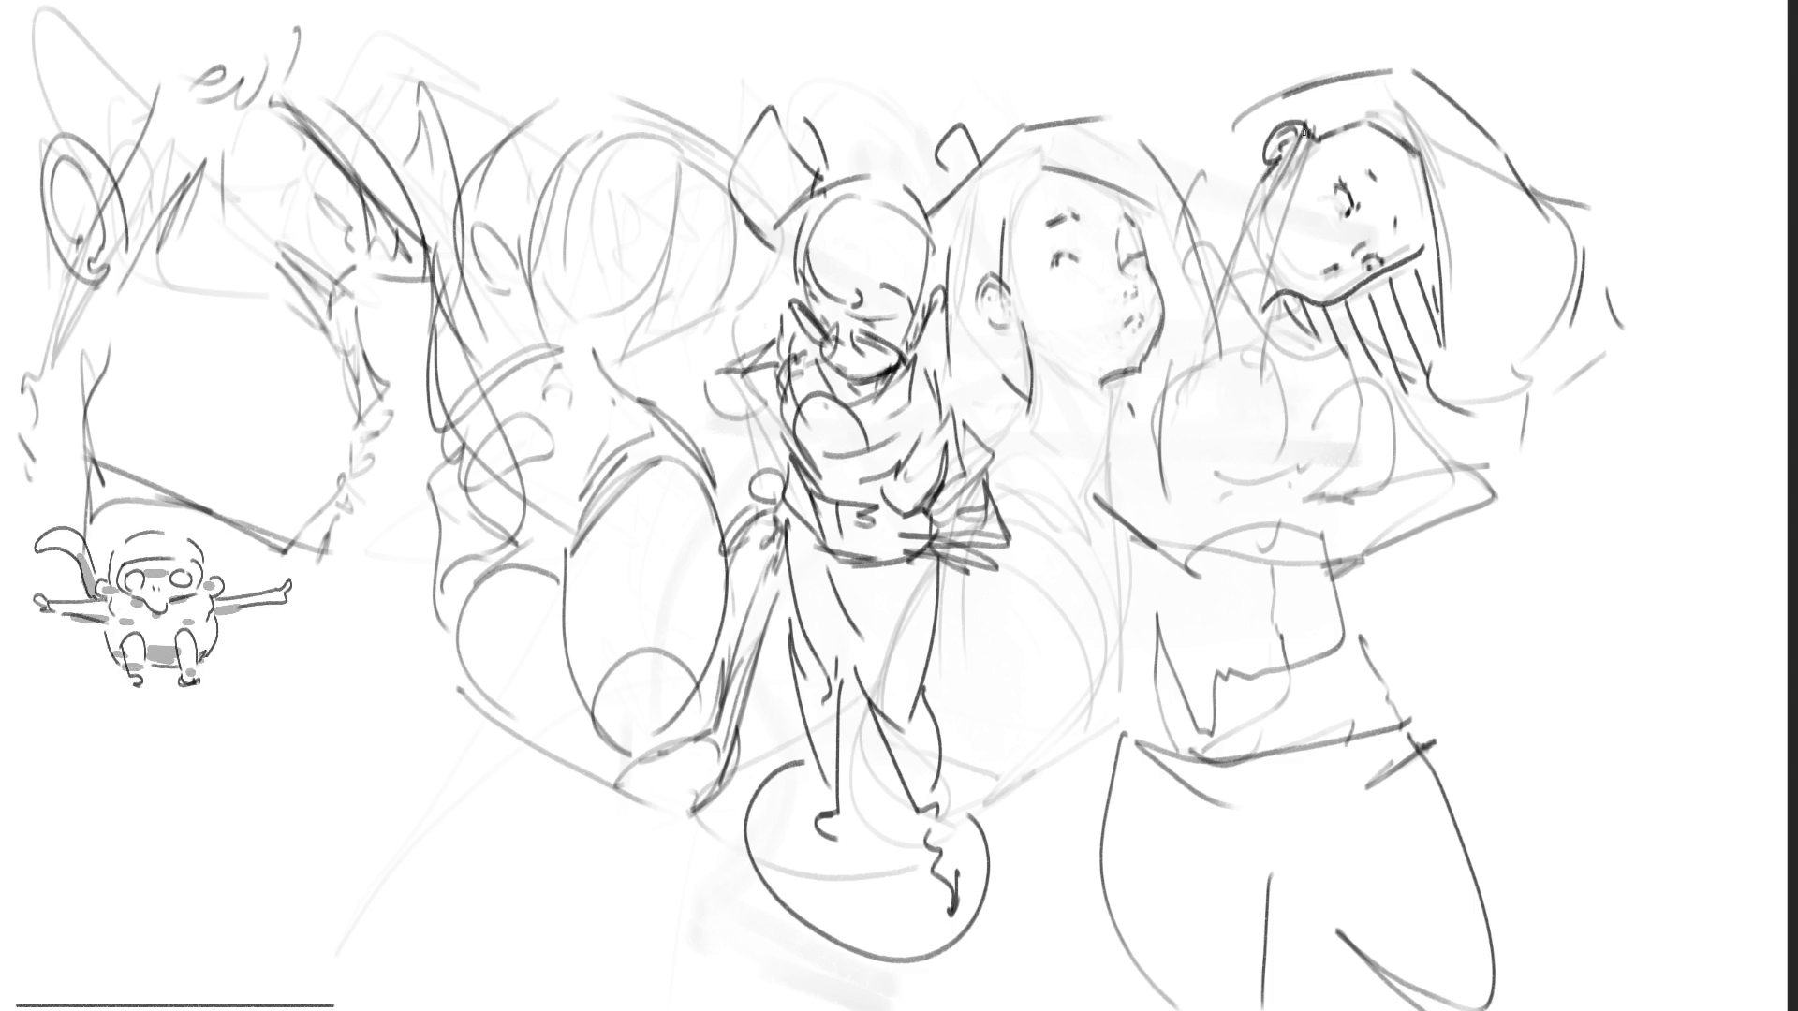
Step: Add strokes below the ear and face and darken the hair lines
mouse_move(1278, 161)
mouse_down()
mouse_move(1221, 293)
mouse_move(1187, 251)
mouse_move(1197, 313)
mouse_move(1269, 343)
mouse_up()
drag(1213, 277, 1234, 262)
drag(1259, 338, 1379, 355)
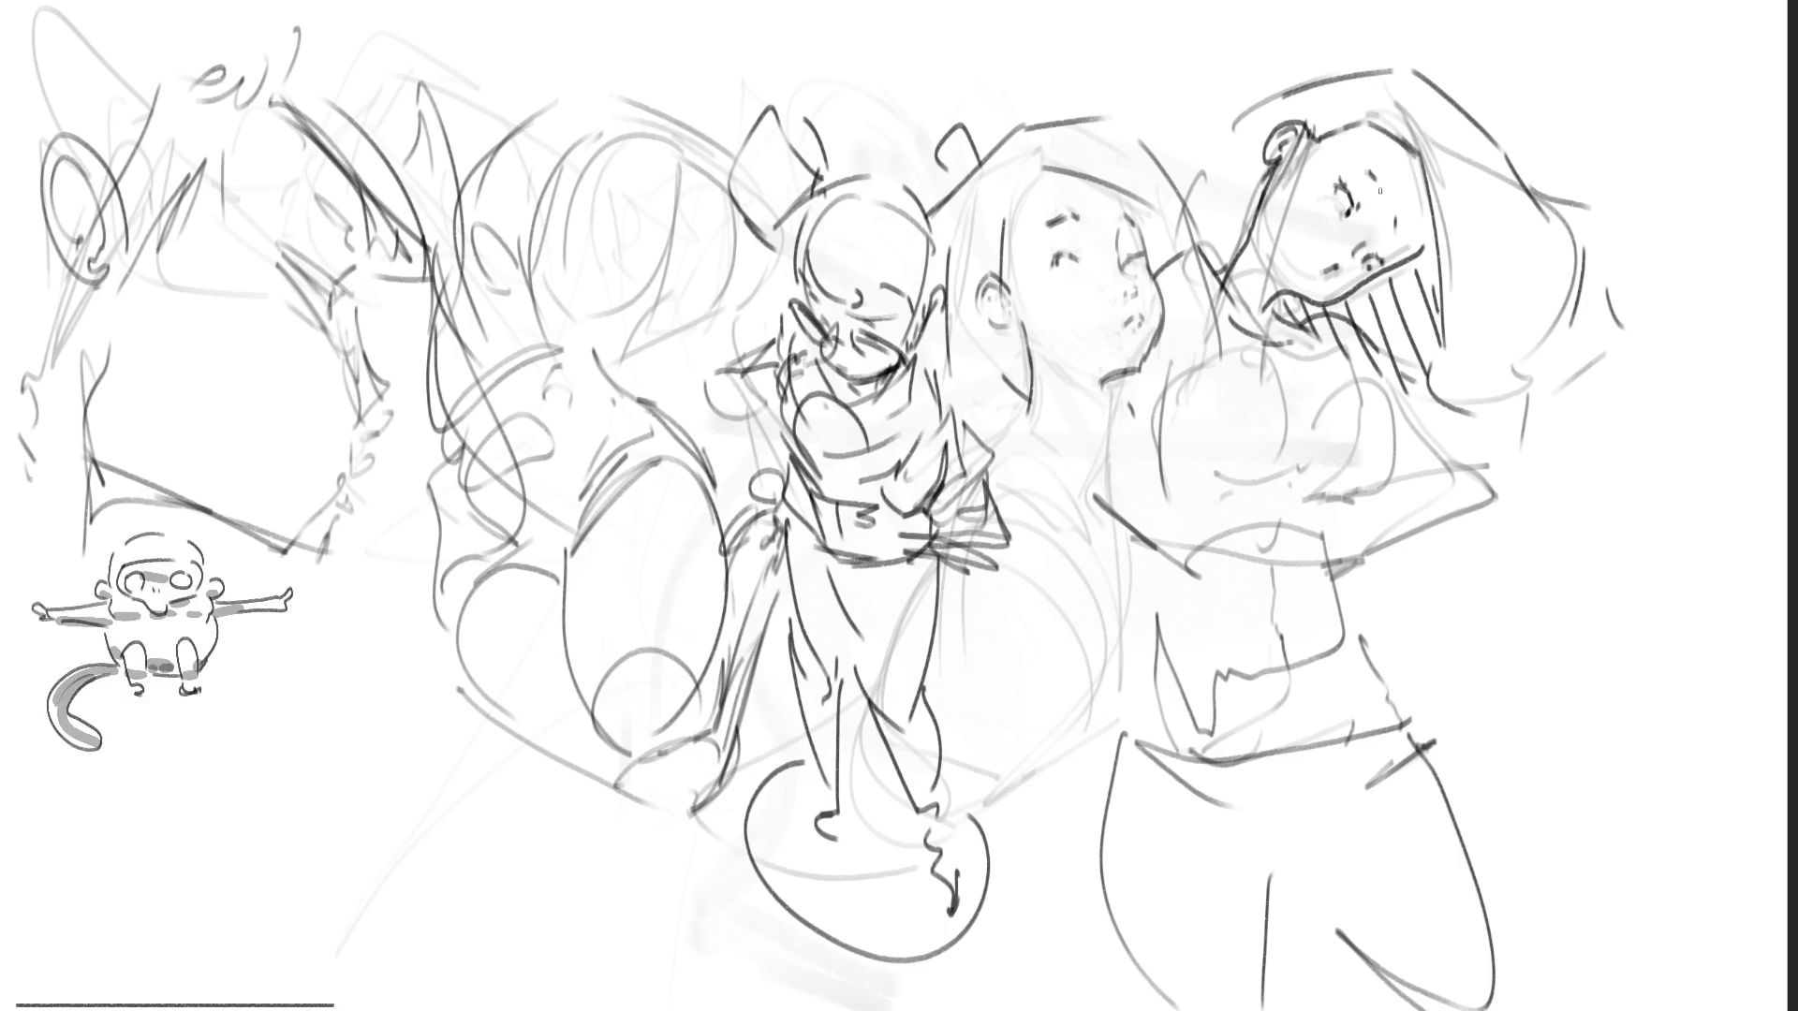
mouse_move(1219, 269)
mouse_down()
mouse_move(1260, 363)
mouse_move(1187, 459)
mouse_up()
Step: Redraw the chest line and the raised arm, undoing the rejected strokes
mouse_move(1255, 361)
mouse_down()
mouse_move(1287, 470)
mouse_move(1296, 366)
mouse_move(1293, 453)
mouse_up()
key(ctrl+z)
key(ctrl+z)
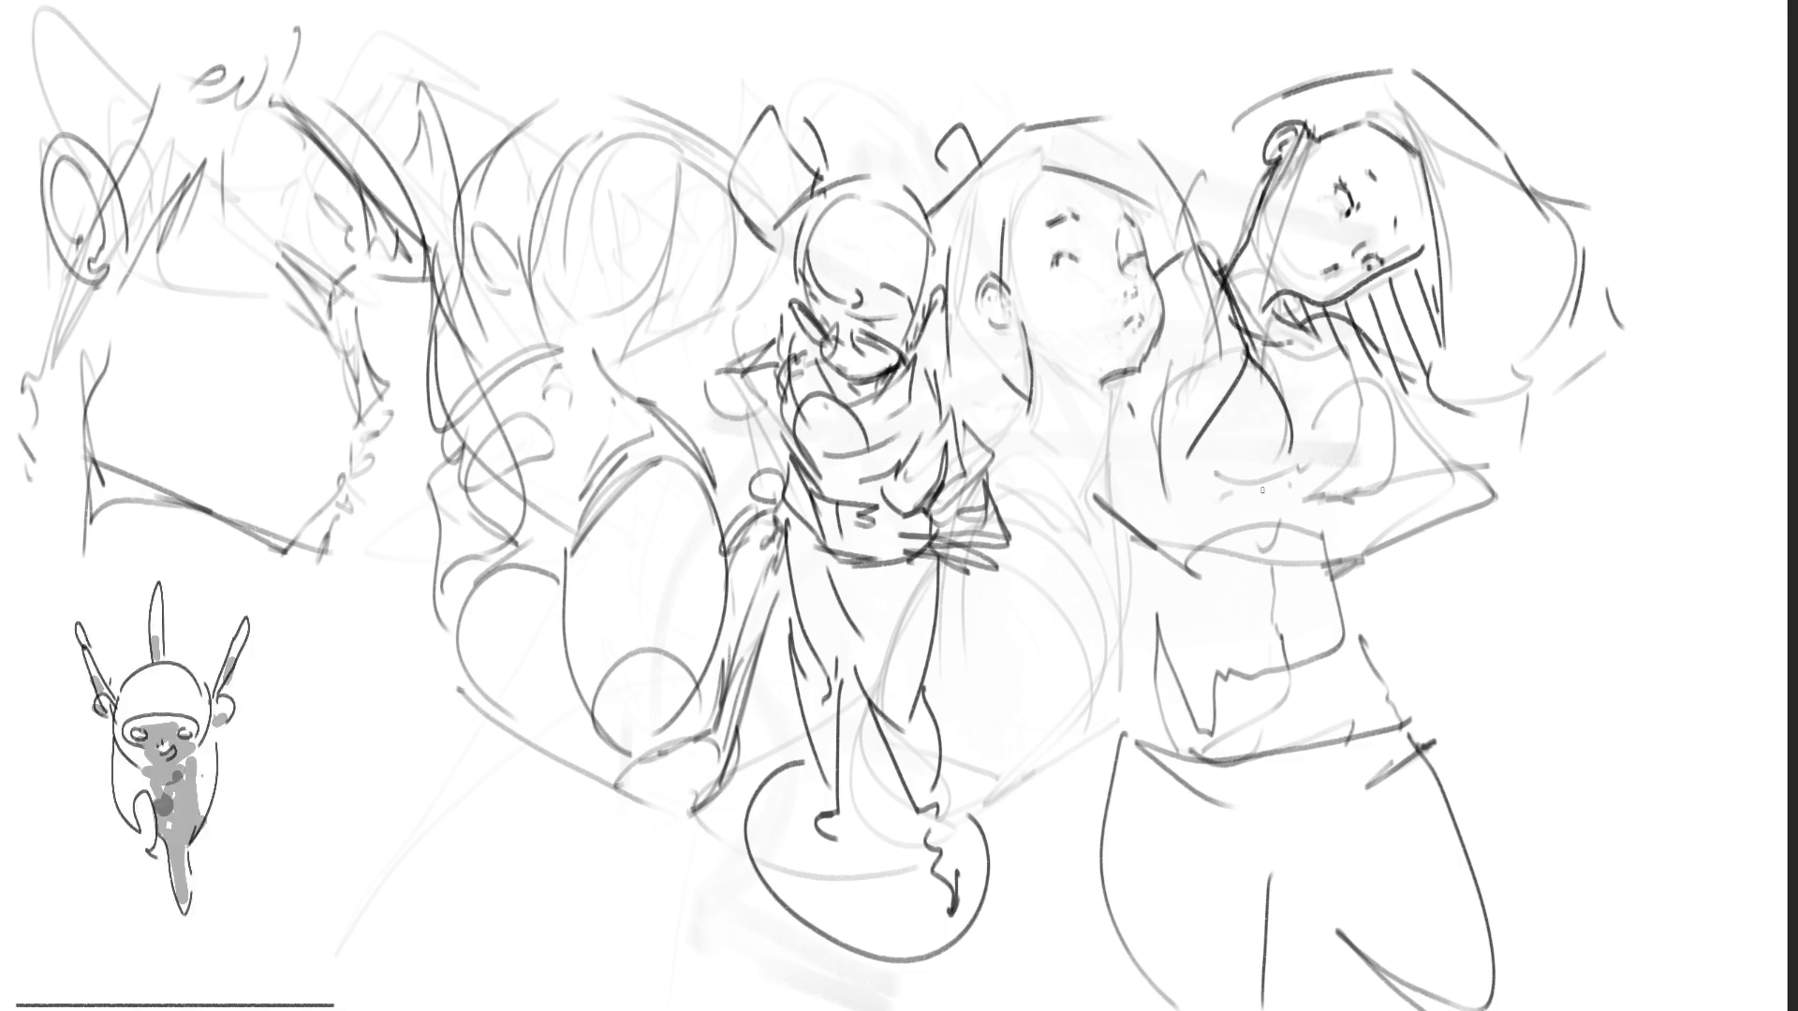
key(ctrl+z)
key(ctrl+z)
drag(1282, 358, 1292, 431)
mouse_move(1207, 473)
mouse_down()
mouse_move(1290, 438)
mouse_move(1341, 381)
mouse_up()
mouse_move(1316, 316)
mouse_down()
mouse_move(1346, 383)
mouse_move(1371, 355)
mouse_up()
mouse_move(1373, 353)
mouse_down()
mouse_move(1402, 408)
mouse_move(1358, 476)
mouse_up()
key(ctrl+z)
drag(1405, 423, 1389, 480)
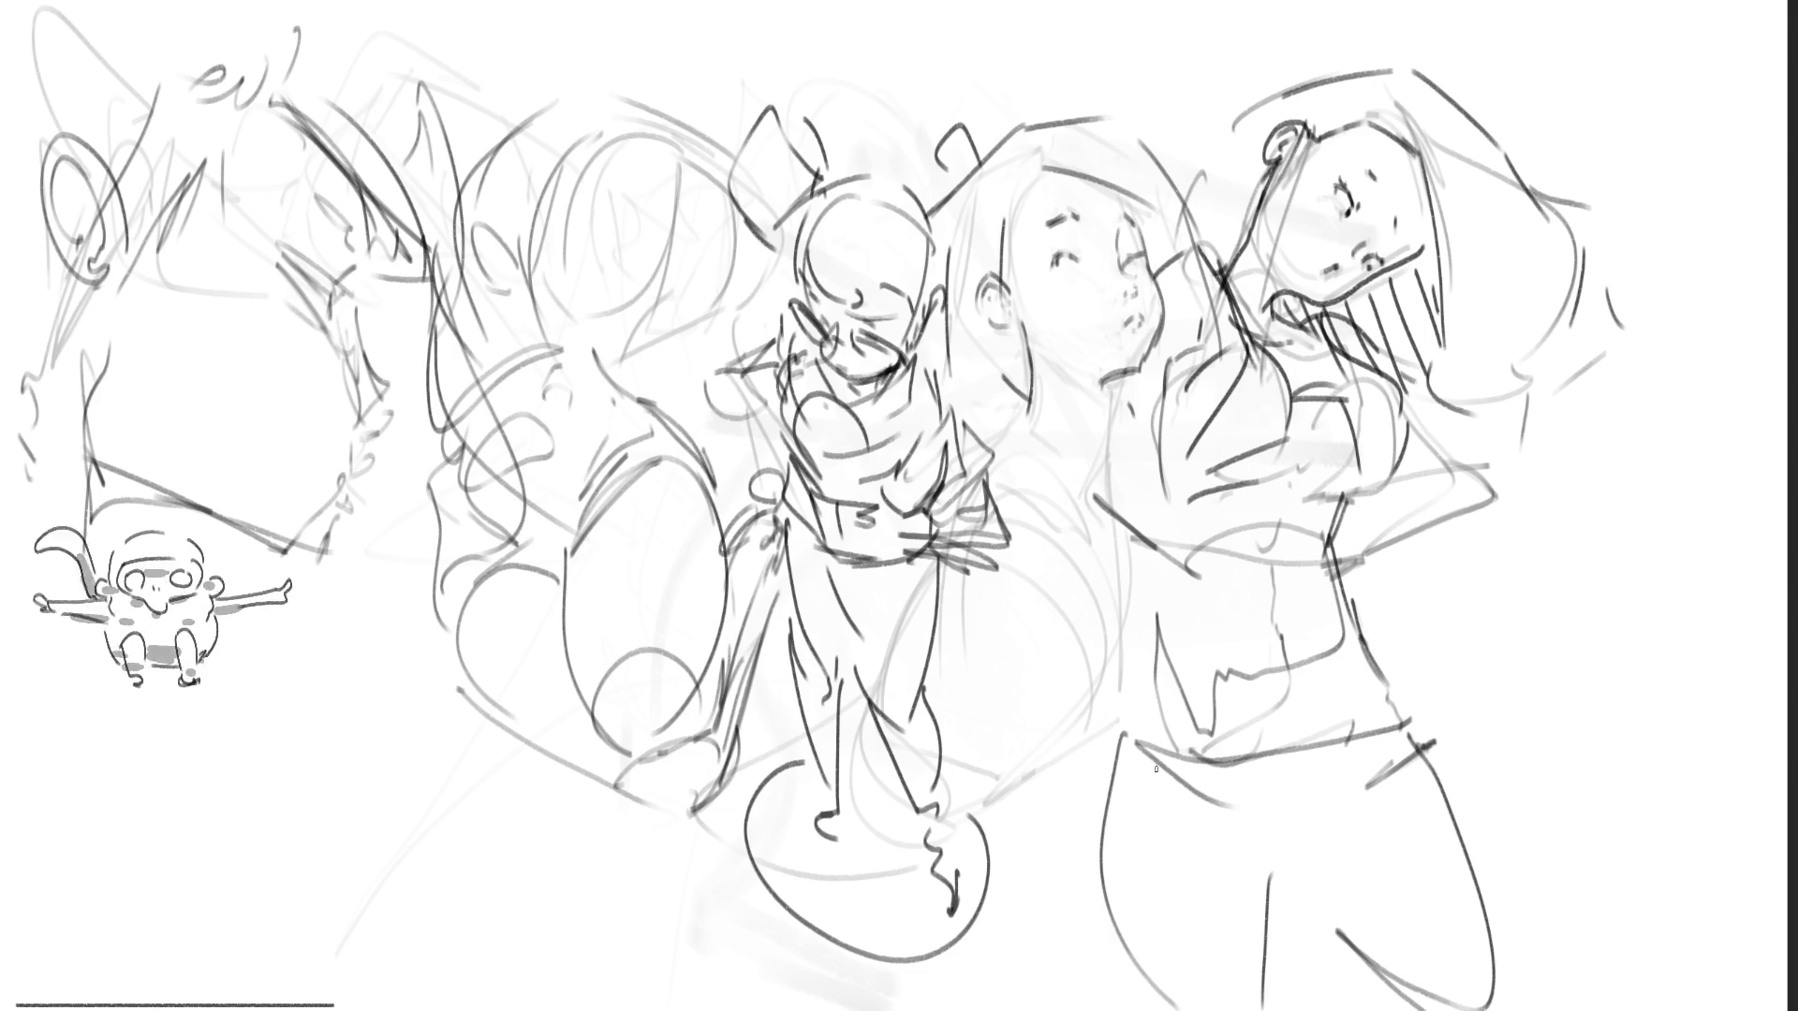
Step: Sketch the right figure's leg, then mirror the whole drawing horizontally
drag(1306, 852, 1268, 885)
mouse_move(1354, 814)
mouse_down()
mouse_move(1282, 869)
mouse_move(1301, 913)
mouse_up()
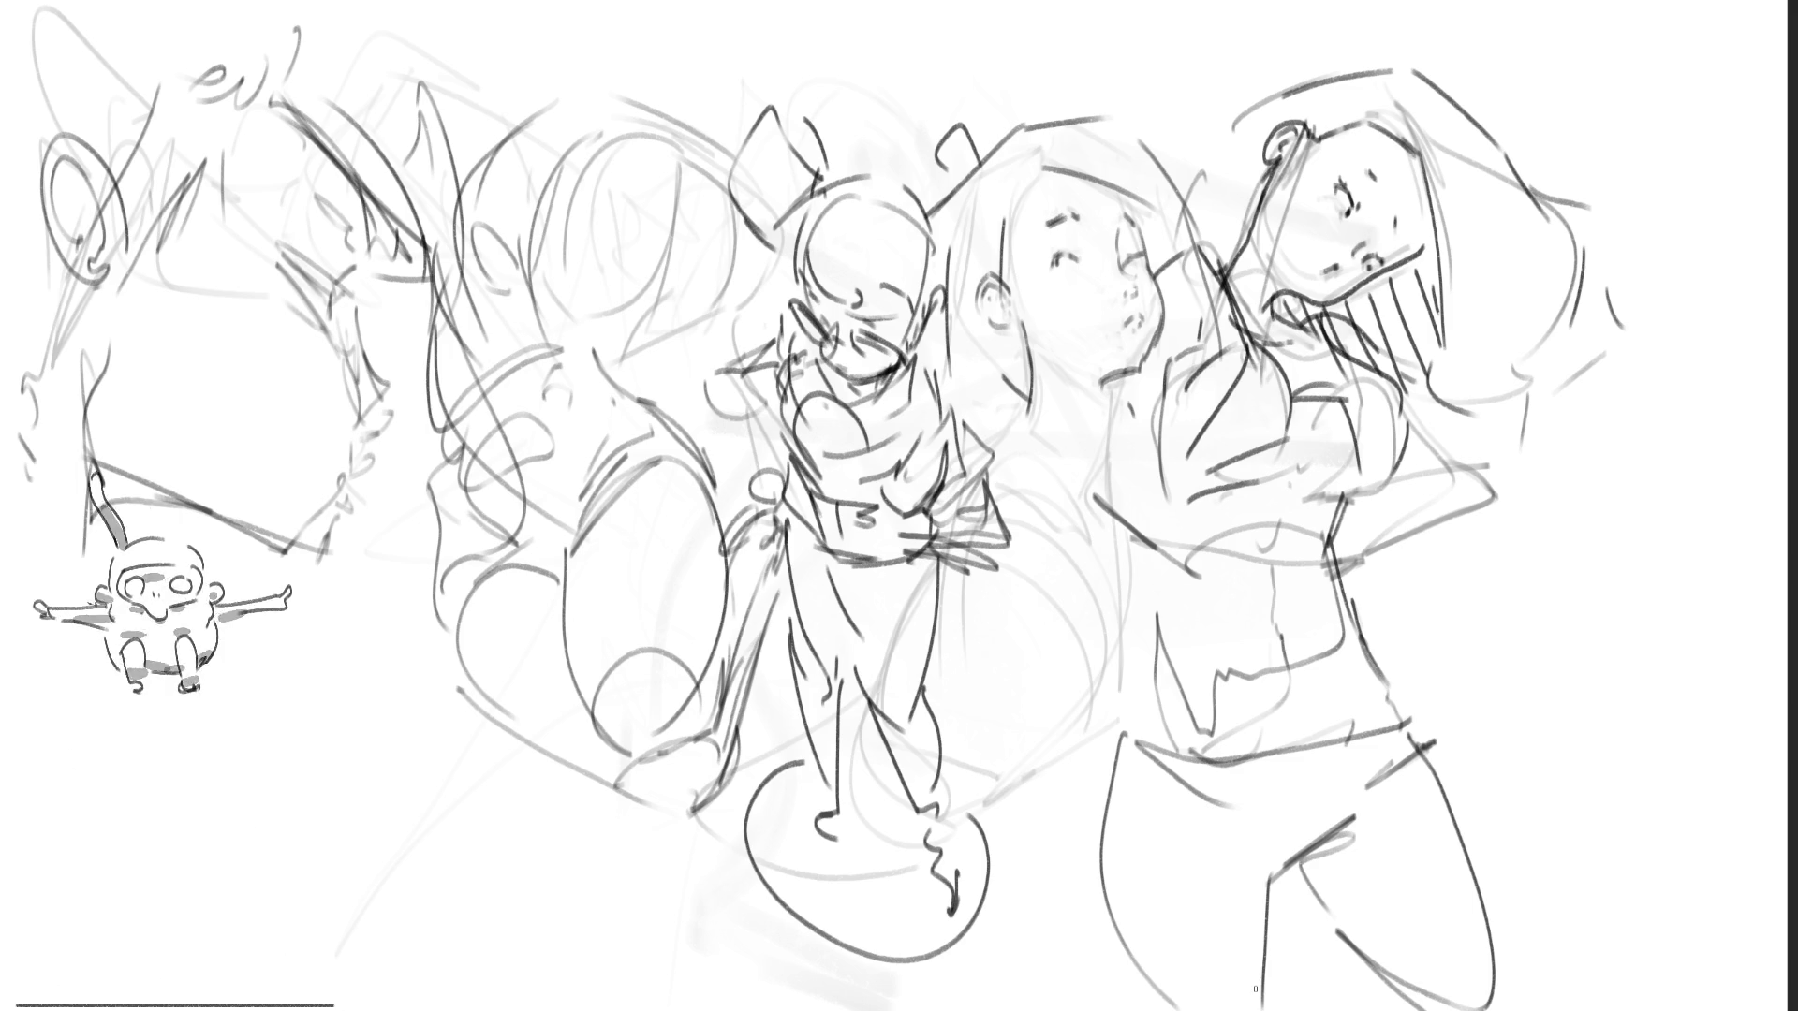
key(m)
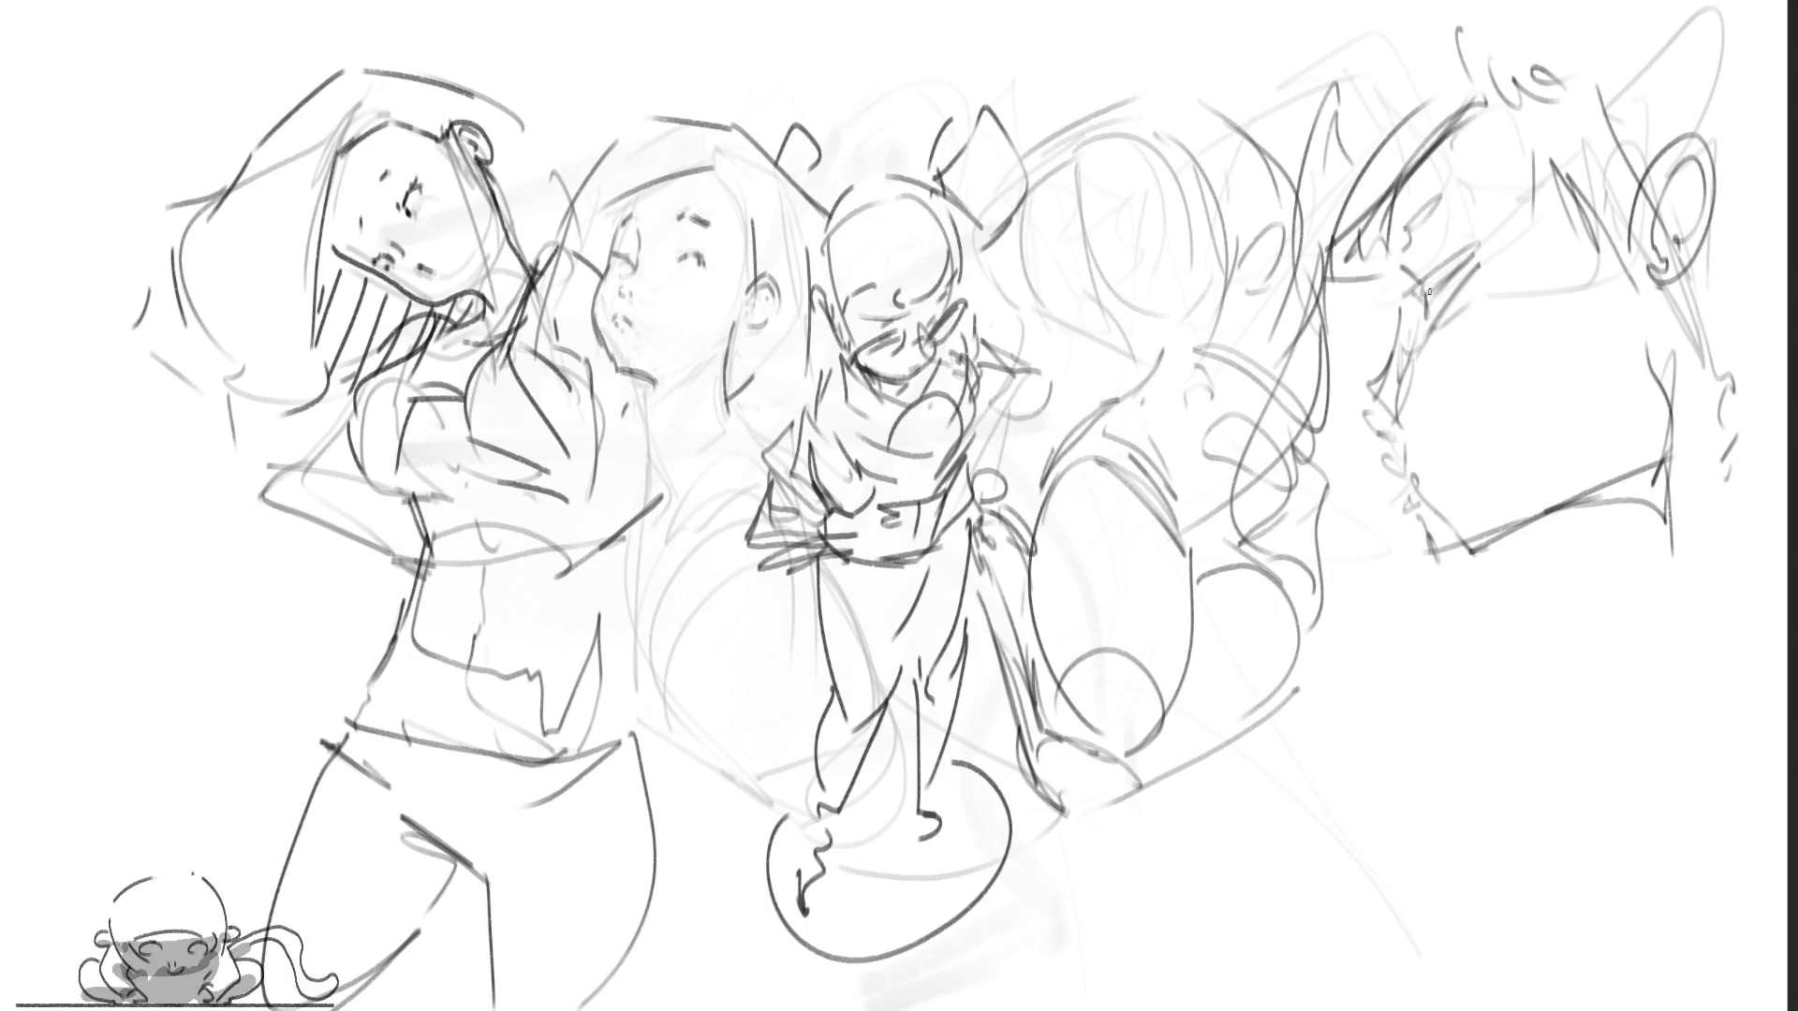
Step: Draw the profile face's eye and trace its nose and mouth
mouse_move(1425, 292)
mouse_down()
mouse_move(1476, 257)
mouse_move(1437, 288)
mouse_move(1417, 279)
mouse_up()
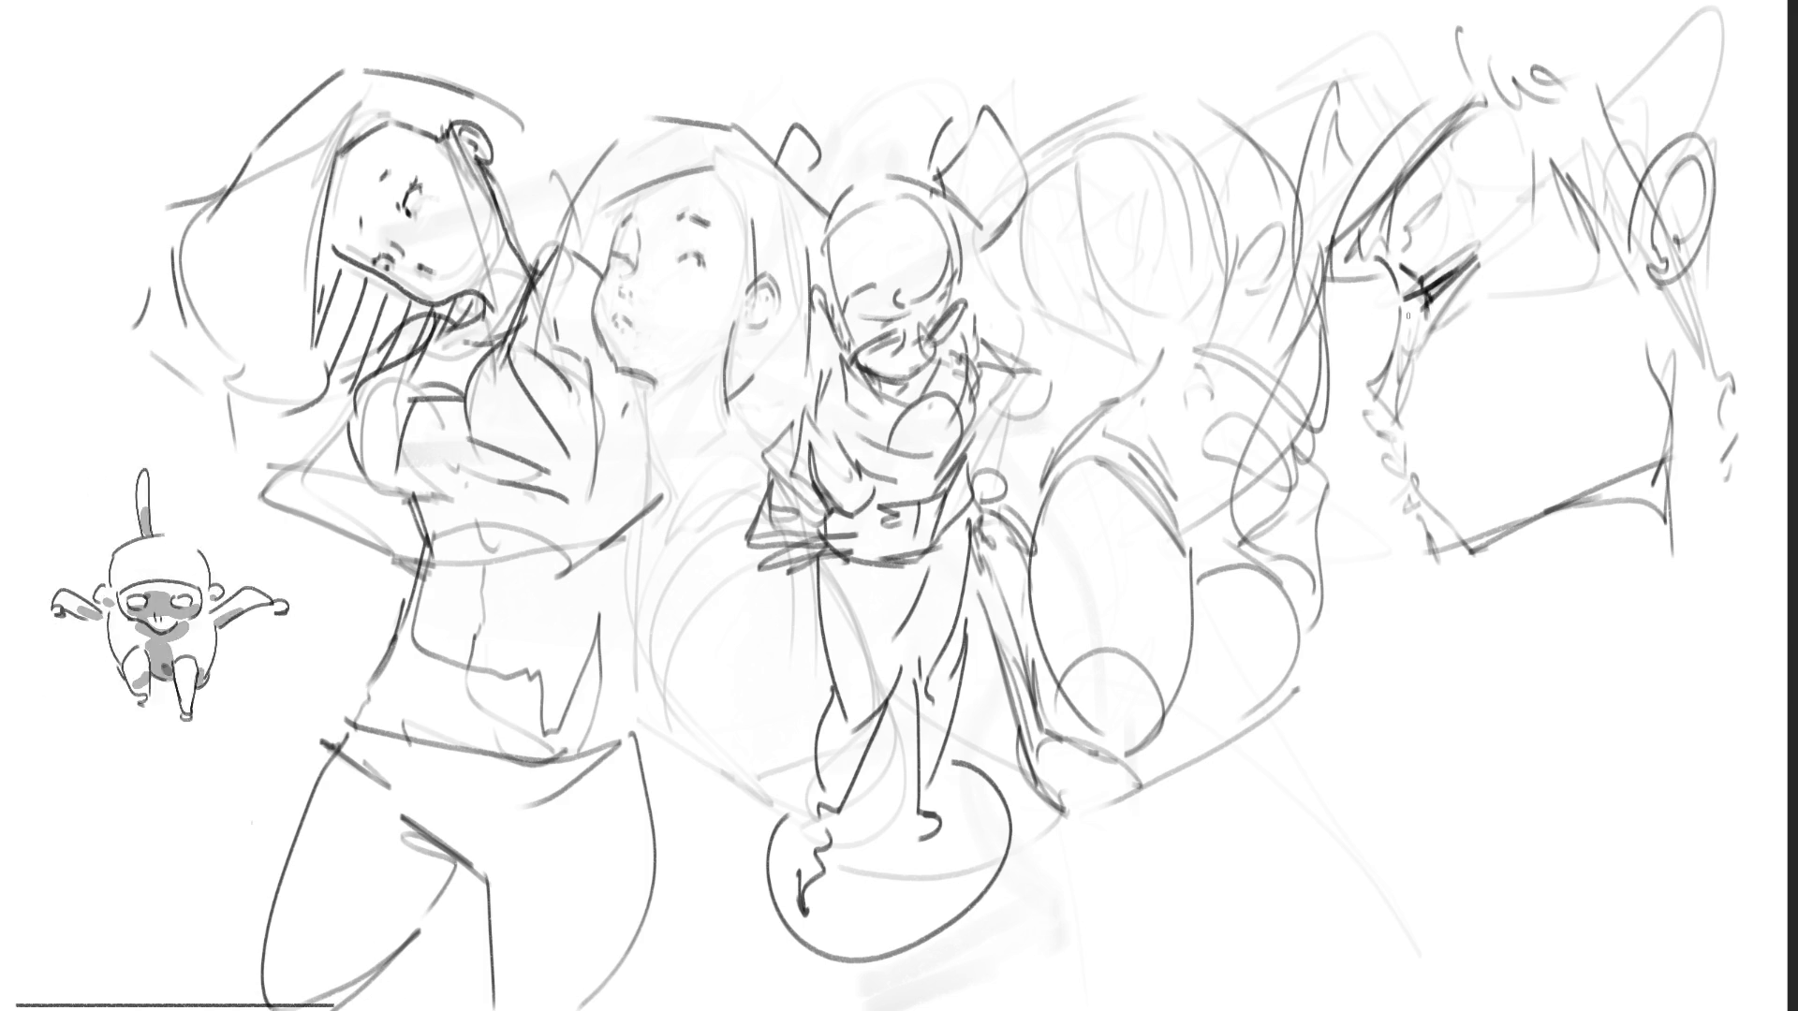
drag(1381, 228, 1441, 198)
mouse_move(1399, 294)
mouse_down()
mouse_move(1352, 403)
mouse_move(1400, 433)
mouse_up()
drag(1414, 335, 1405, 507)
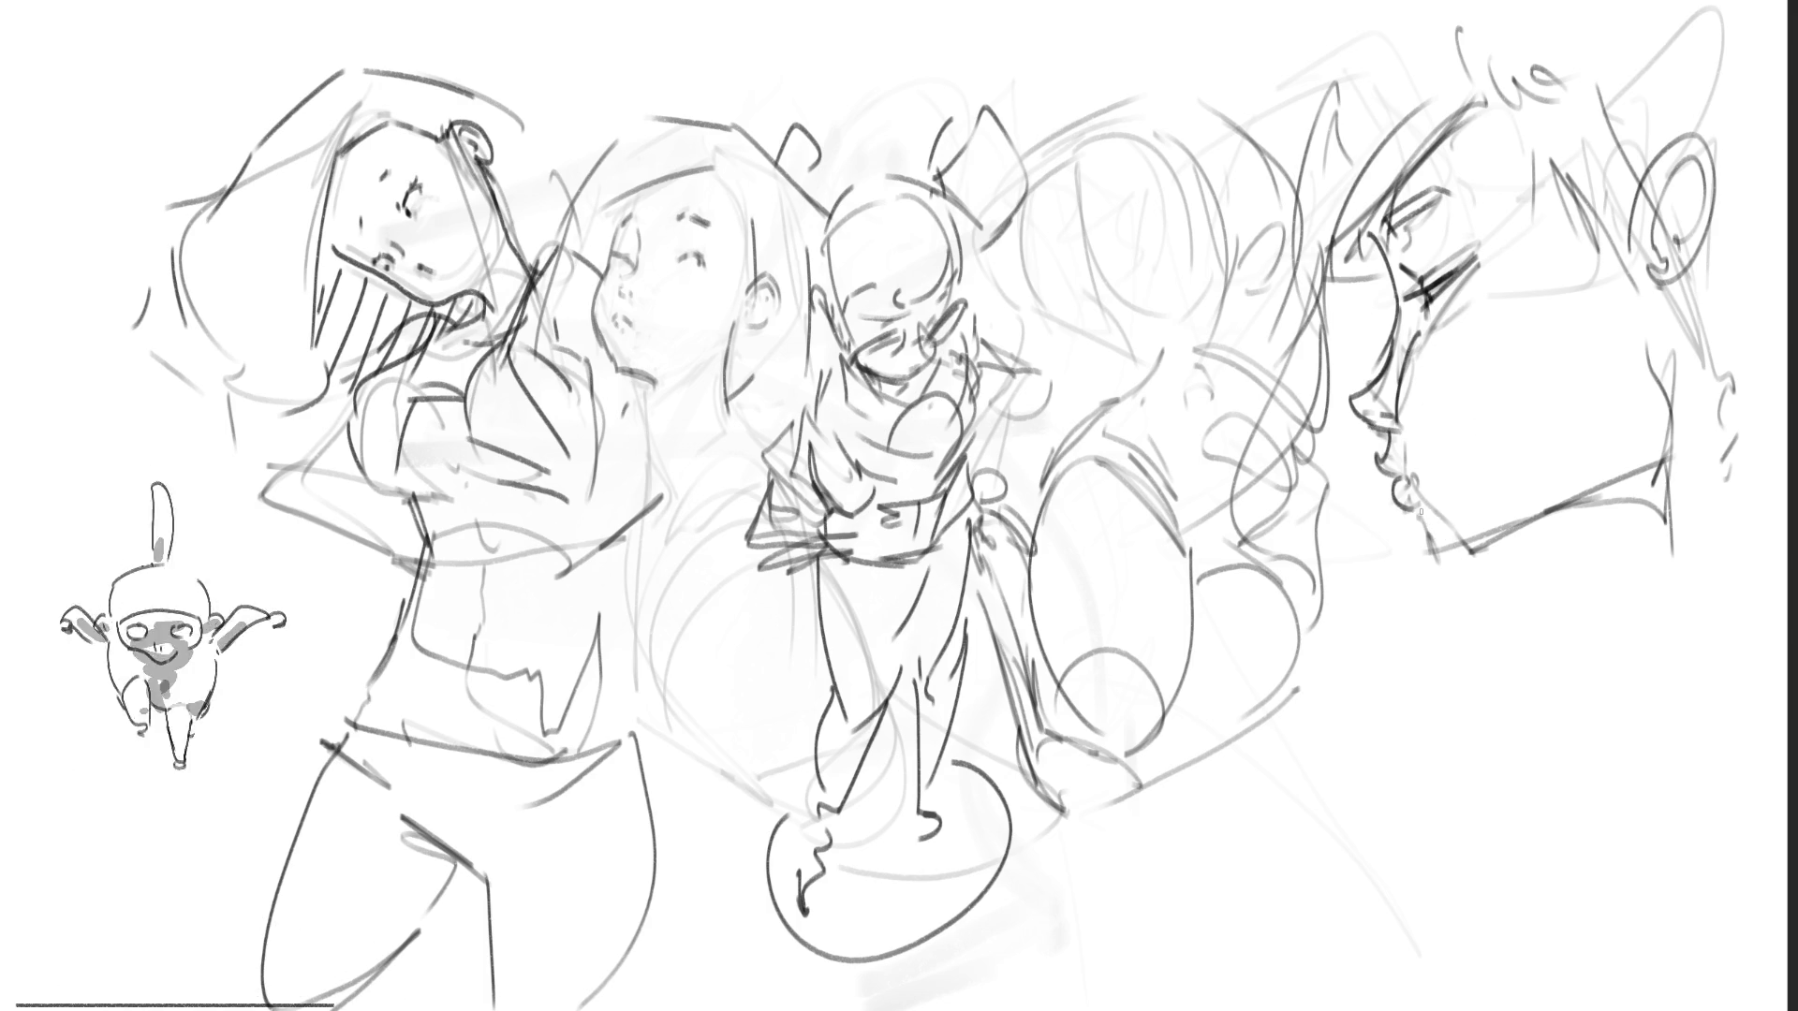
Step: Draw the profile's jaw line with hatched shading beneath it
drag(1477, 562, 1674, 516)
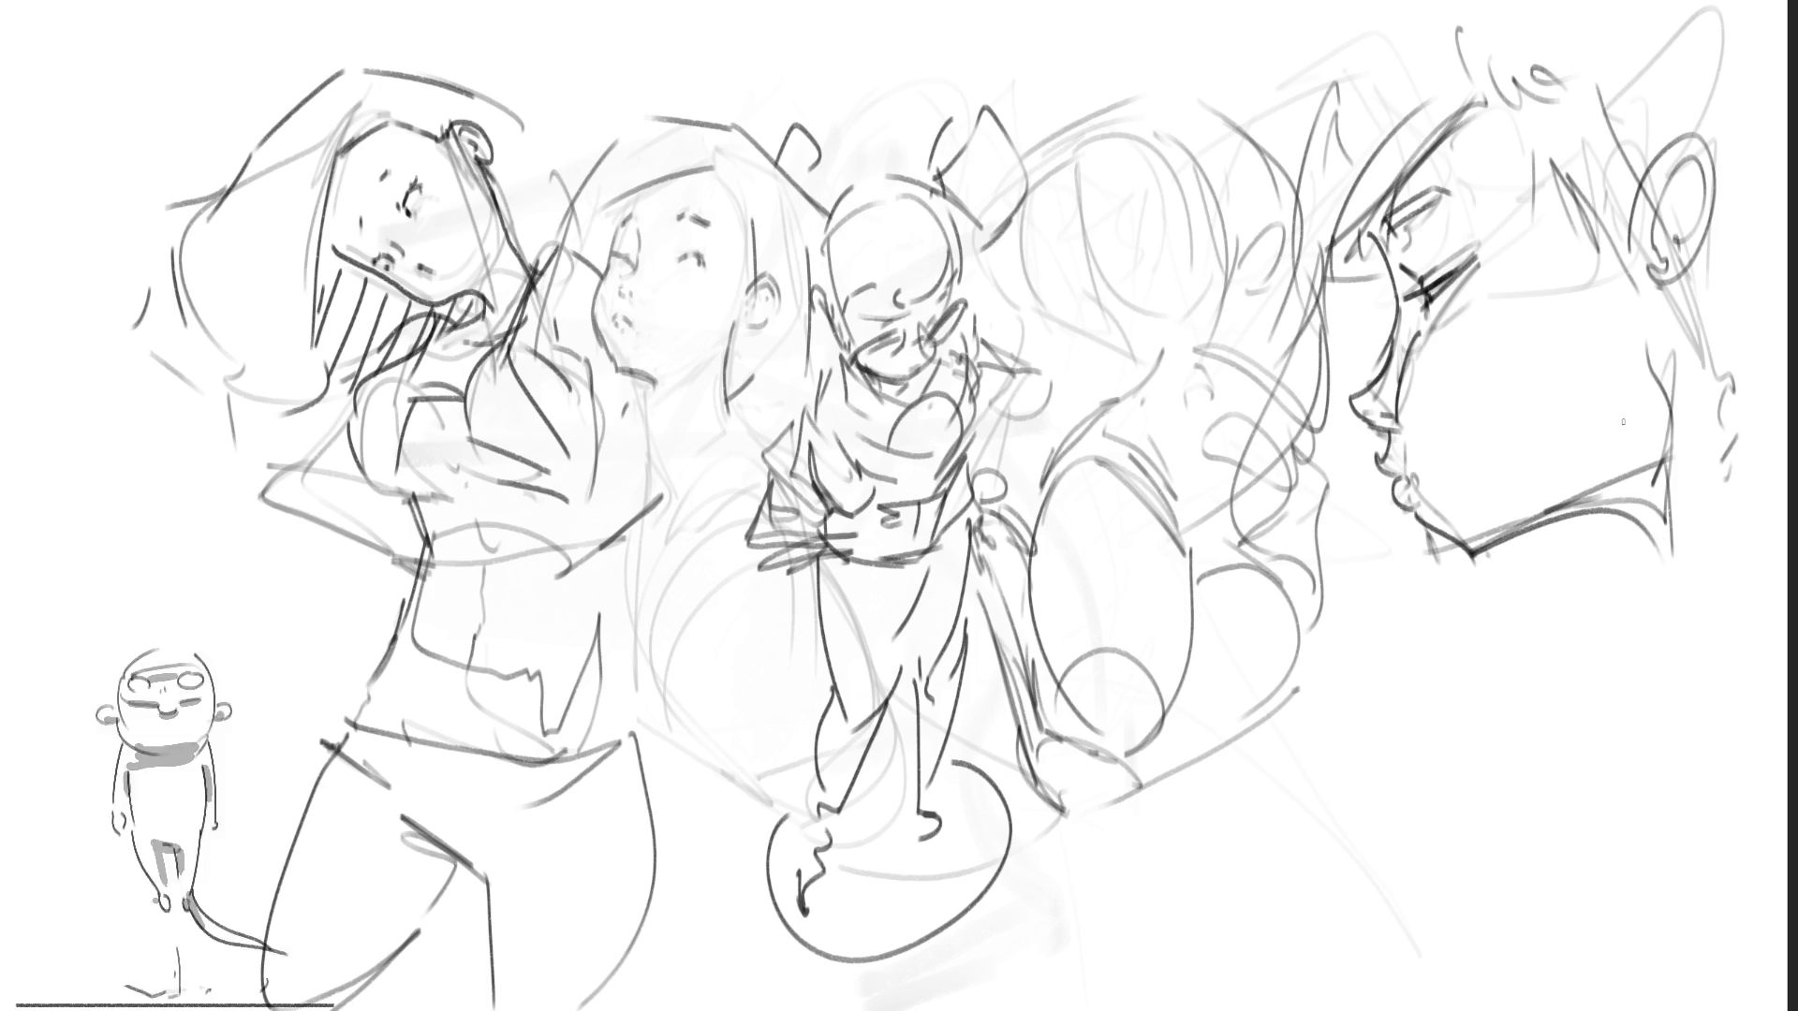
drag(1606, 489, 1603, 511)
drag(1624, 480, 1630, 538)
drag(1654, 472, 1648, 540)
drag(1672, 465, 1671, 531)
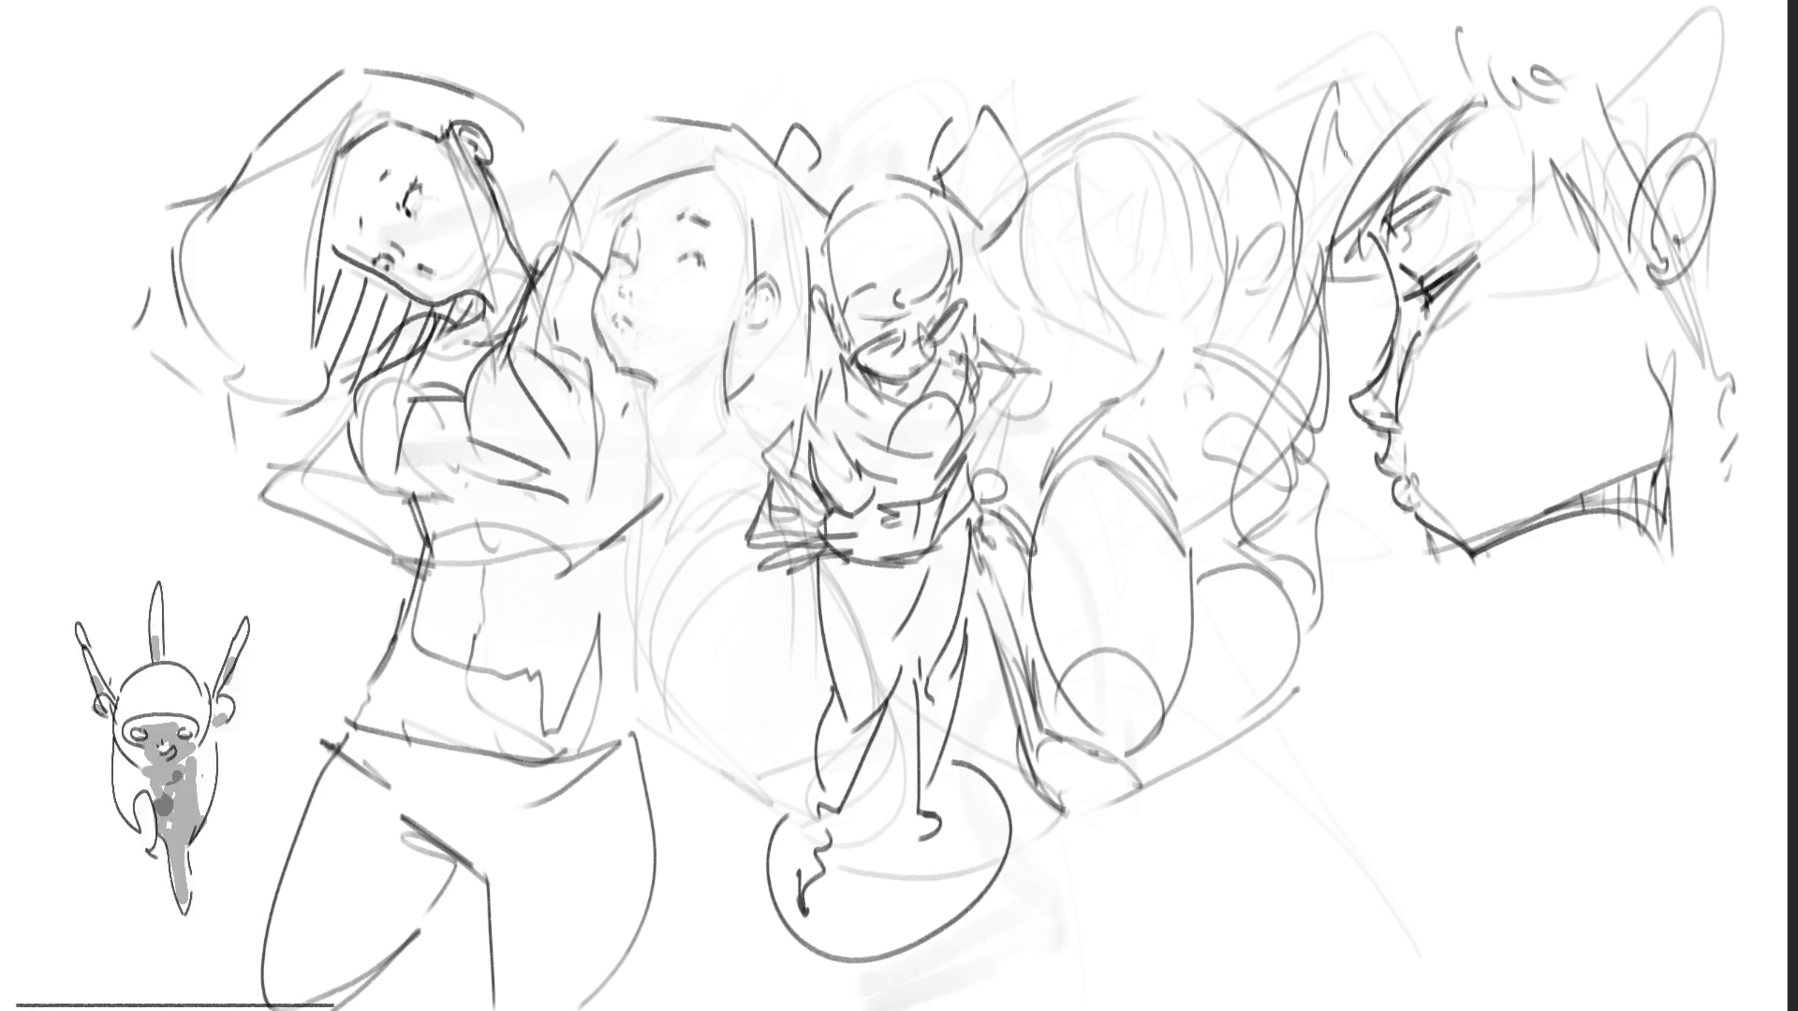
Step: Sketch hair across the top of the profile head, extending toward the back
drag(1242, 114, 1275, 198)
drag(1255, 140, 1331, 3)
drag(1268, 101, 1339, 13)
drag(1358, 214, 1443, 13)
mouse_move(1399, 164)
mouse_down()
mouse_move(1454, 28)
mouse_move(1528, 63)
mouse_move(1553, 44)
mouse_up()
mouse_move(1486, 40)
mouse_down()
mouse_move(1576, 16)
mouse_move(1616, 73)
mouse_up()
drag(1496, 70, 1508, 108)
drag(1556, 166, 1599, 194)
Step: Add marks around the hair and ear and short strokes along the head's back edge
drag(1578, 218, 1625, 255)
drag(1768, 186, 1768, 236)
drag(1728, 279, 1749, 298)
drag(1723, 309, 1779, 354)
drag(1763, 351, 1769, 398)
drag(1767, 408, 1765, 434)
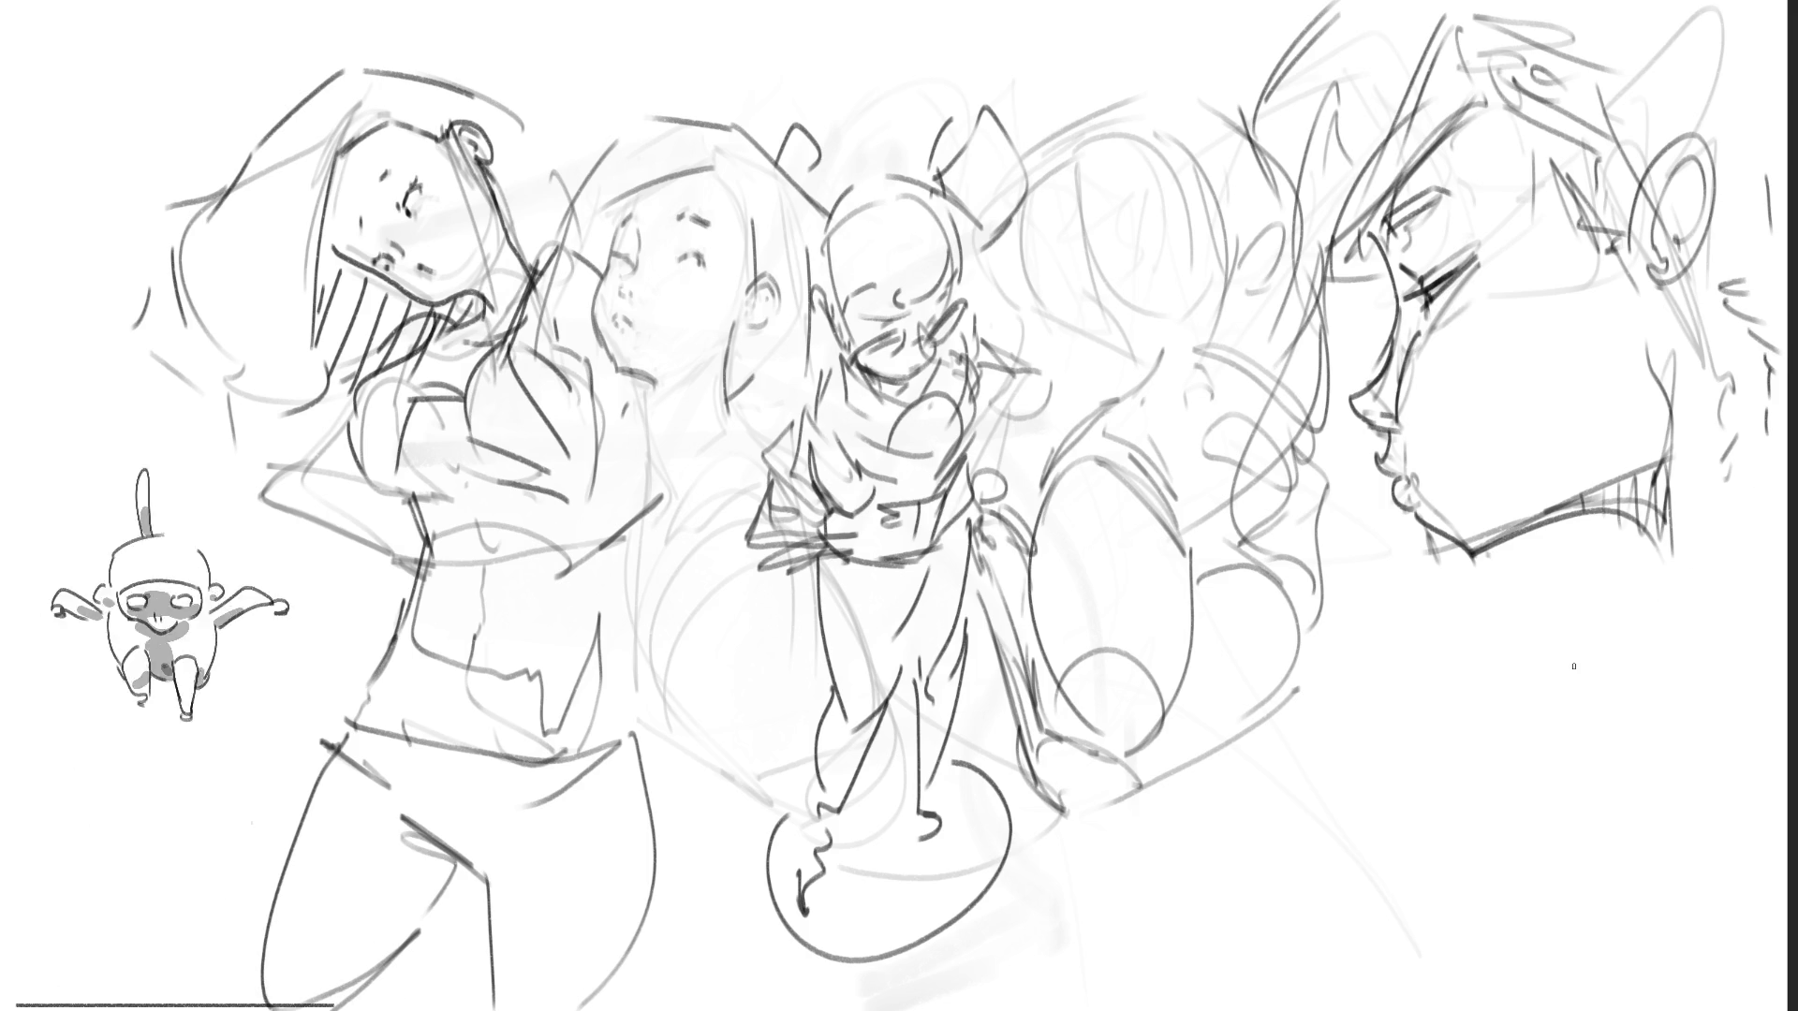
Step: Add cheek lines and ear strokes, and refine the profile's nose
mouse_move(1655, 296)
mouse_down()
mouse_move(1637, 382)
mouse_move(1680, 288)
mouse_move(1706, 277)
mouse_up()
mouse_move(1721, 170)
mouse_down()
mouse_move(1711, 292)
mouse_move(1721, 251)
mouse_move(1697, 234)
mouse_up()
mouse_move(1674, 150)
mouse_down()
mouse_move(1714, 134)
mouse_move(1630, 187)
mouse_move(1629, 244)
mouse_up()
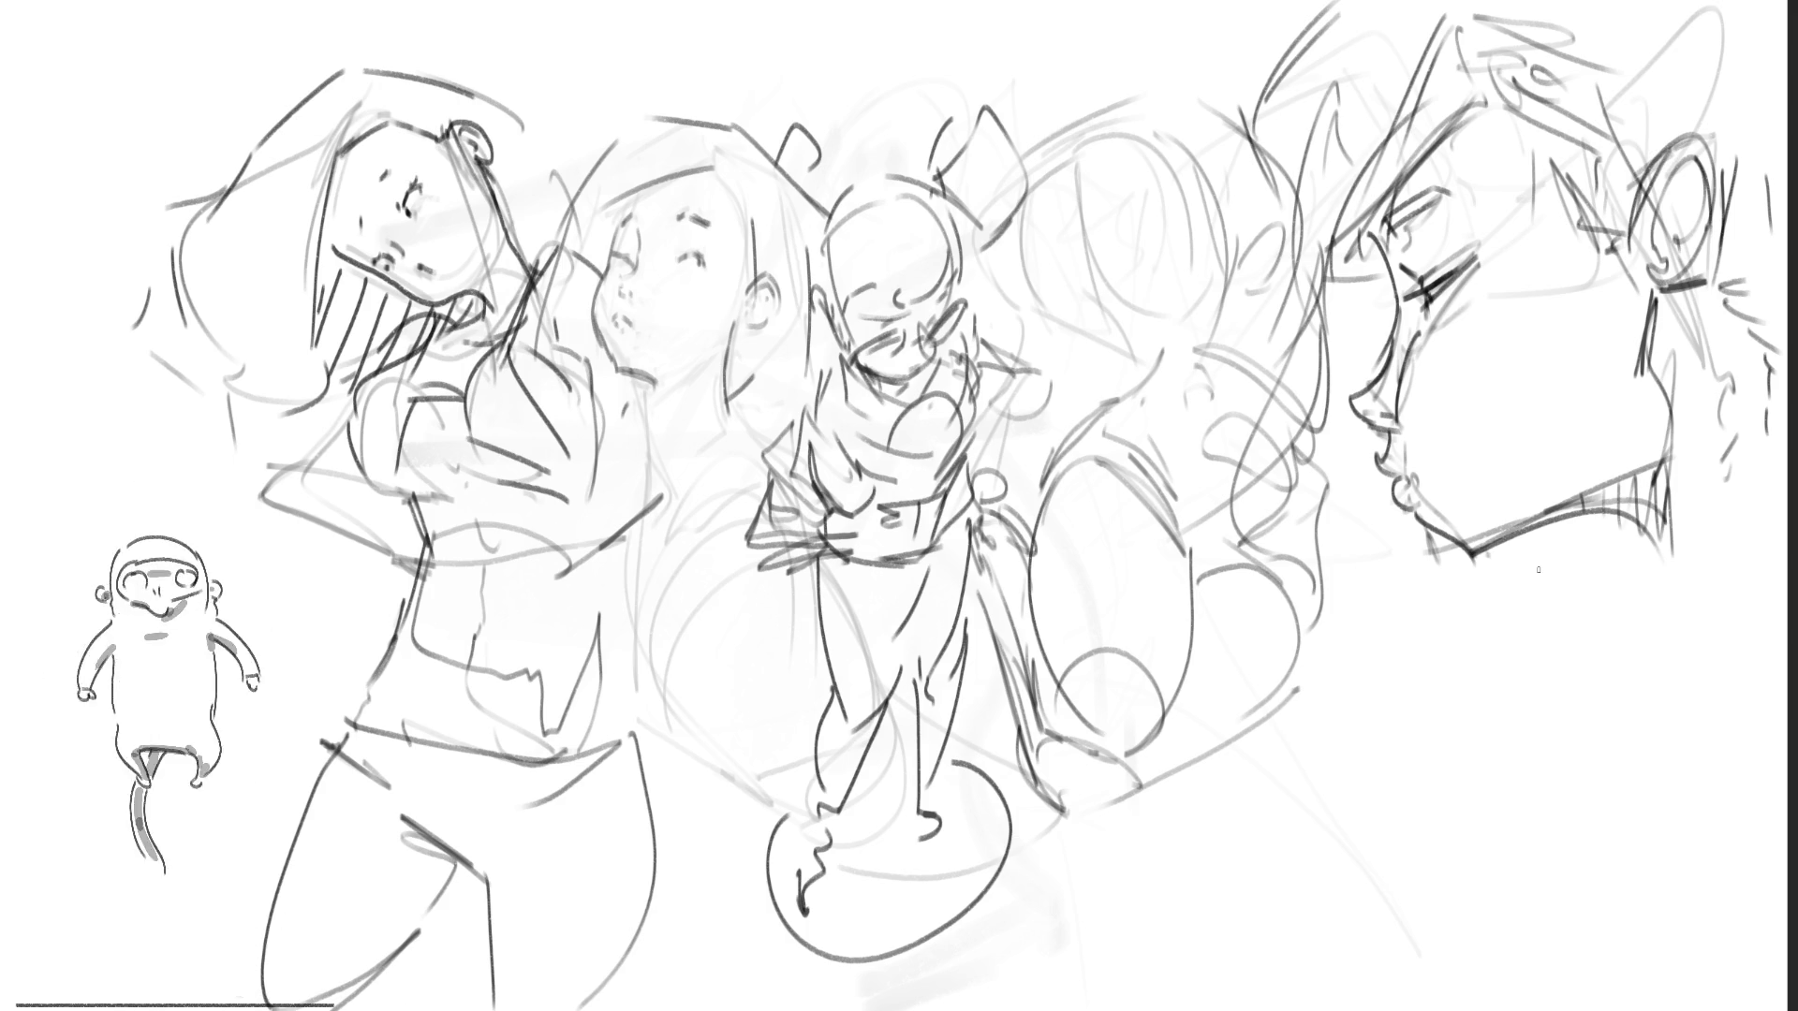
mouse_move(1375, 330)
mouse_down()
mouse_move(1371, 404)
mouse_move(1358, 384)
mouse_move(1375, 403)
mouse_move(1449, 296)
mouse_move(1640, 174)
mouse_up()
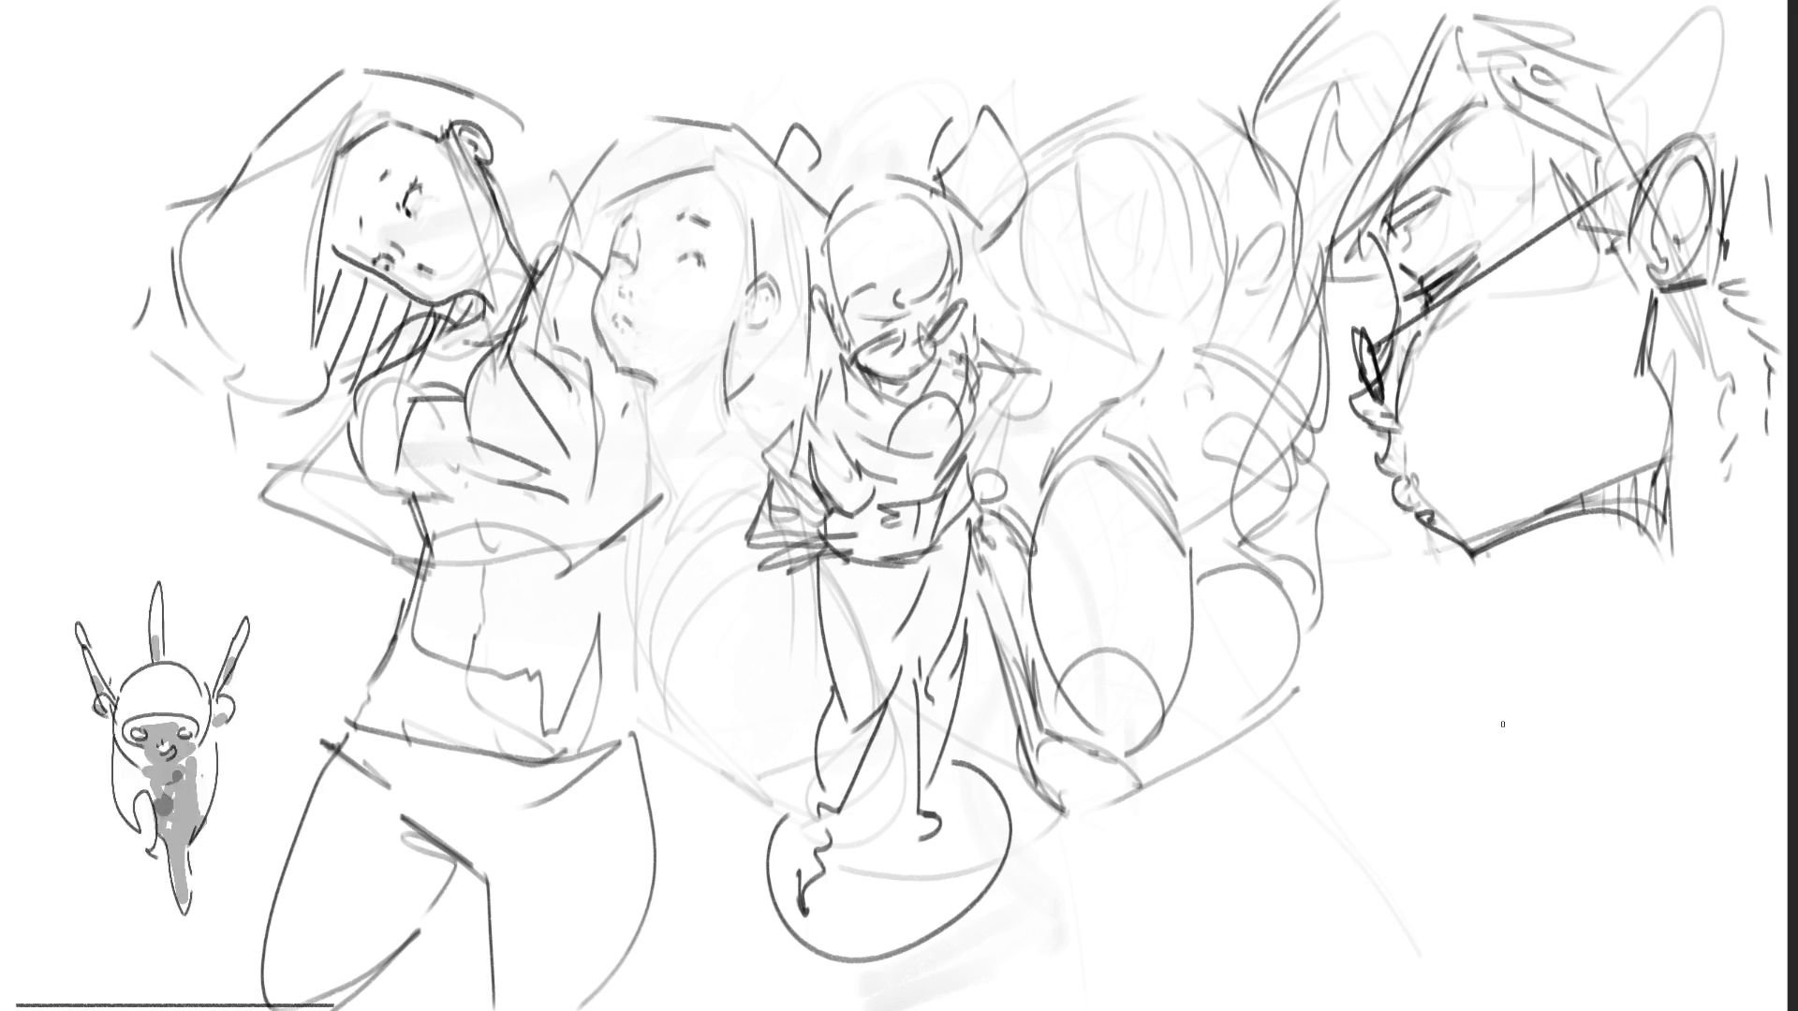
Step: Shade the profile's jaw and neck down to the neck's base
drag(1733, 442, 1712, 460)
drag(1686, 331, 1686, 426)
drag(1683, 549, 1682, 569)
drag(1744, 341, 1717, 560)
drag(1717, 558, 1690, 592)
drag(1659, 529, 1695, 605)
drag(1742, 562, 1691, 627)
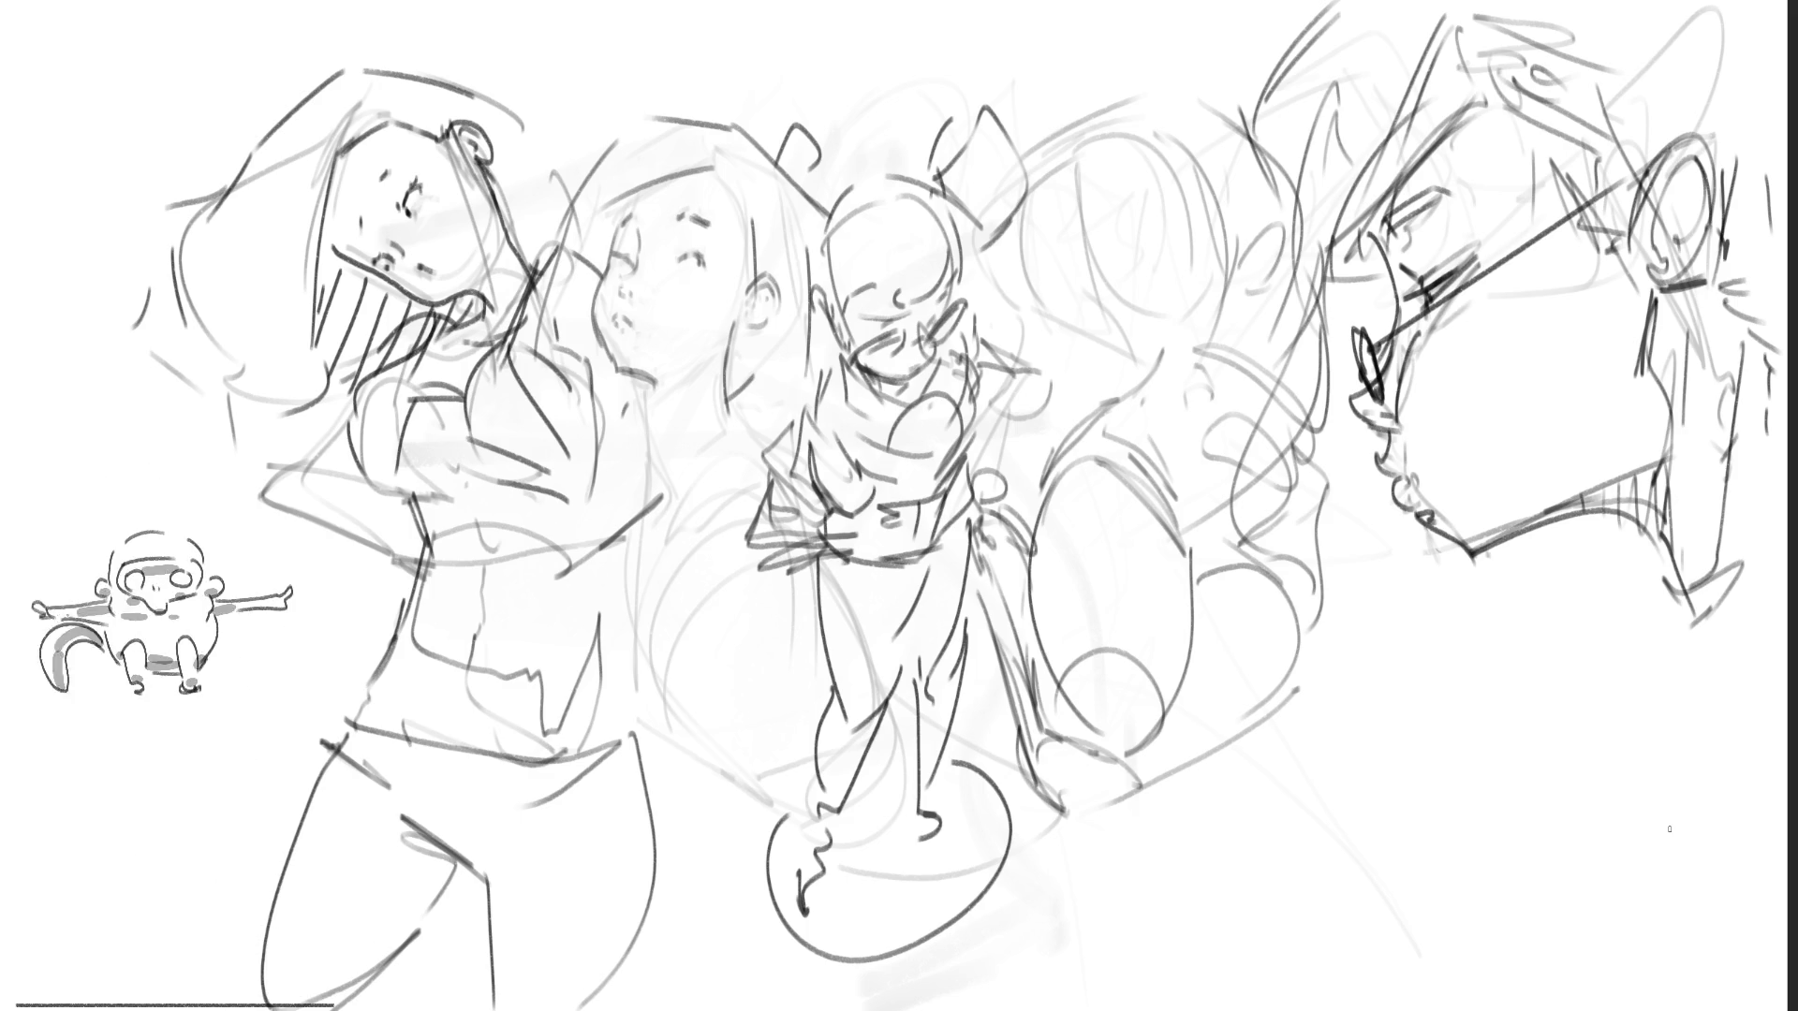
Step: Sketch the middle figure's right side and strokes beside its legs
mouse_move(984, 496)
mouse_down()
mouse_move(1019, 524)
mouse_move(1018, 575)
mouse_move(998, 588)
mouse_up()
drag(999, 532, 1049, 673)
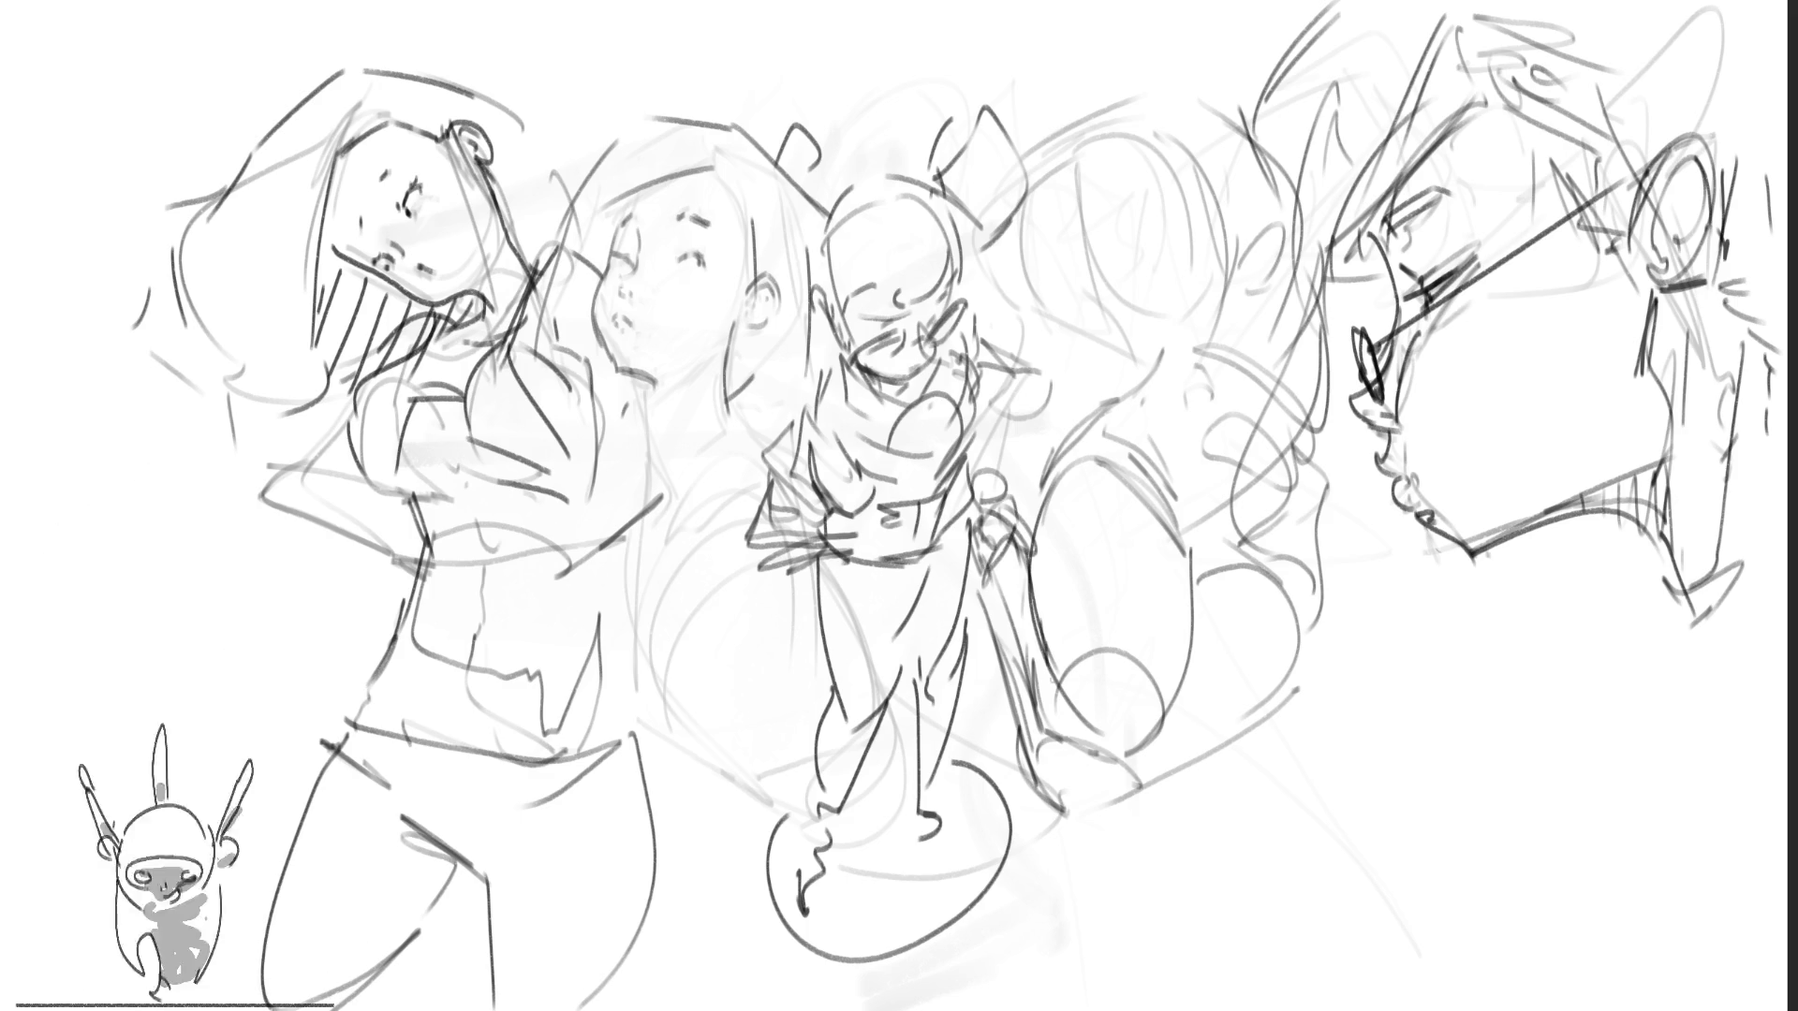
mouse_move(990, 575)
mouse_down()
mouse_move(1094, 749)
mouse_move(1126, 745)
mouse_move(1158, 682)
mouse_up()
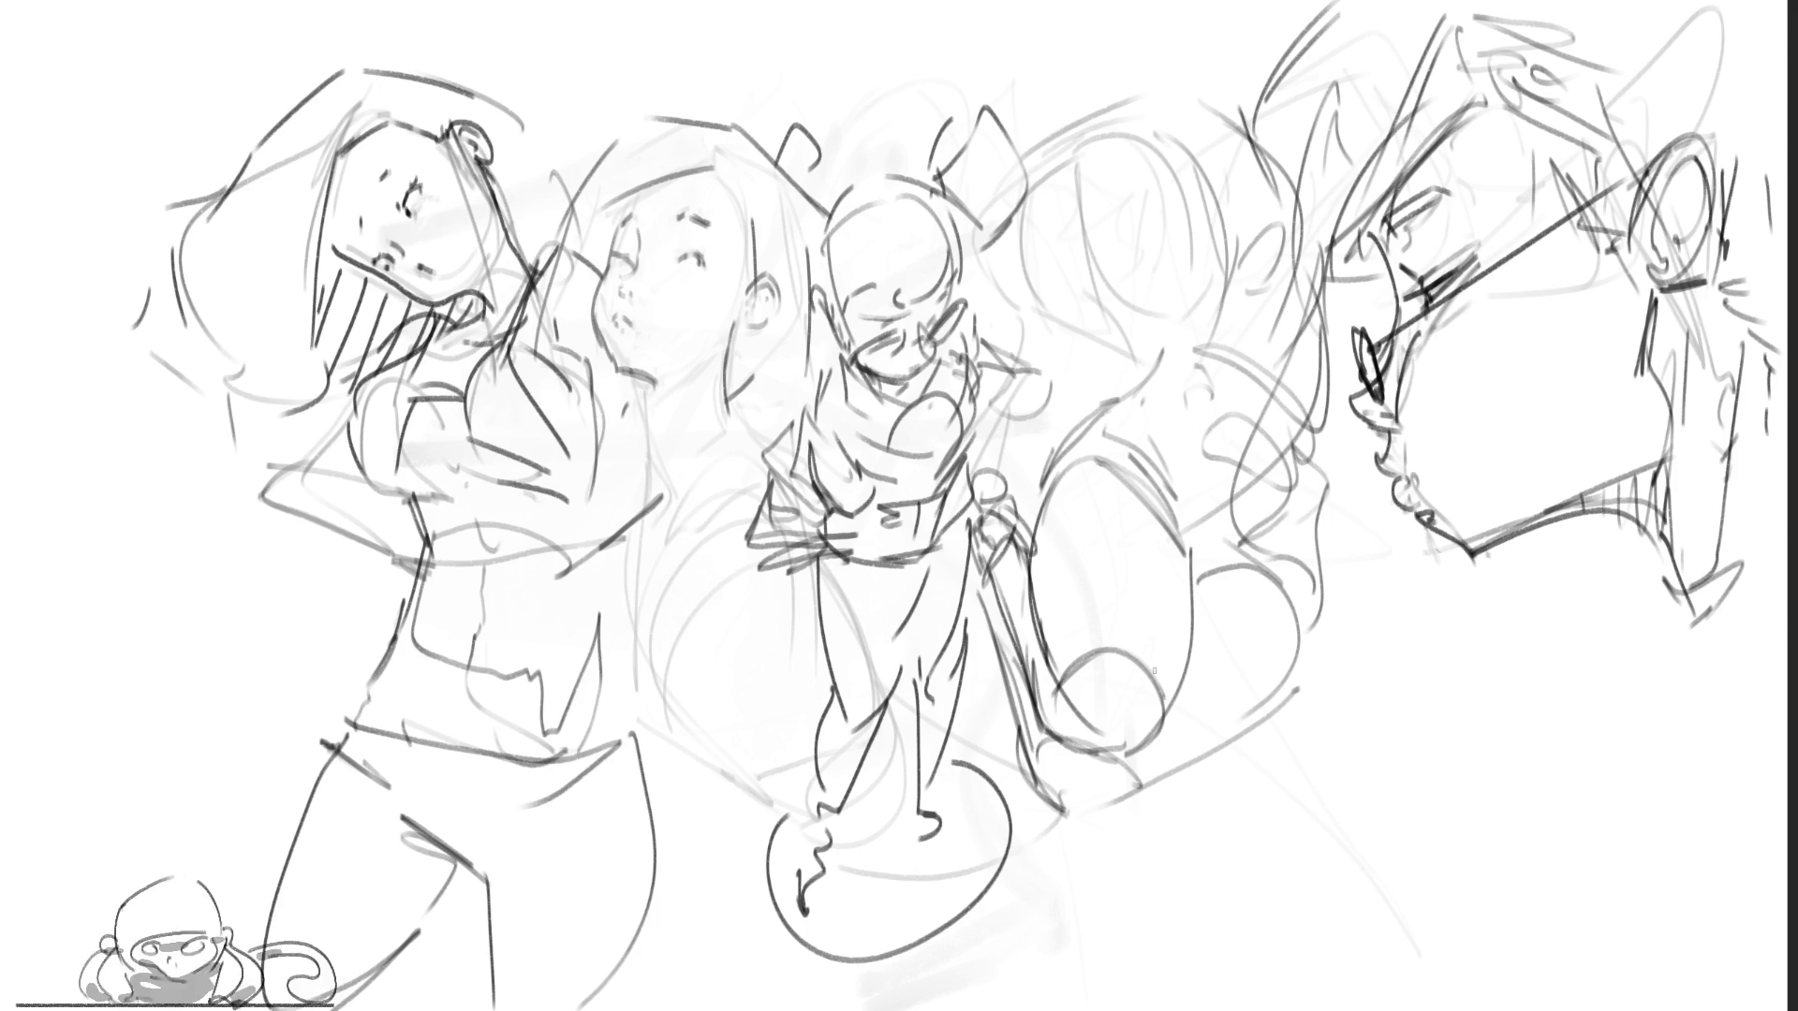
Step: Draw and hatch the curling tail's arcs, darkening its lower and right edges
mouse_move(1034, 506)
mouse_down()
mouse_move(1090, 454)
mouse_move(1166, 510)
mouse_move(1180, 566)
mouse_up()
mouse_move(1055, 468)
mouse_down()
mouse_move(1082, 442)
mouse_move(1187, 566)
mouse_up()
mouse_move(1059, 529)
mouse_down()
mouse_move(1114, 458)
mouse_move(1119, 388)
mouse_move(1154, 379)
mouse_move(1129, 390)
mouse_move(1284, 413)
mouse_move(1303, 479)
mouse_up()
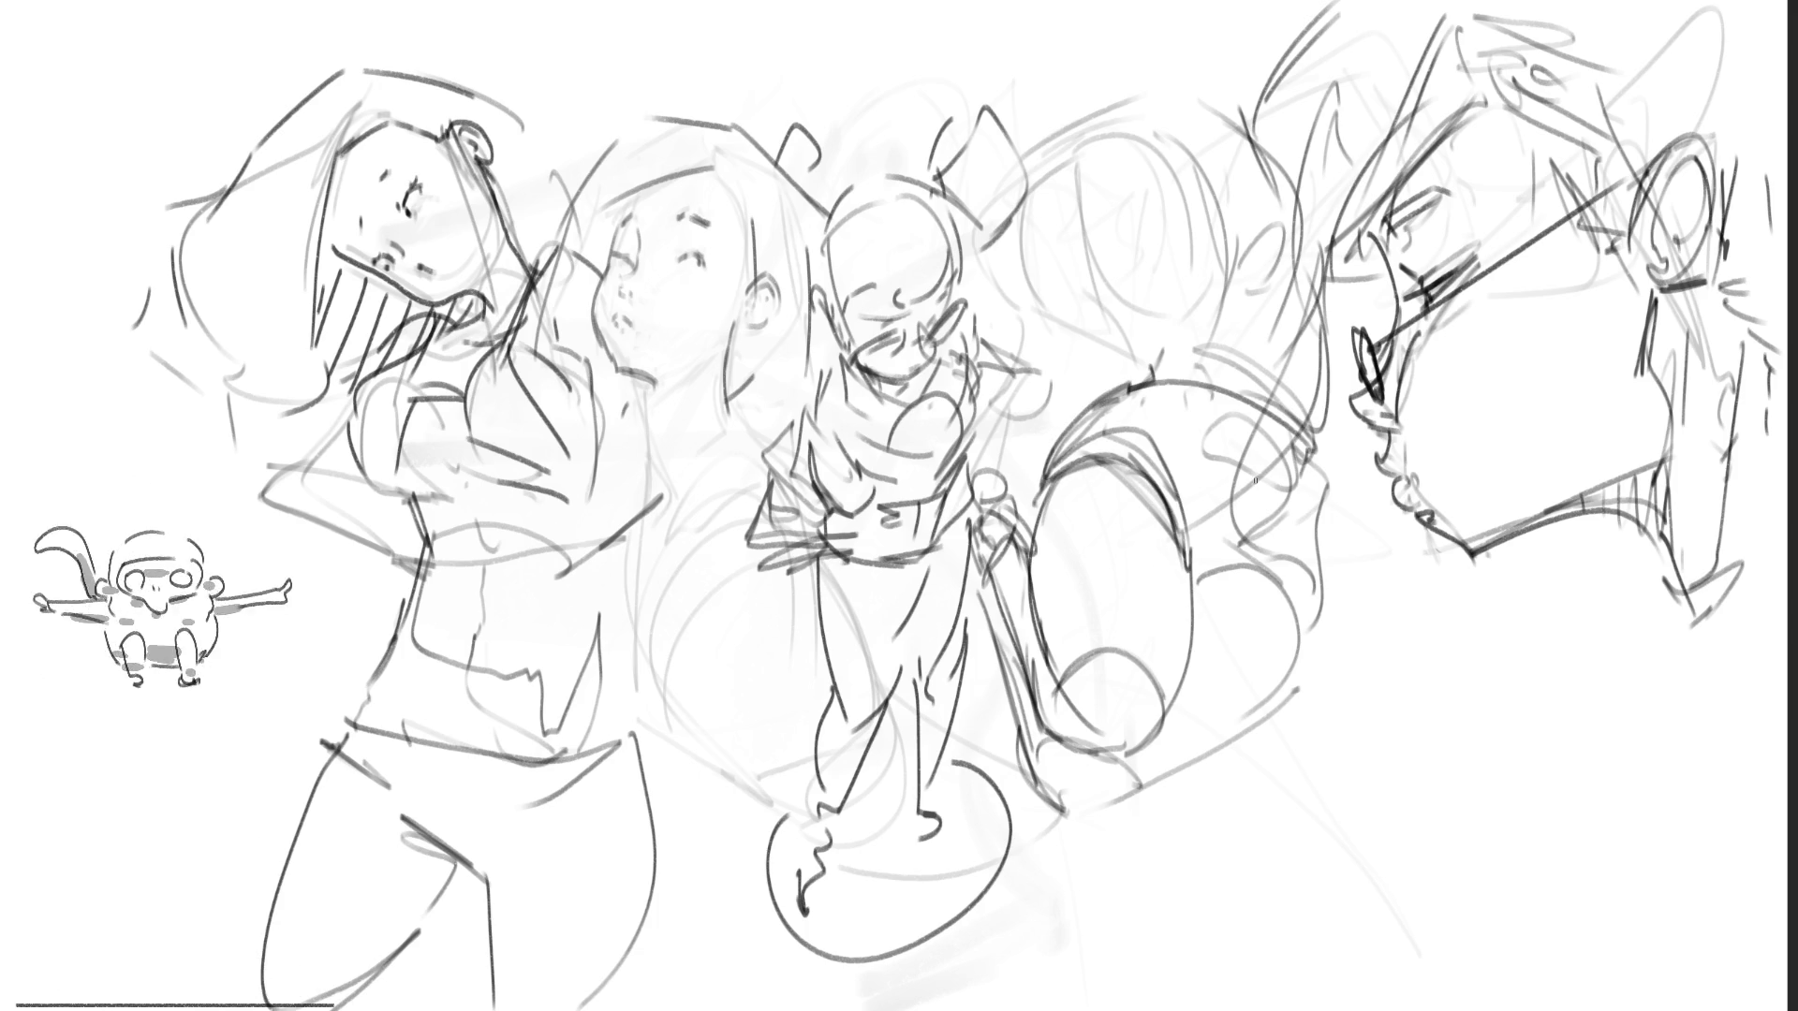
mouse_move(1182, 562)
mouse_down()
mouse_move(1240, 527)
mouse_move(1311, 632)
mouse_up()
mouse_move(1259, 571)
mouse_down()
mouse_move(1318, 651)
mouse_move(1299, 639)
mouse_move(1321, 599)
mouse_move(1322, 618)
mouse_up()
mouse_move(1315, 445)
mouse_down()
mouse_move(1309, 547)
mouse_move(1290, 560)
mouse_up()
drag(1325, 499, 1320, 582)
Step: Add dark strokes near the glasses and ink the tail's upper outline
drag(1259, 429, 1360, 369)
mouse_move(1372, 370)
mouse_down()
mouse_move(1357, 412)
mouse_move(1293, 406)
mouse_up()
drag(1315, 451, 1353, 445)
drag(1318, 466, 1330, 447)
drag(1165, 364, 1339, 292)
drag(1306, 324, 1344, 296)
mouse_move(1160, 357)
mouse_down()
mouse_move(1304, 298)
mouse_move(1141, 277)
mouse_up()
mouse_move(1150, 323)
mouse_down()
mouse_move(1238, 154)
mouse_move(1300, 208)
mouse_up()
drag(1307, 234, 1309, 269)
Step: Darken the hair up to its top, then ink the tail's lower outline
mouse_move(1145, 239)
mouse_down()
mouse_move(1194, 162)
mouse_move(1150, 209)
mouse_up()
mouse_move(1123, 249)
mouse_down()
mouse_move(1200, 148)
mouse_move(1241, 134)
mouse_up()
drag(1280, 145, 1305, 229)
drag(1169, 276, 1140, 249)
mouse_move(1129, 268)
mouse_down()
mouse_move(1127, 192)
mouse_move(1084, 152)
mouse_up()
mouse_move(1236, 128)
mouse_down()
mouse_move(1180, 167)
mouse_move(1236, 141)
mouse_up()
mouse_move(1195, 138)
mouse_down()
mouse_move(1250, 110)
mouse_move(1170, 128)
mouse_up()
drag(1126, 103, 1084, 153)
drag(1223, 85, 1174, 106)
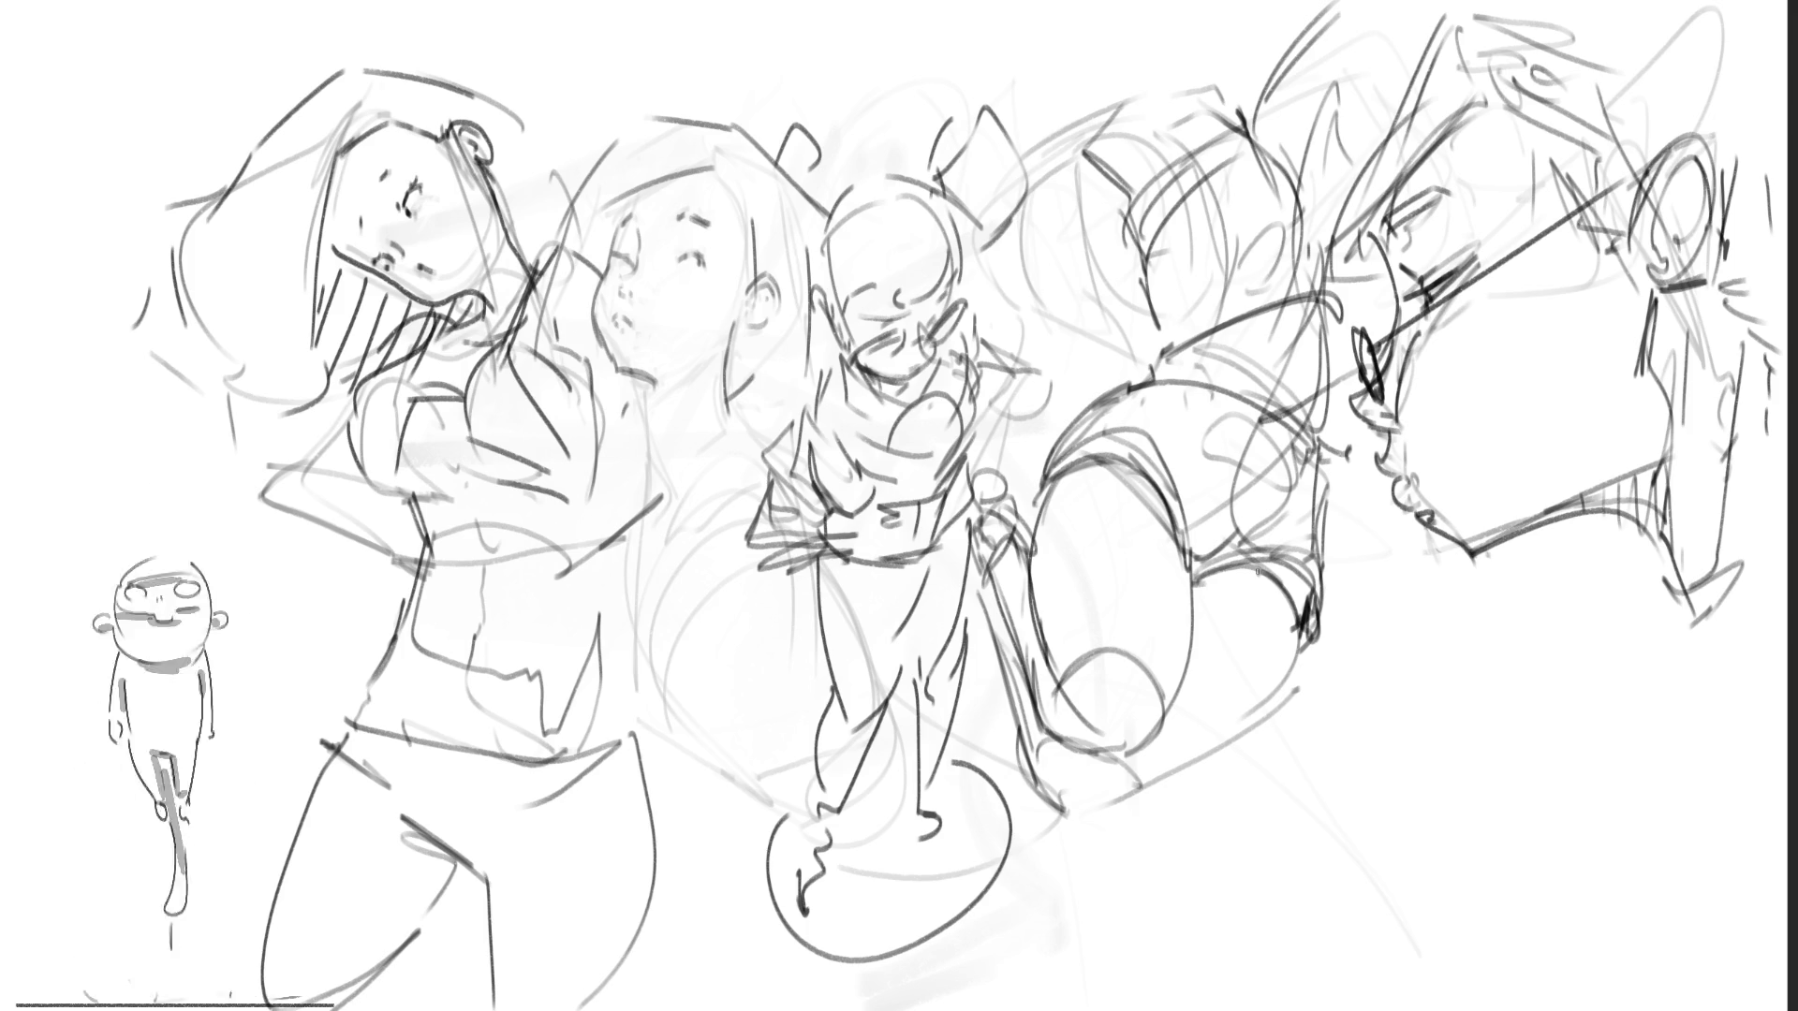
mouse_move(1041, 787)
mouse_down()
mouse_move(1105, 818)
mouse_move(1203, 770)
mouse_move(1313, 665)
mouse_up()
drag(1285, 695, 1320, 629)
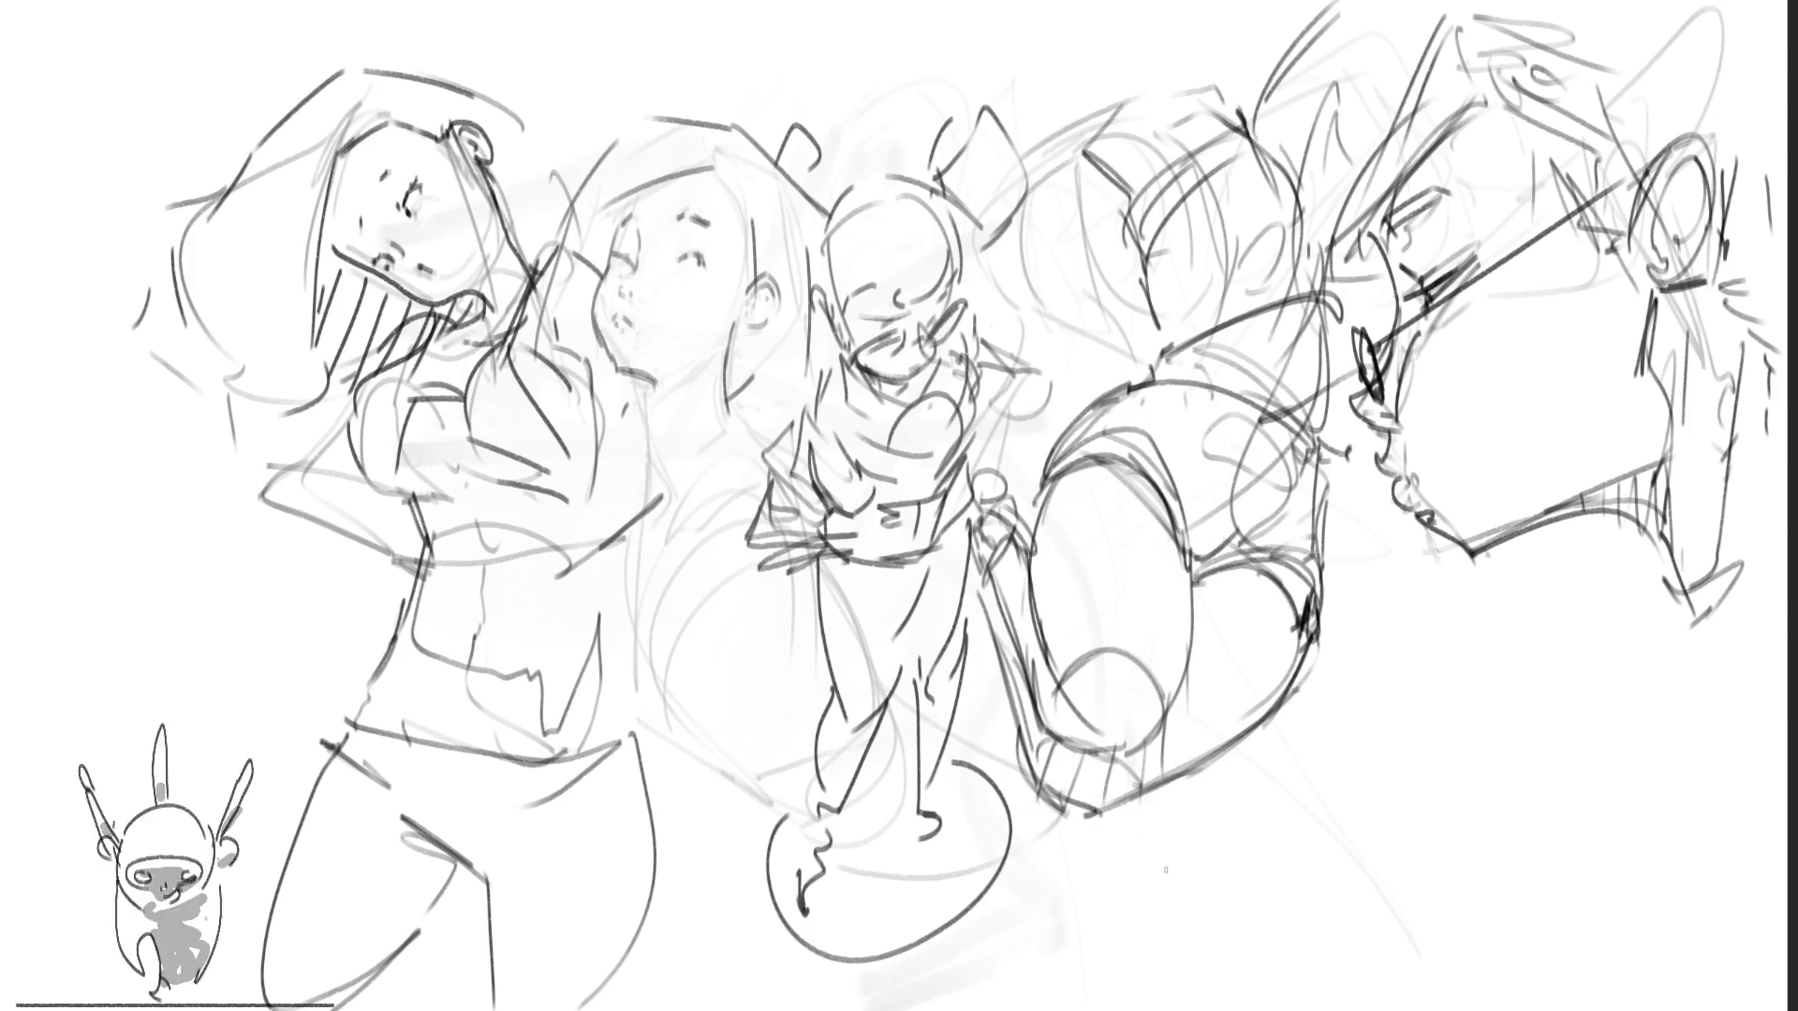
Step: Hatch under the tail's ball, then ink the centre figure's left shoulder, arm and side darker
mouse_move(1041, 690)
mouse_down()
mouse_move(1084, 730)
mouse_move(1158, 704)
mouse_up()
drag(1015, 631, 1005, 706)
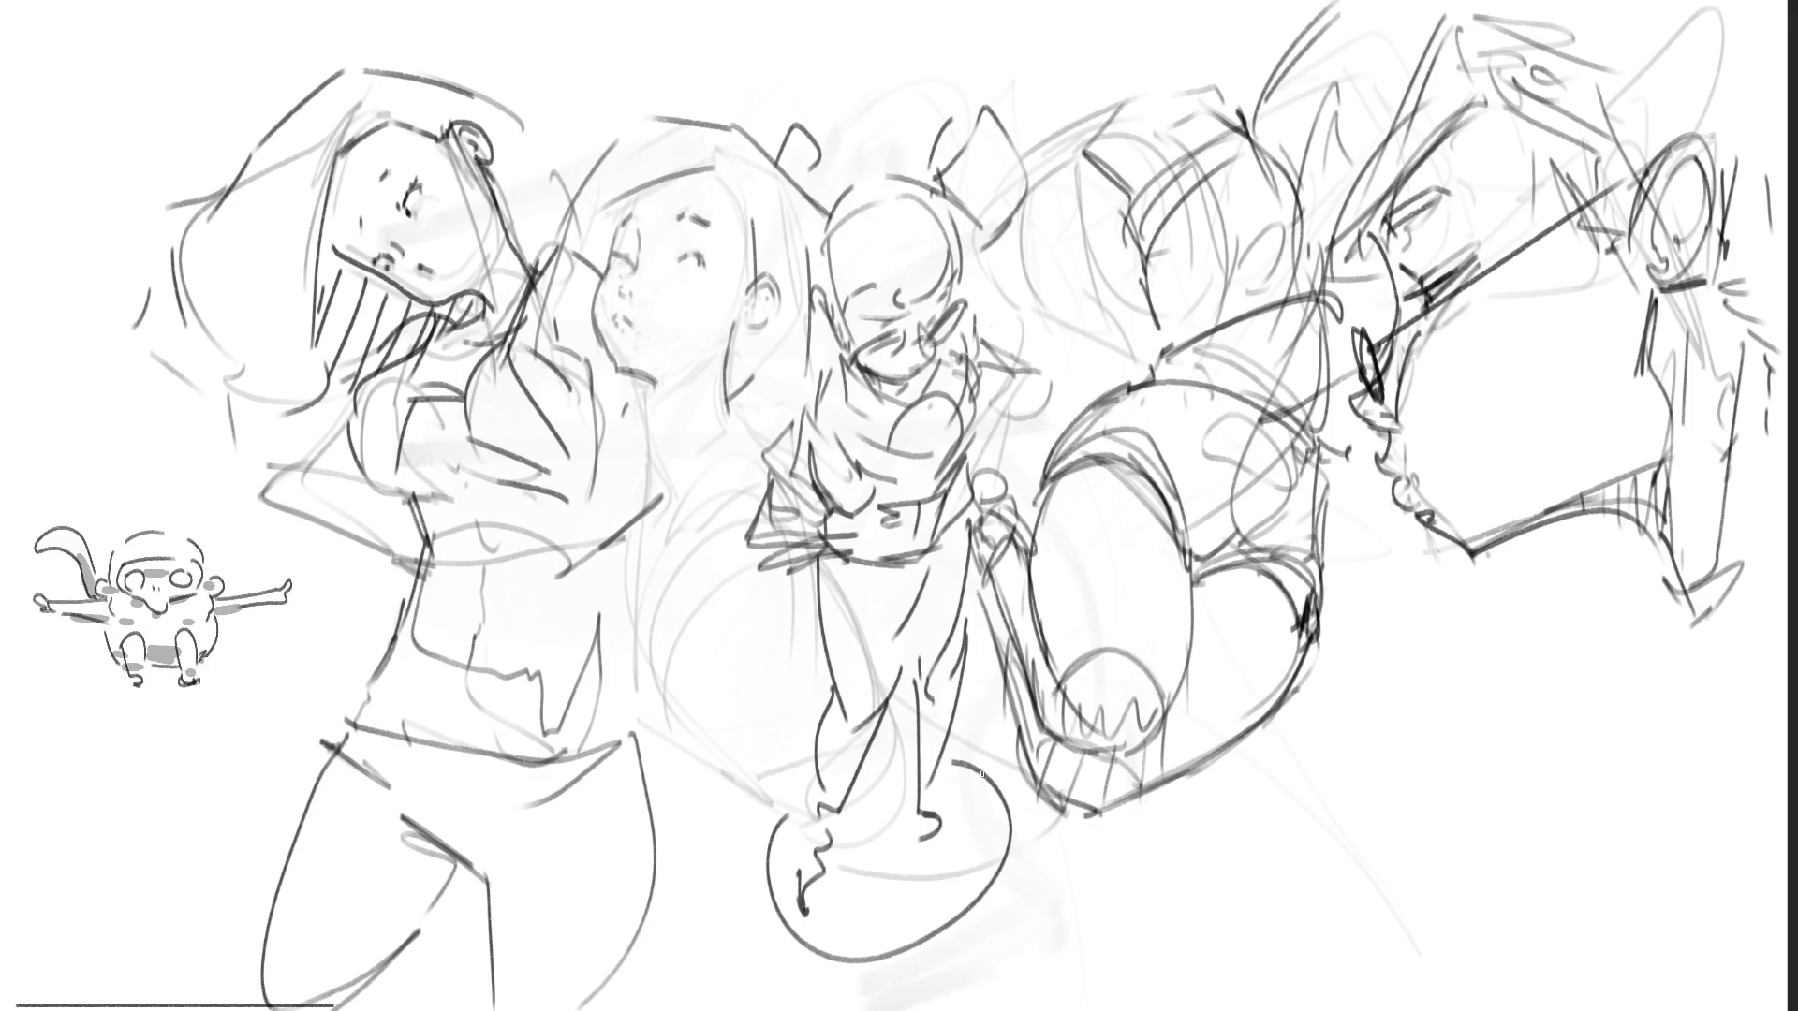
mouse_move(842, 348)
mouse_down()
mouse_move(838, 383)
mouse_move(805, 370)
mouse_move(801, 412)
mouse_move(765, 412)
mouse_move(787, 473)
mouse_up()
drag(816, 373, 813, 467)
drag(813, 465, 799, 474)
drag(768, 402, 719, 473)
mouse_move(721, 468)
mouse_down()
mouse_move(782, 482)
mouse_move(764, 485)
mouse_up()
drag(714, 485, 796, 524)
drag(796, 522, 829, 526)
Step: Darken the centre figure's right shoulder and ink the lines around its head
mouse_move(947, 342)
mouse_down()
mouse_move(951, 373)
mouse_move(970, 354)
mouse_up()
mouse_move(968, 349)
mouse_down()
mouse_move(953, 393)
mouse_move(979, 367)
mouse_move(1068, 392)
mouse_move(982, 315)
mouse_move(1017, 333)
mouse_move(994, 338)
mouse_up()
drag(921, 143, 929, 175)
drag(1028, 242, 1000, 286)
mouse_move(819, 180)
mouse_down()
mouse_move(869, 162)
mouse_move(948, 214)
mouse_up()
drag(808, 277, 871, 310)
drag(949, 257, 975, 301)
Step: Ink the centre figure's torso, waist and hip line, and hatch down its leg
mouse_move(840, 404)
mouse_down()
mouse_move(916, 489)
mouse_move(942, 478)
mouse_up()
drag(957, 435, 967, 458)
drag(829, 515, 941, 489)
mouse_move(875, 506)
mouse_down()
mouse_move(959, 466)
mouse_move(919, 485)
mouse_up()
drag(957, 465, 969, 494)
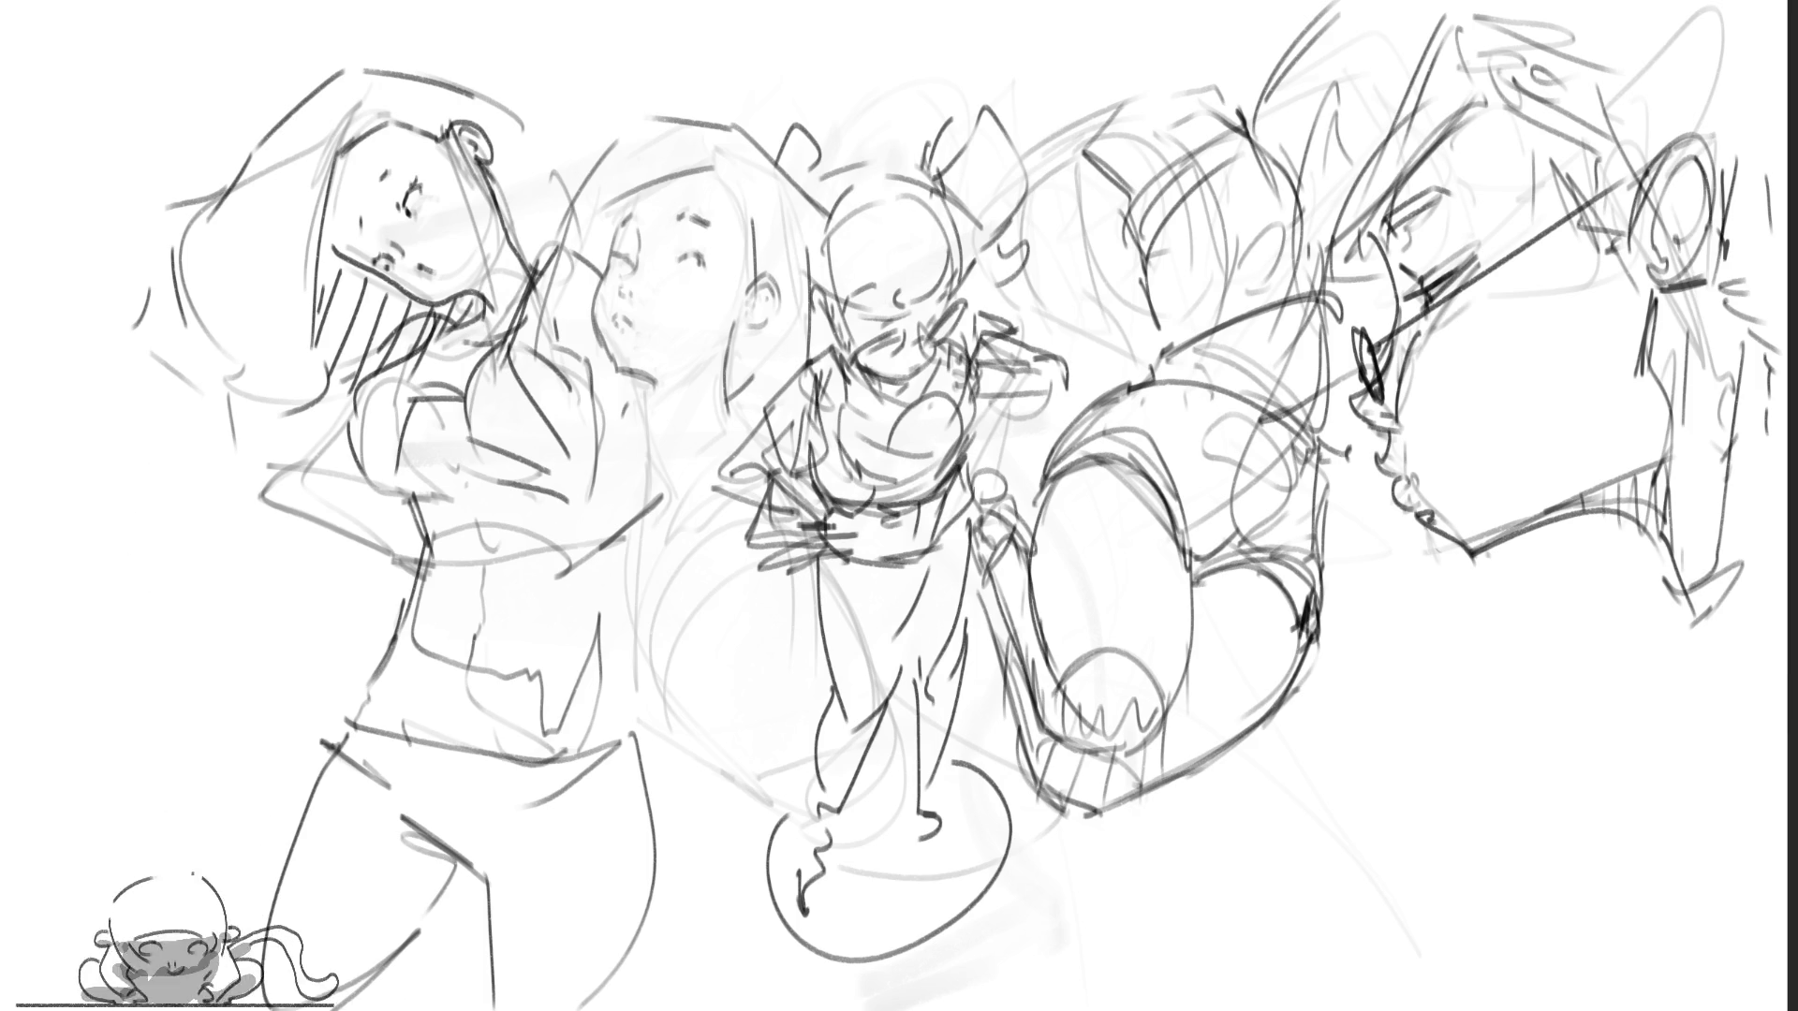
mouse_move(831, 554)
mouse_down()
mouse_move(899, 568)
mouse_move(949, 532)
mouse_move(904, 571)
mouse_move(899, 682)
mouse_up()
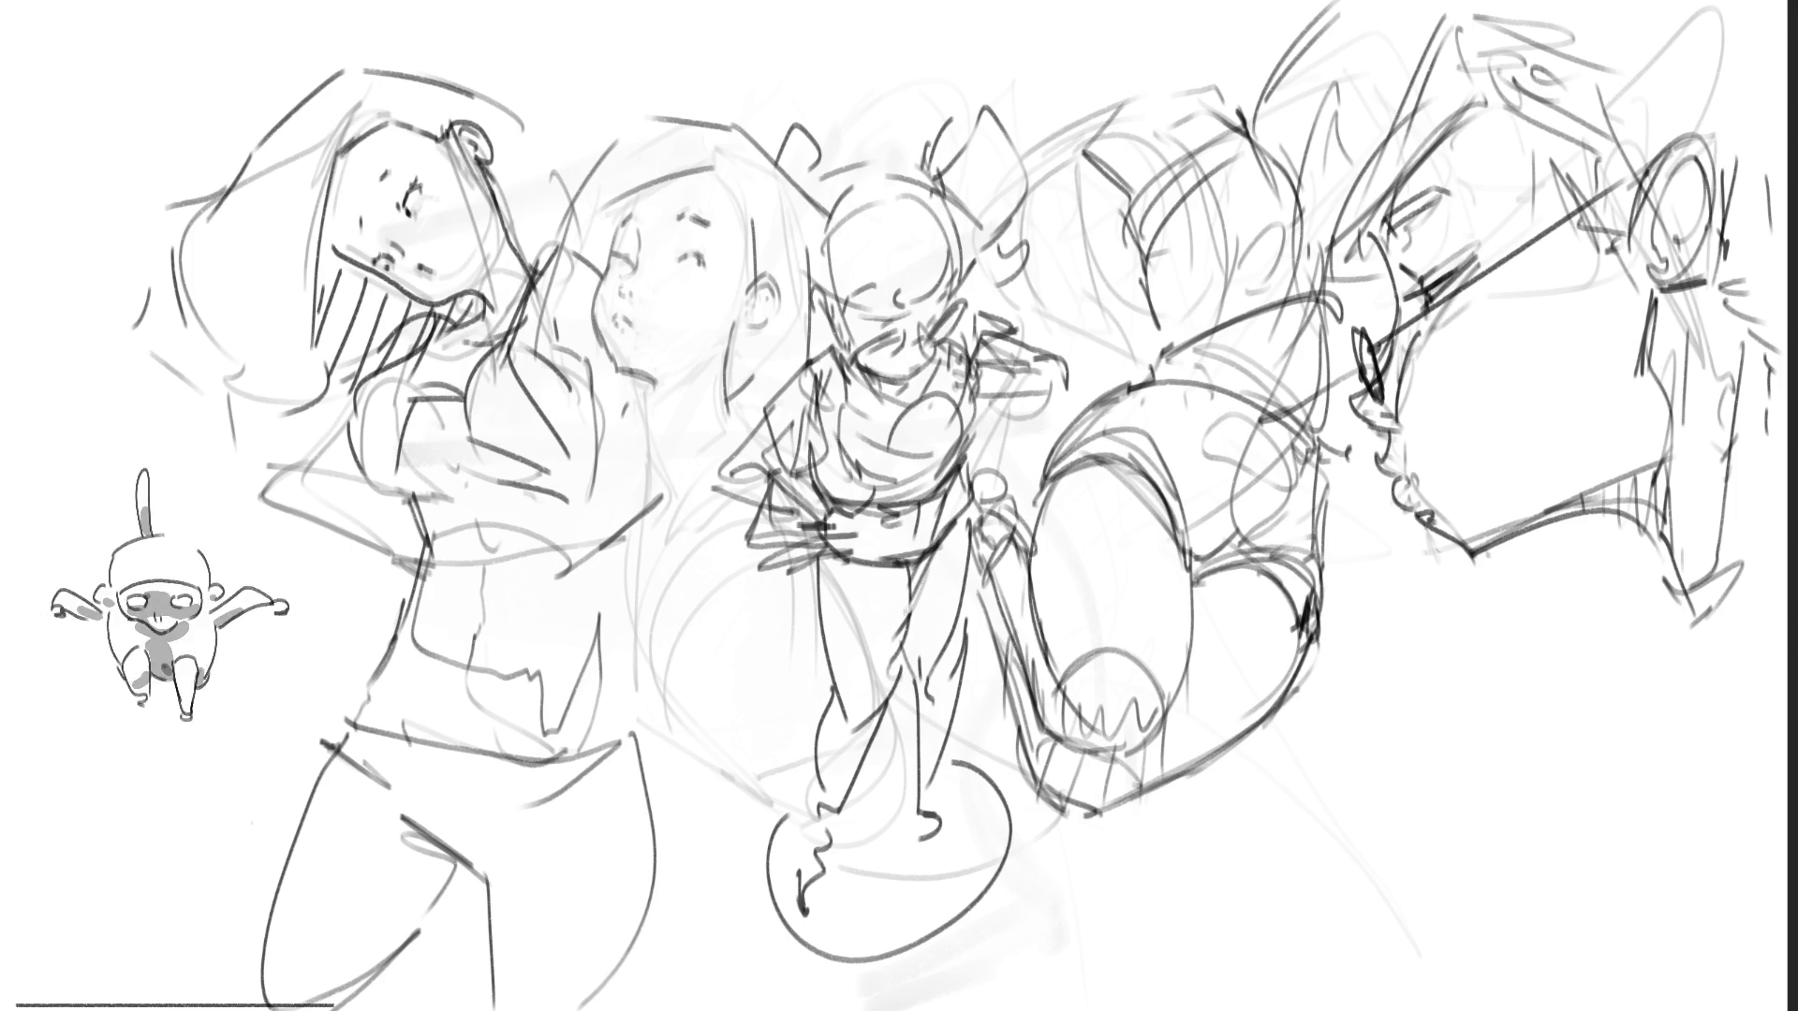
mouse_move(957, 530)
mouse_down()
mouse_move(913, 676)
mouse_move(940, 773)
mouse_up()
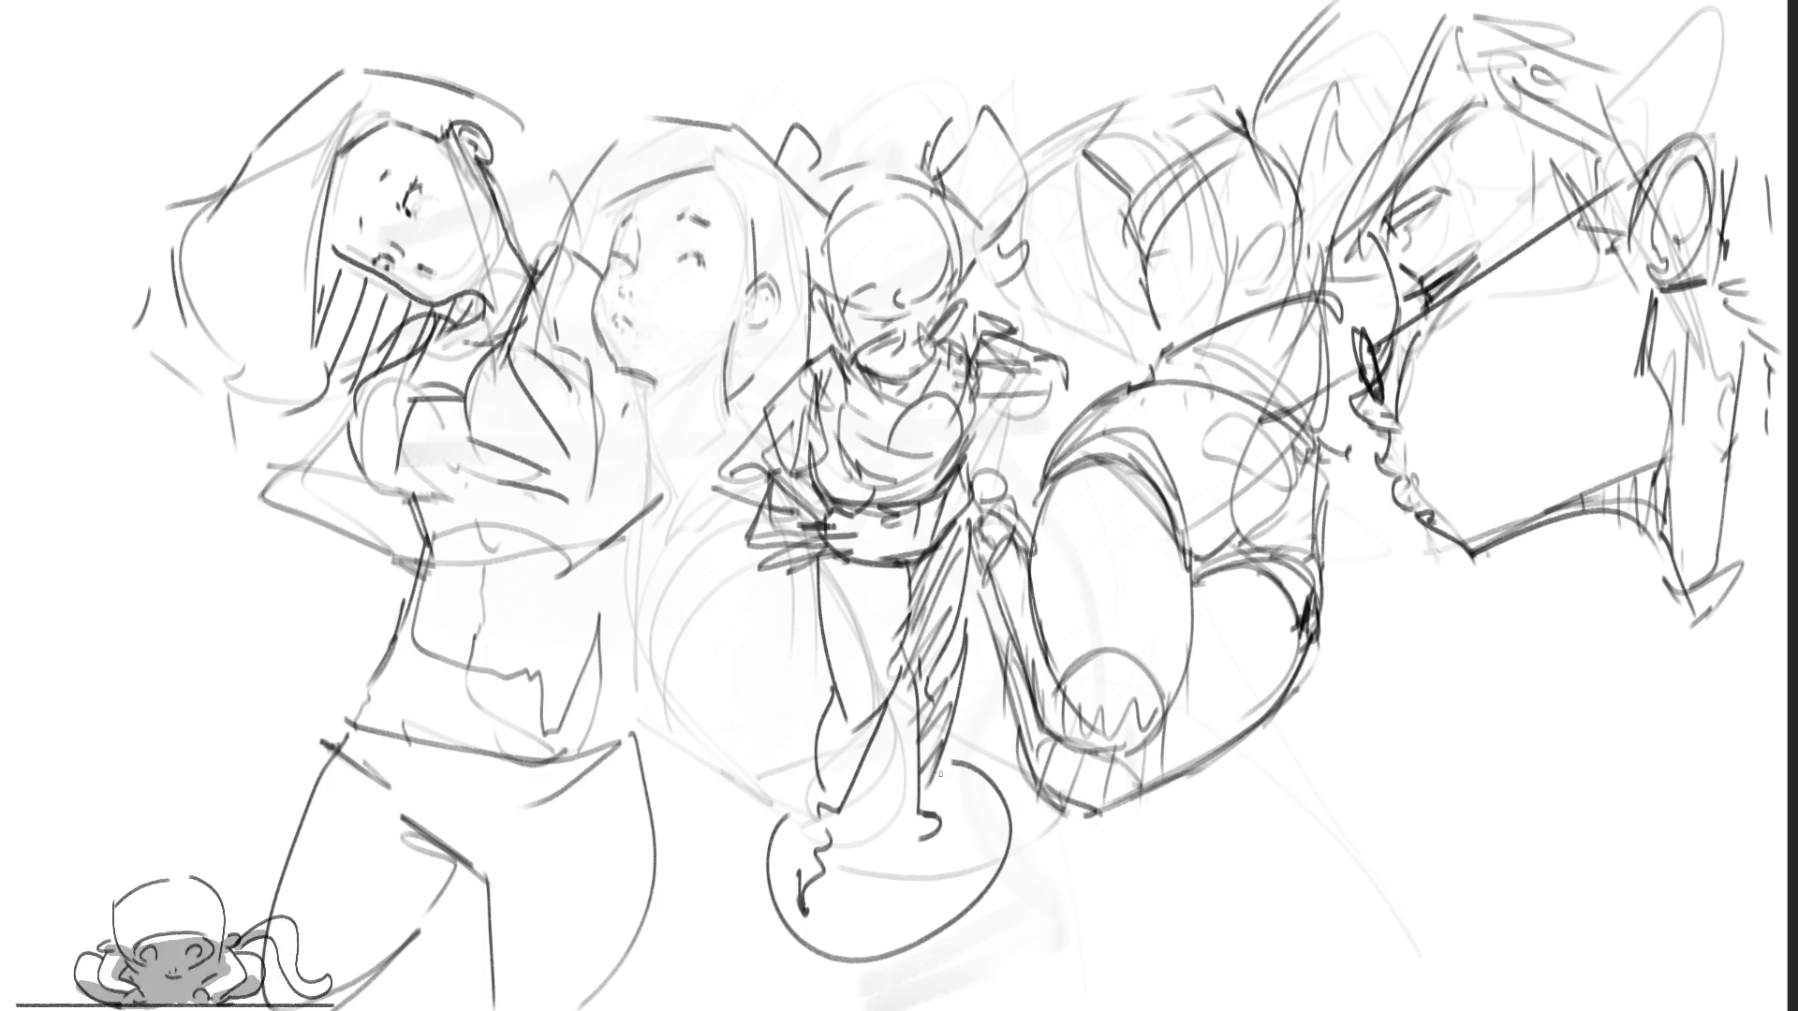
Step: Ink the centre figure's feet and fill the oval base beneath it with diagonal hatching
mouse_move(801, 847)
mouse_down()
mouse_move(806, 871)
mouse_move(847, 866)
mouse_up()
drag(909, 815, 957, 824)
mouse_move(805, 813)
mouse_down()
mouse_move(774, 915)
mouse_move(831, 833)
mouse_up()
drag(833, 828, 805, 920)
drag(866, 794, 833, 936)
drag(897, 780, 859, 954)
mouse_move(911, 791)
mouse_down()
mouse_move(889, 936)
mouse_move(925, 923)
mouse_up()
drag(985, 755, 962, 889)
drag(1002, 761, 985, 891)
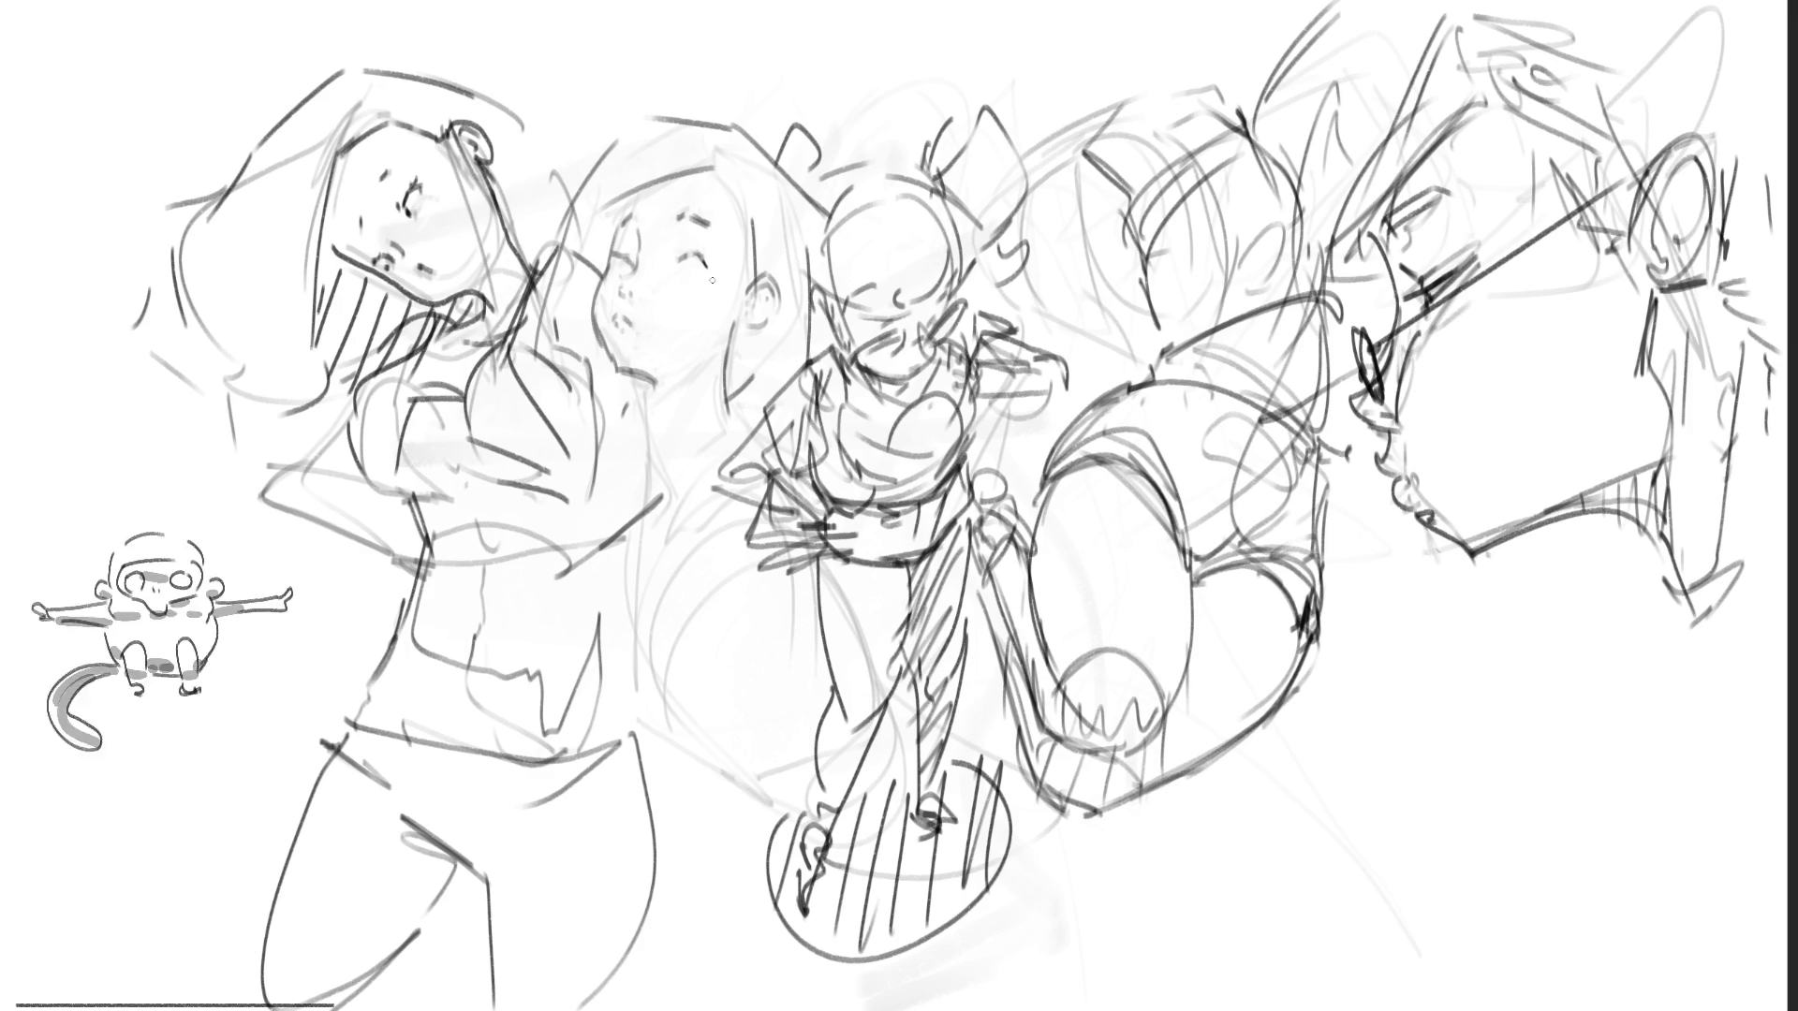
Step: Give the second woman a dark pupil, a redrawn eyebrow, a cheek contour and a mouth line
drag(704, 265, 708, 261)
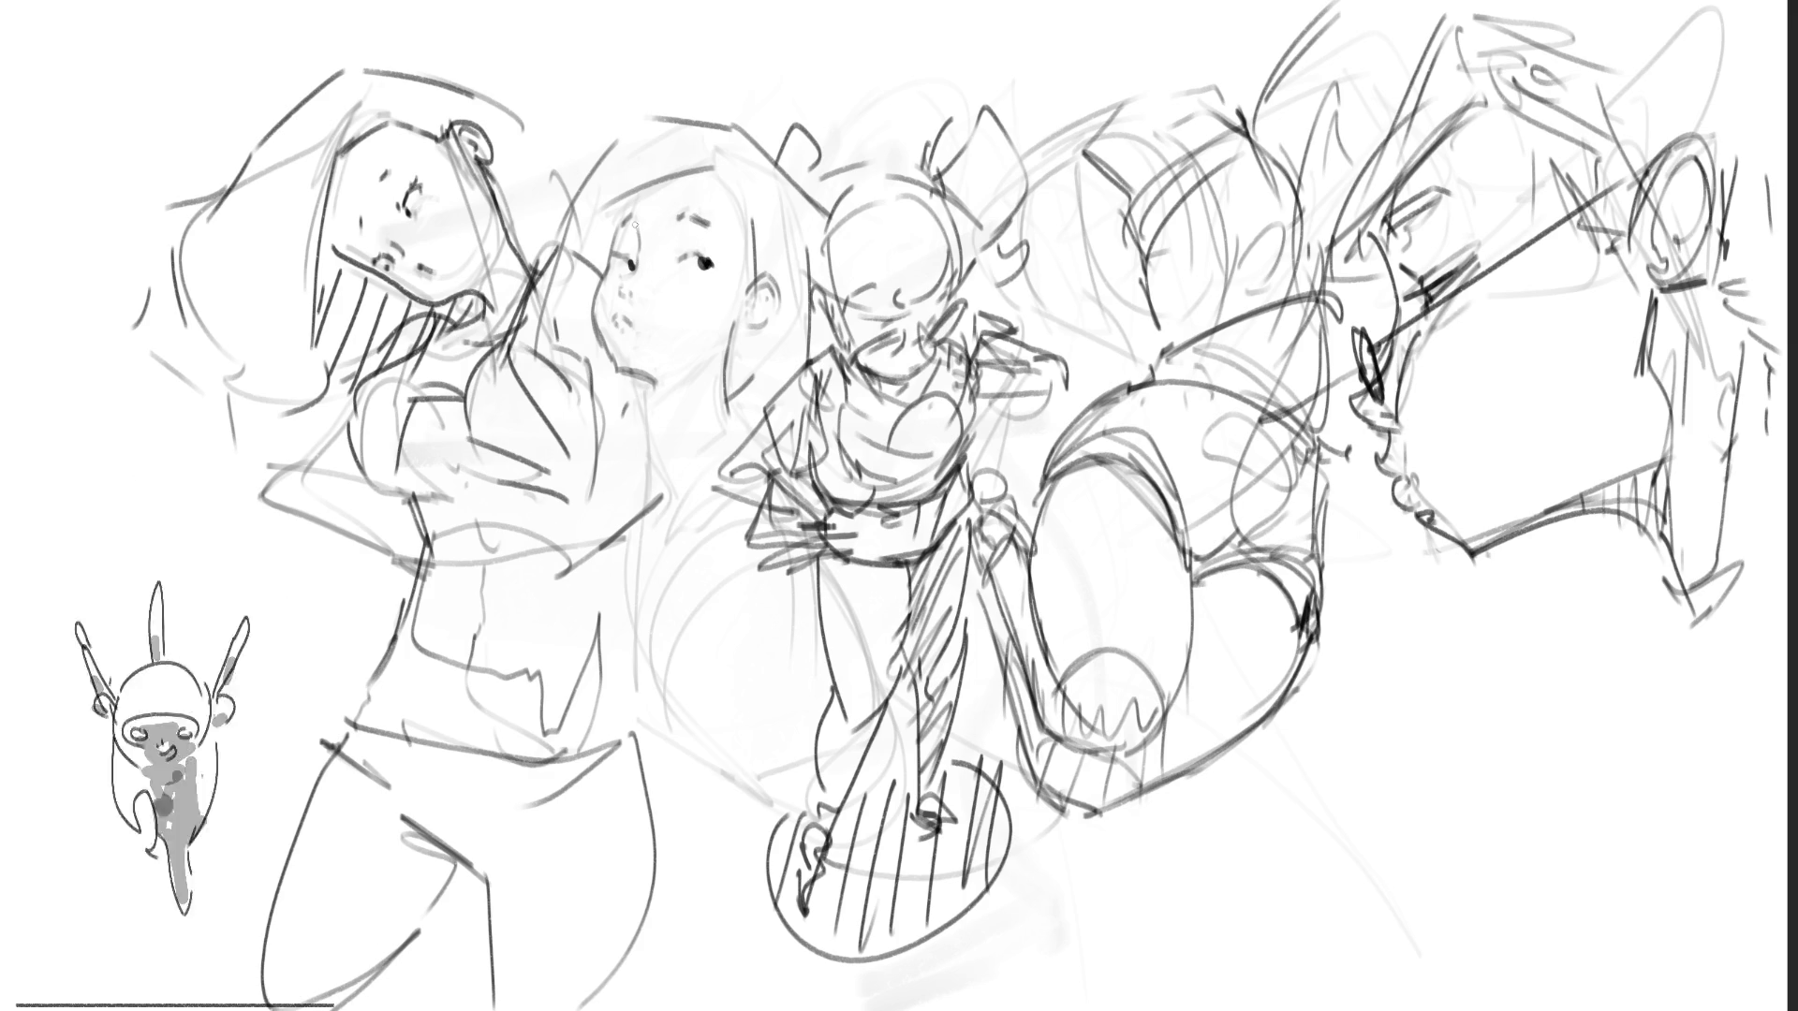
drag(680, 205, 717, 223)
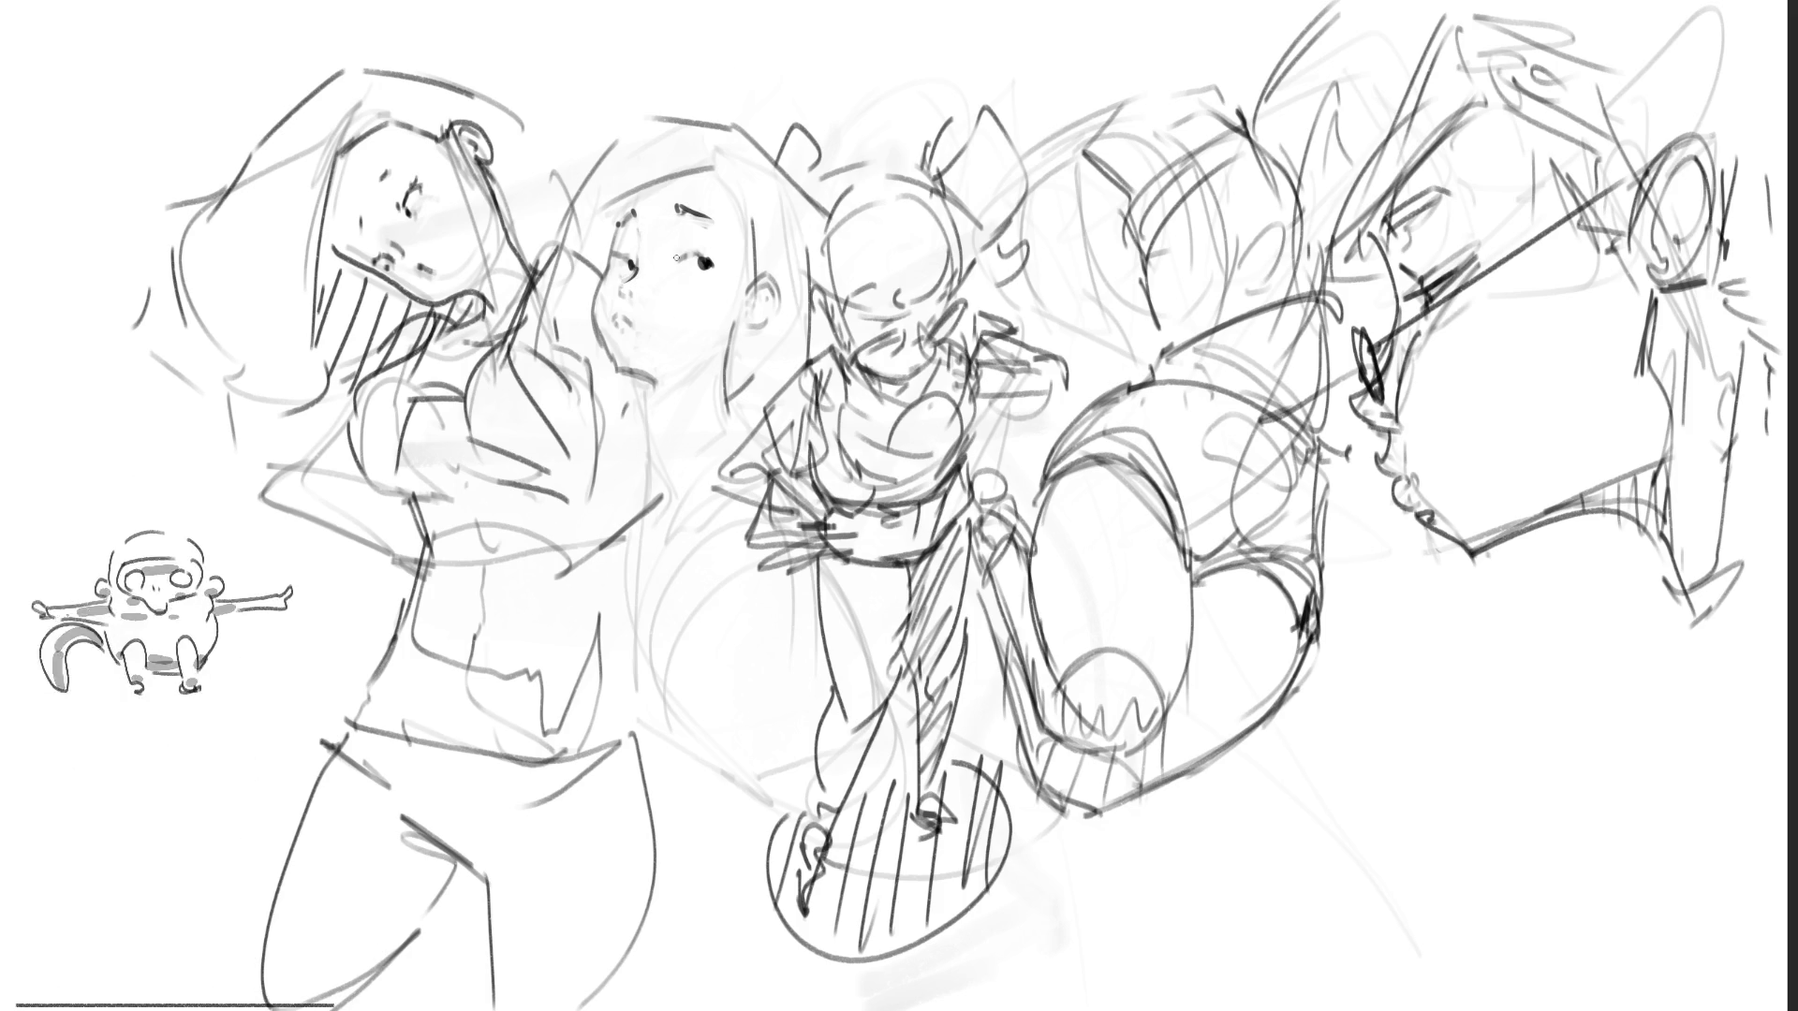
drag(608, 271, 613, 361)
mouse_move(611, 272)
mouse_down()
mouse_move(614, 346)
mouse_move(603, 285)
mouse_up()
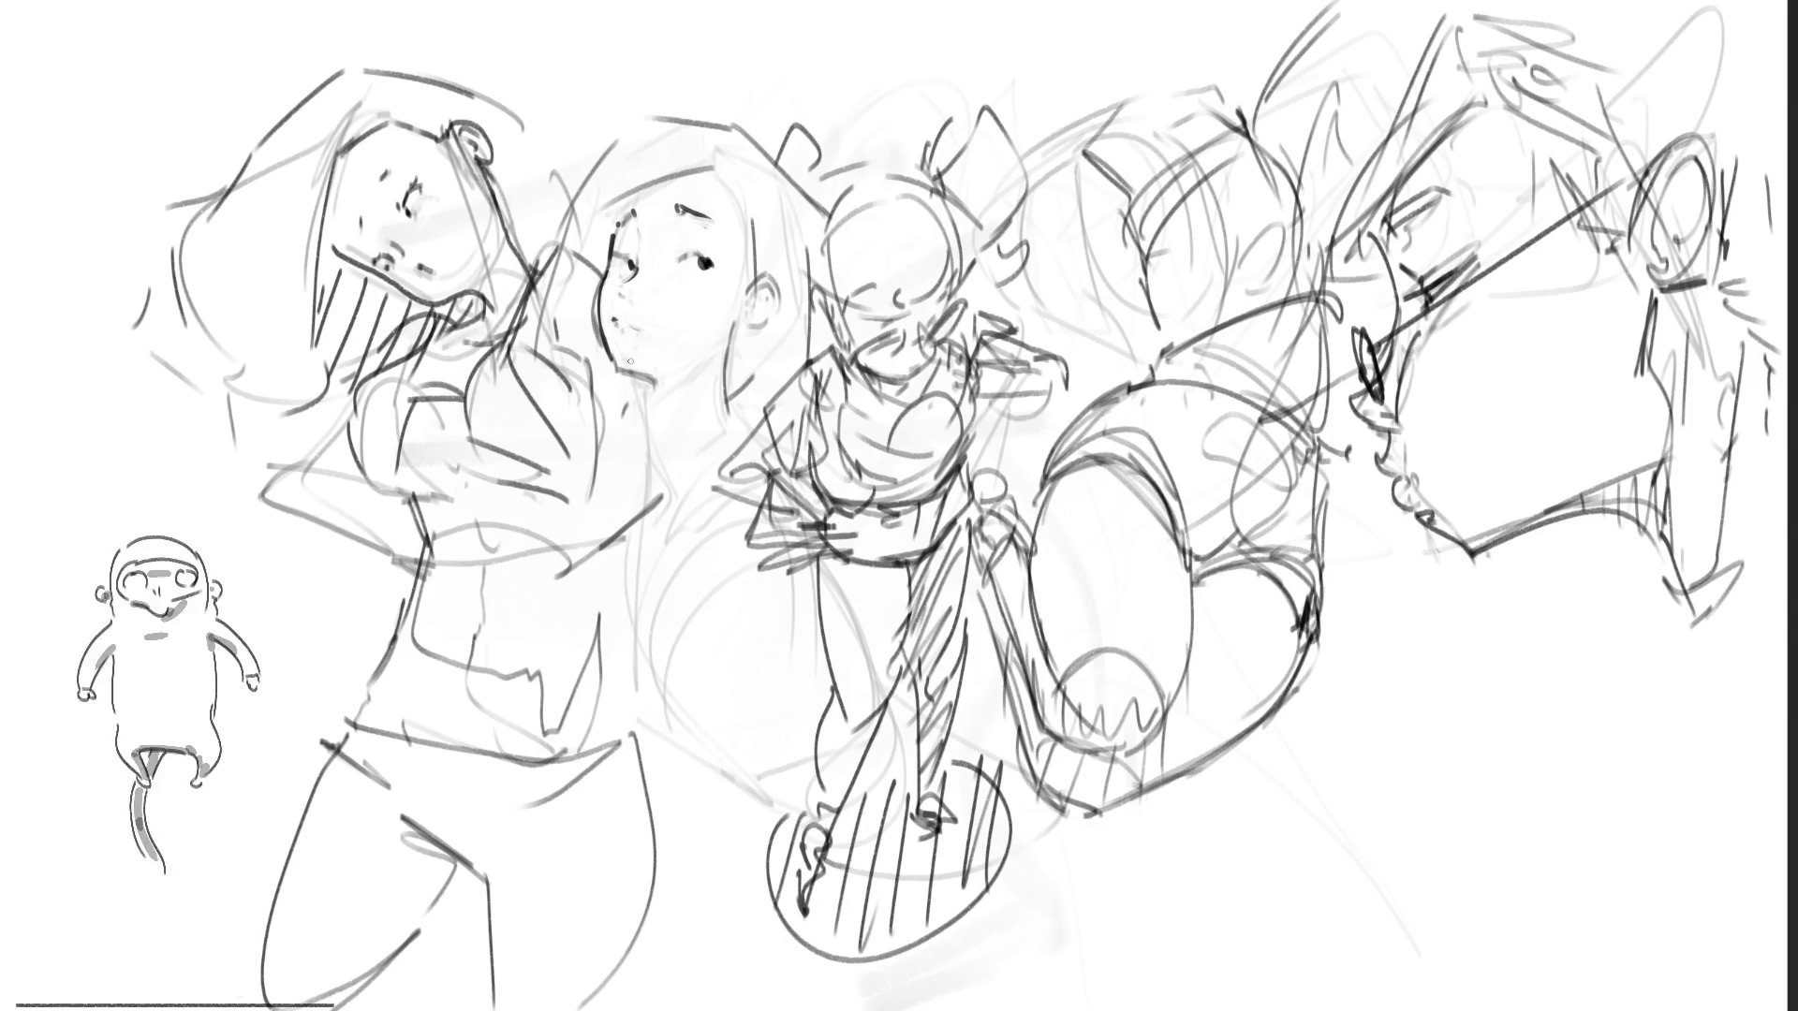
mouse_move(611, 354)
mouse_down()
mouse_move(632, 374)
mouse_move(645, 333)
mouse_up()
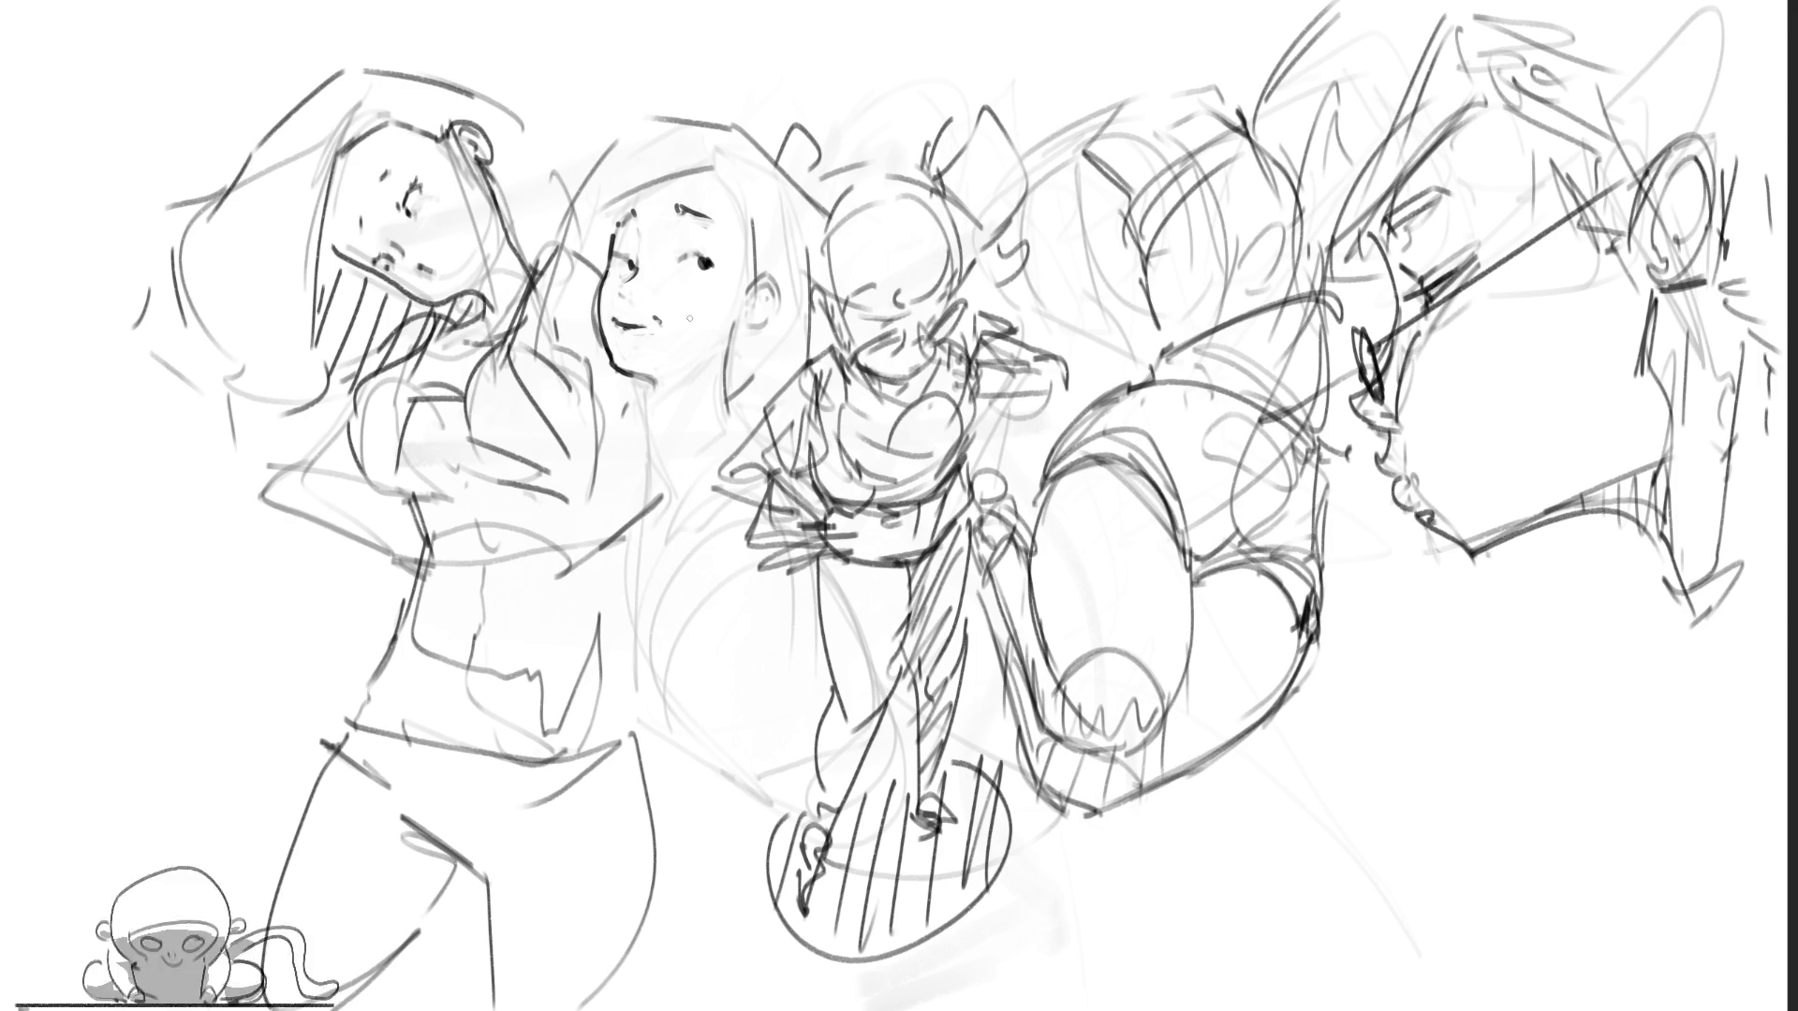
key(ctrl+z)
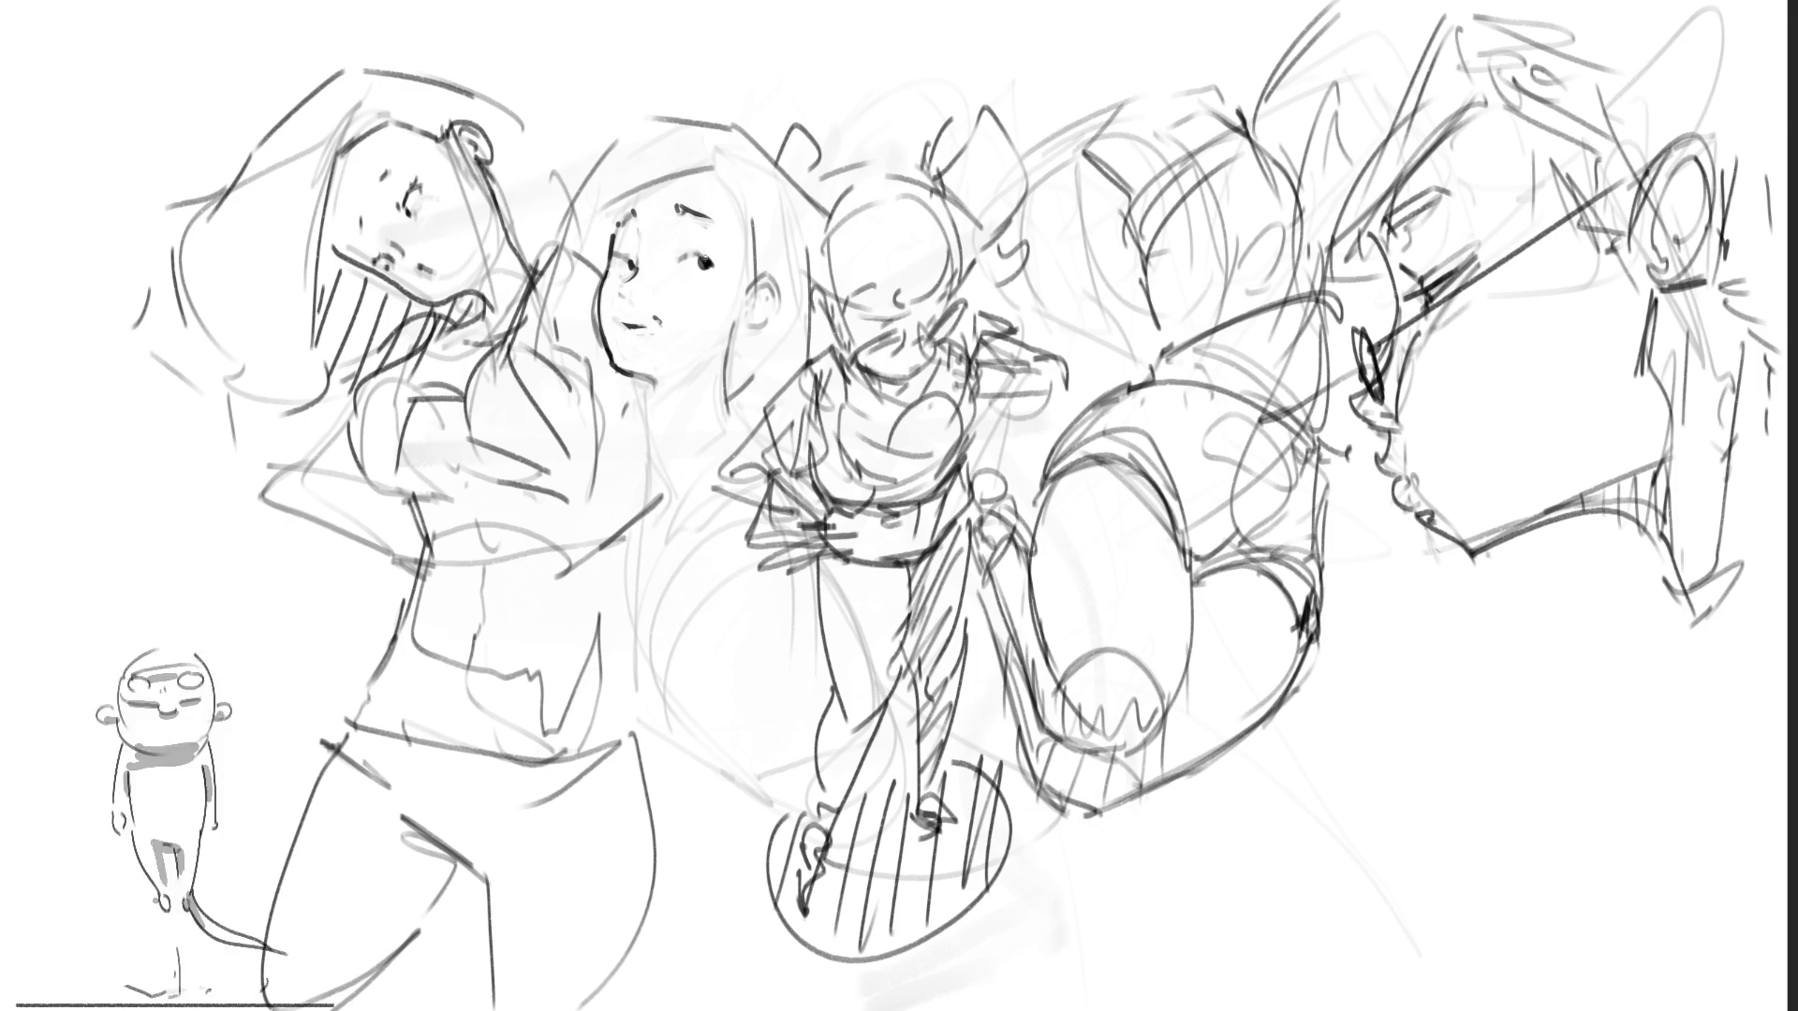
drag(624, 327, 651, 325)
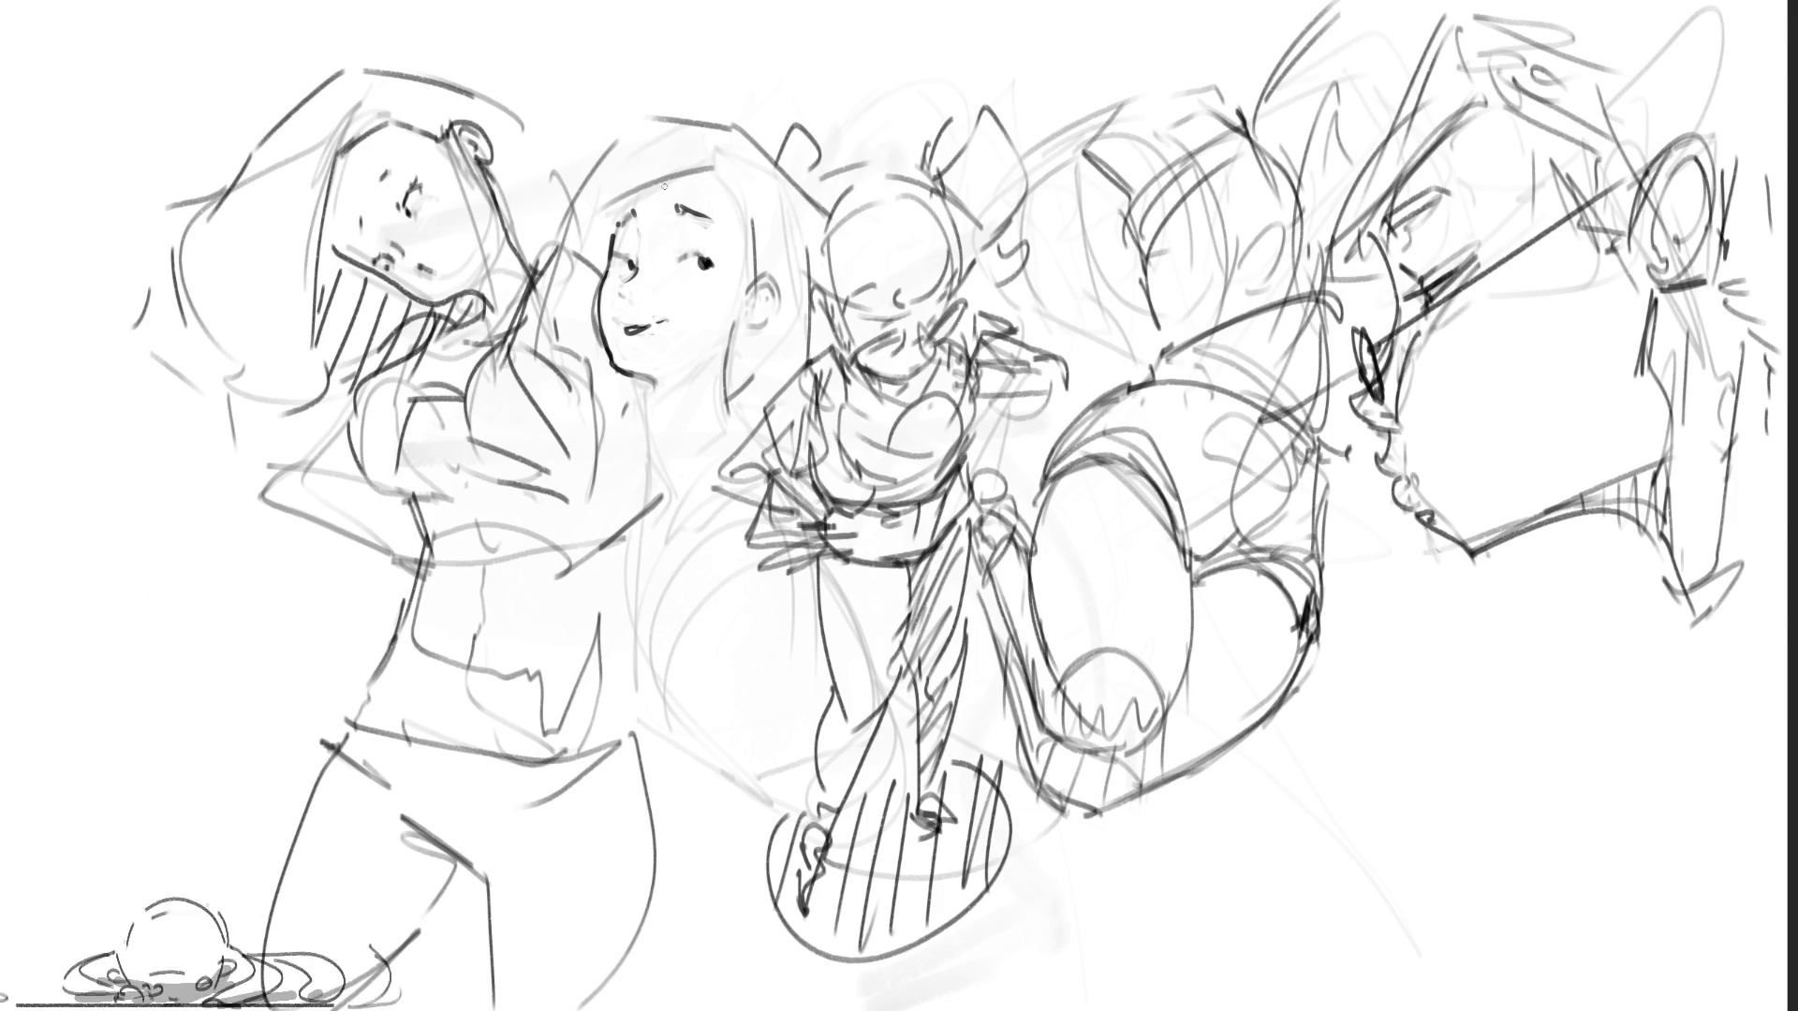
Step: Sketch hair strands across the second woman's forehead and over her head
mouse_move(611, 230)
mouse_down()
mouse_move(731, 149)
mouse_move(604, 211)
mouse_up()
drag(609, 197, 558, 218)
mouse_move(602, 148)
mouse_down()
mouse_move(562, 245)
mouse_move(679, 100)
mouse_up()
drag(707, 93, 759, 135)
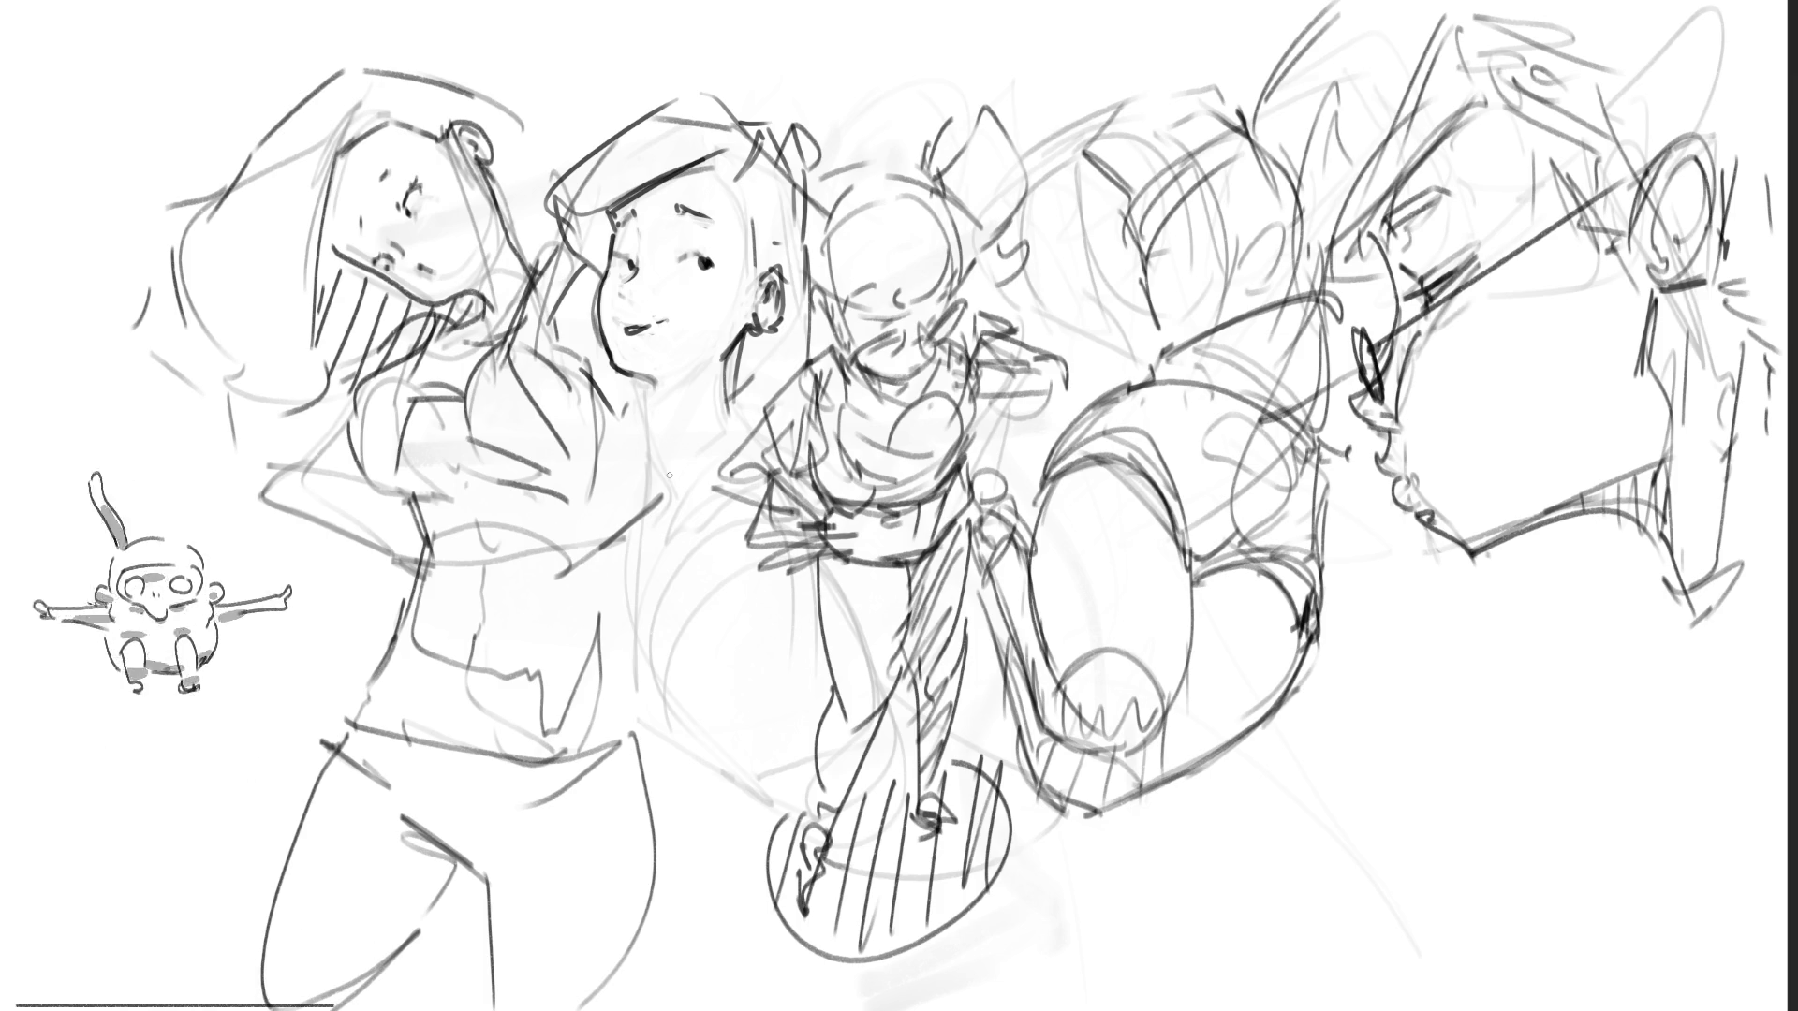
Step: Draw a top hat above the second woman, hatch her neck and shoulder, and ink her side
mouse_move(589, 124)
mouse_down()
mouse_move(589, 86)
mouse_move(756, 90)
mouse_move(770, 120)
mouse_up()
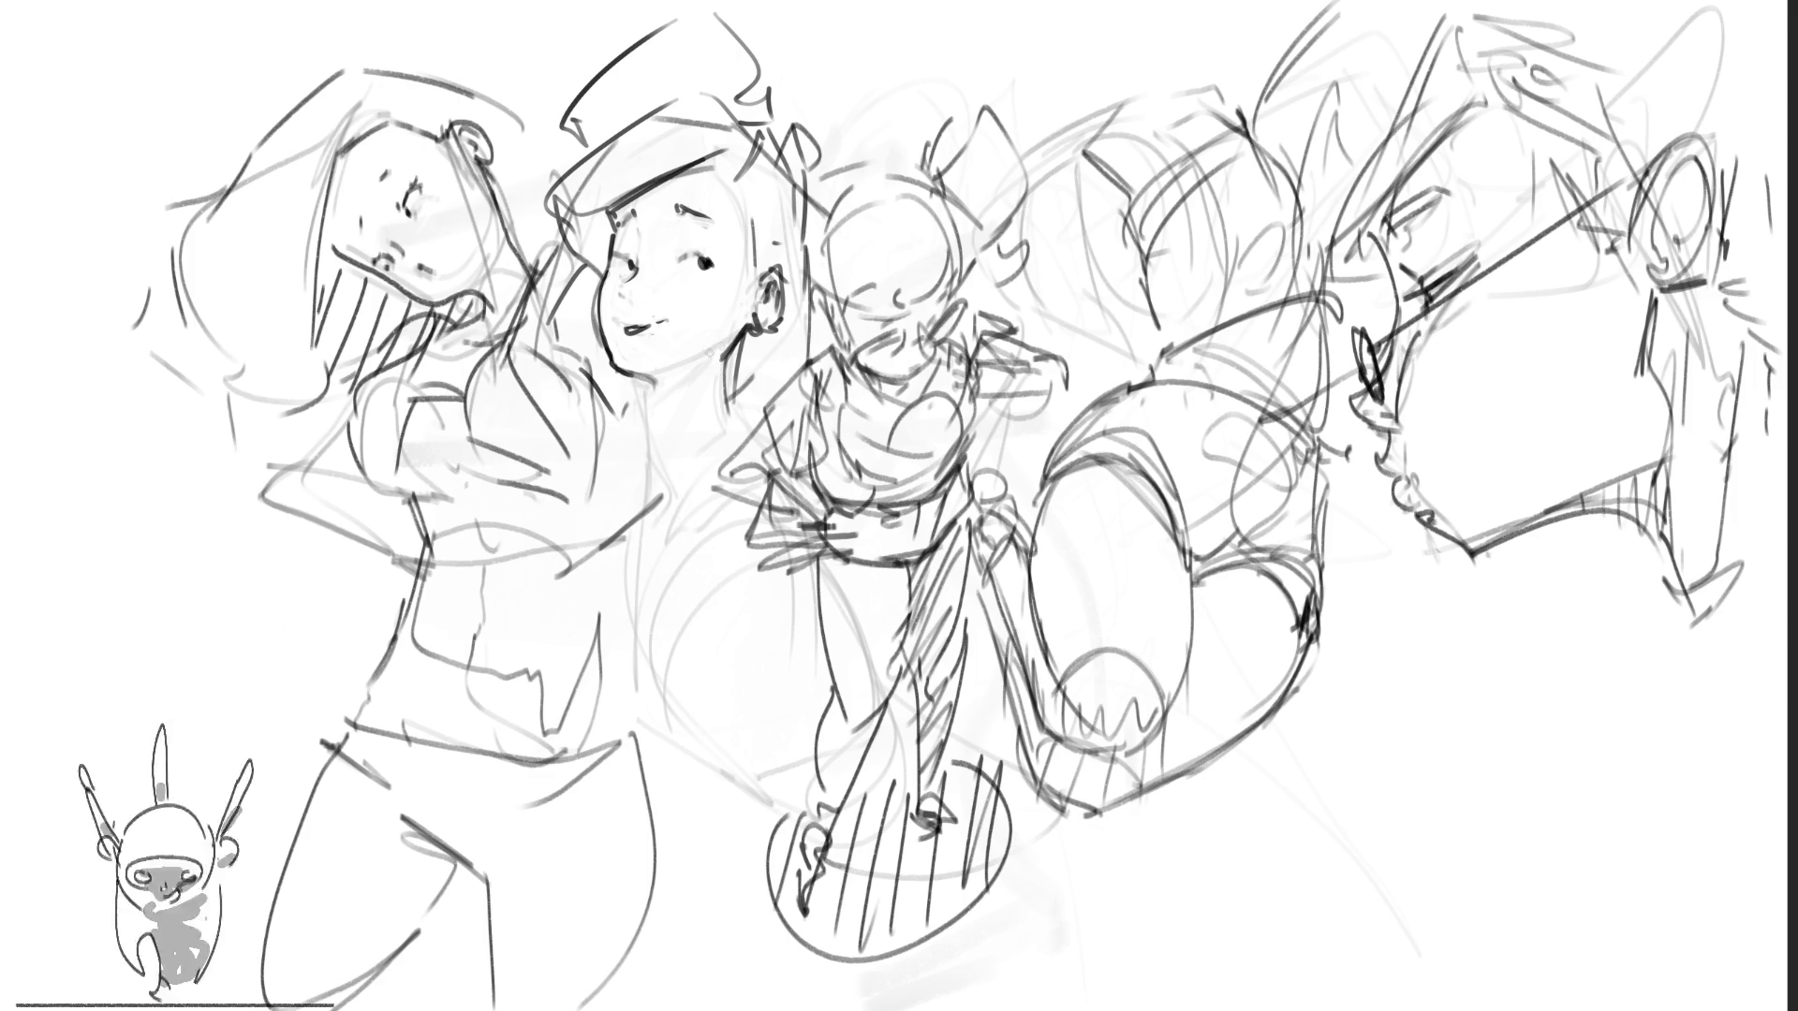
drag(730, 389, 726, 435)
mouse_move(661, 369)
mouse_down()
mouse_move(646, 434)
mouse_move(661, 467)
mouse_move(674, 448)
mouse_up()
drag(721, 344, 693, 448)
drag(727, 374, 720, 399)
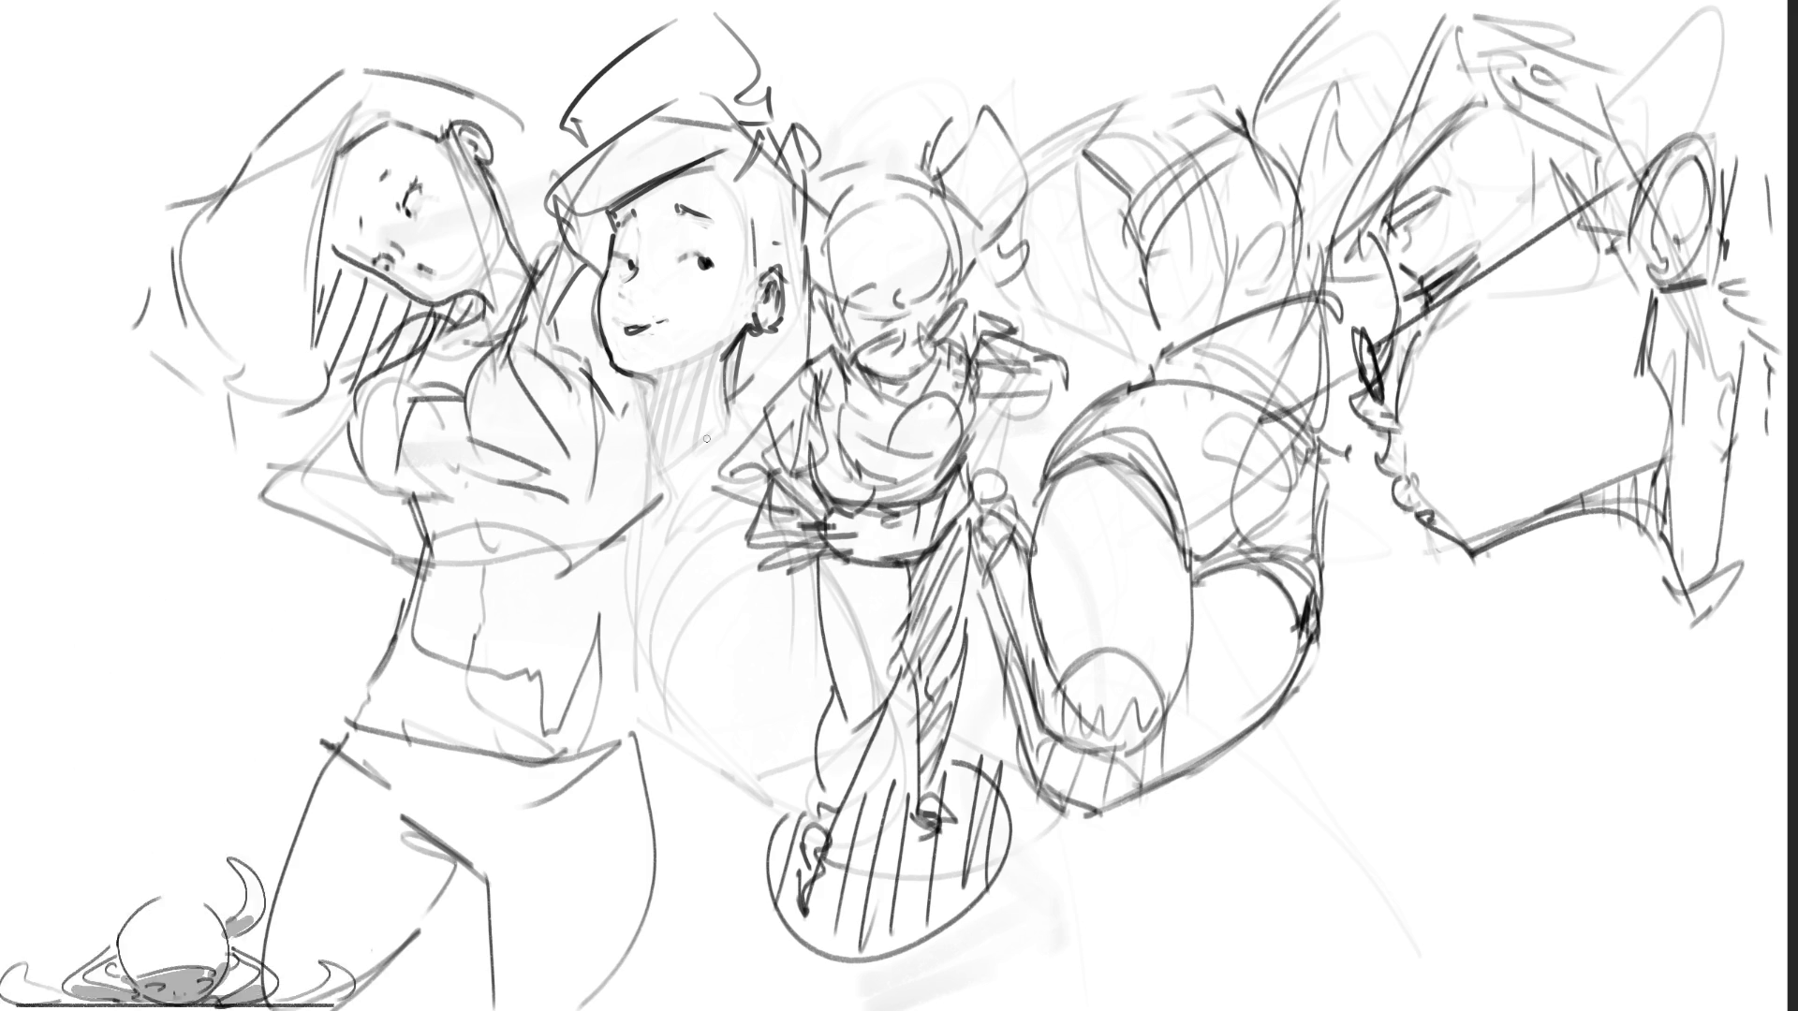
mouse_move(596, 468)
mouse_down()
mouse_move(590, 554)
mouse_move(629, 717)
mouse_up()
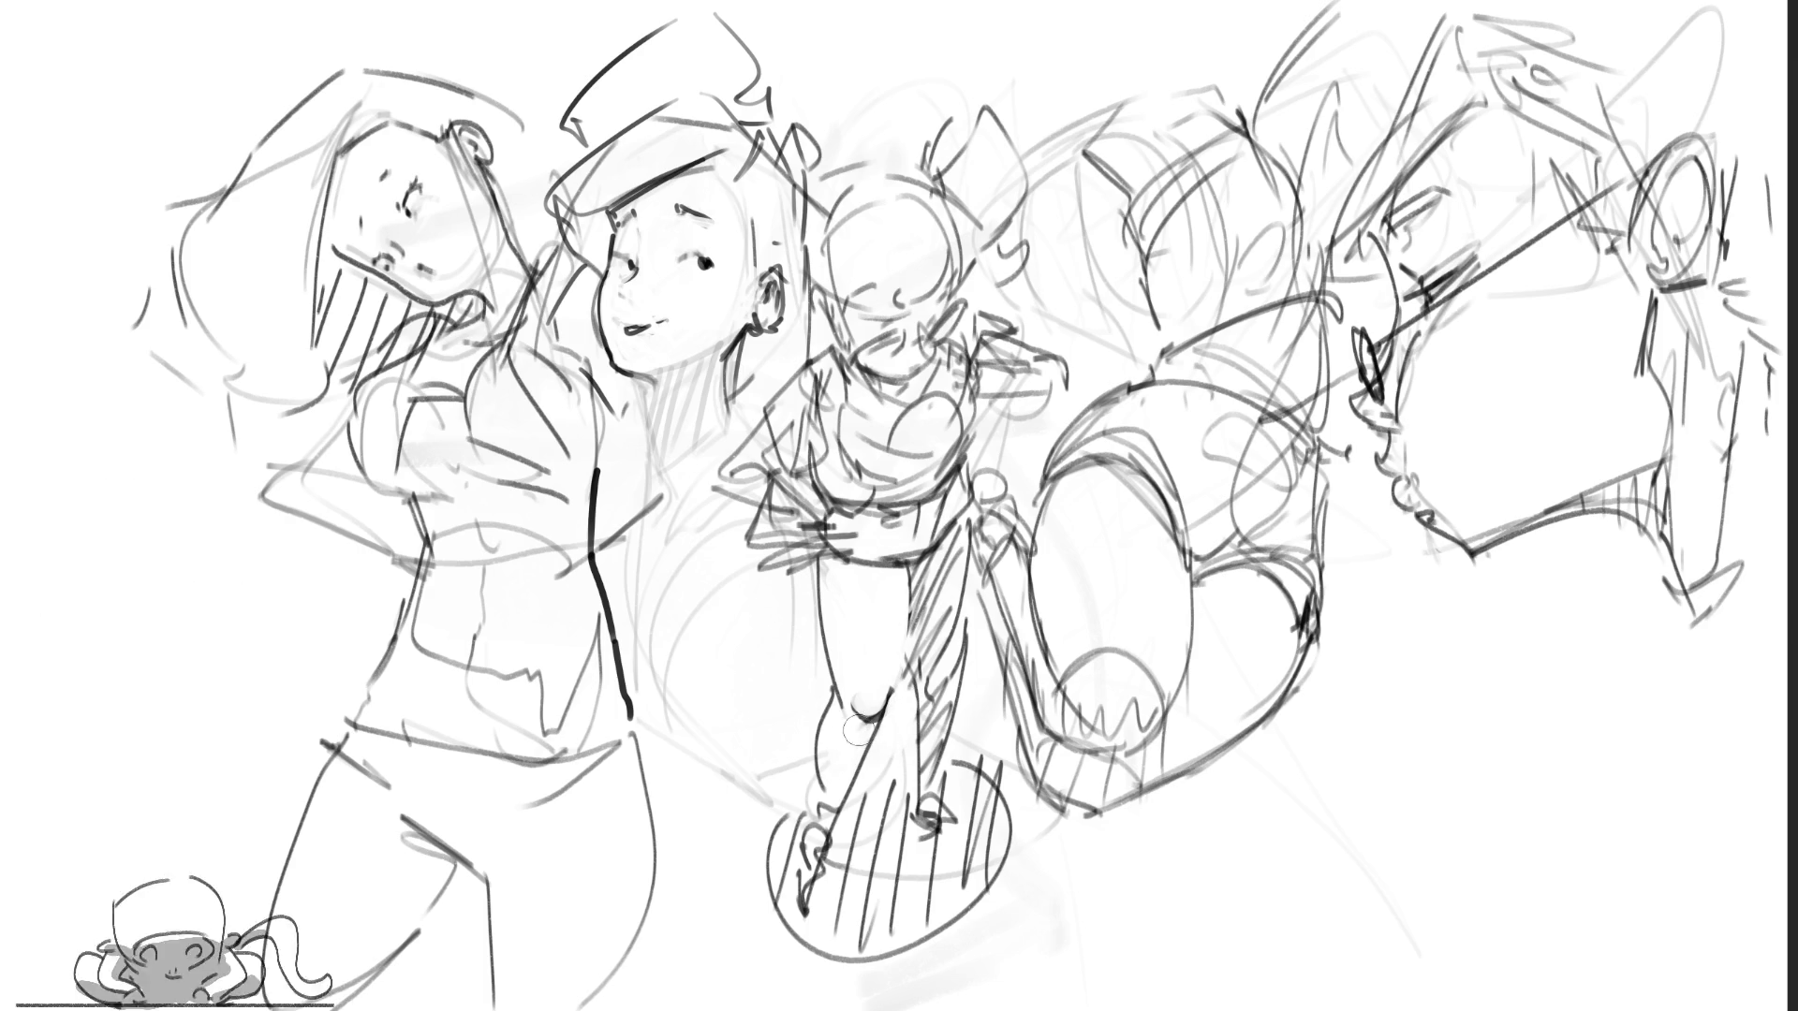
Step: Shade the centre figure's leg, torso, chest and head in grey, then the left girl's hair and face
drag(871, 717, 848, 782)
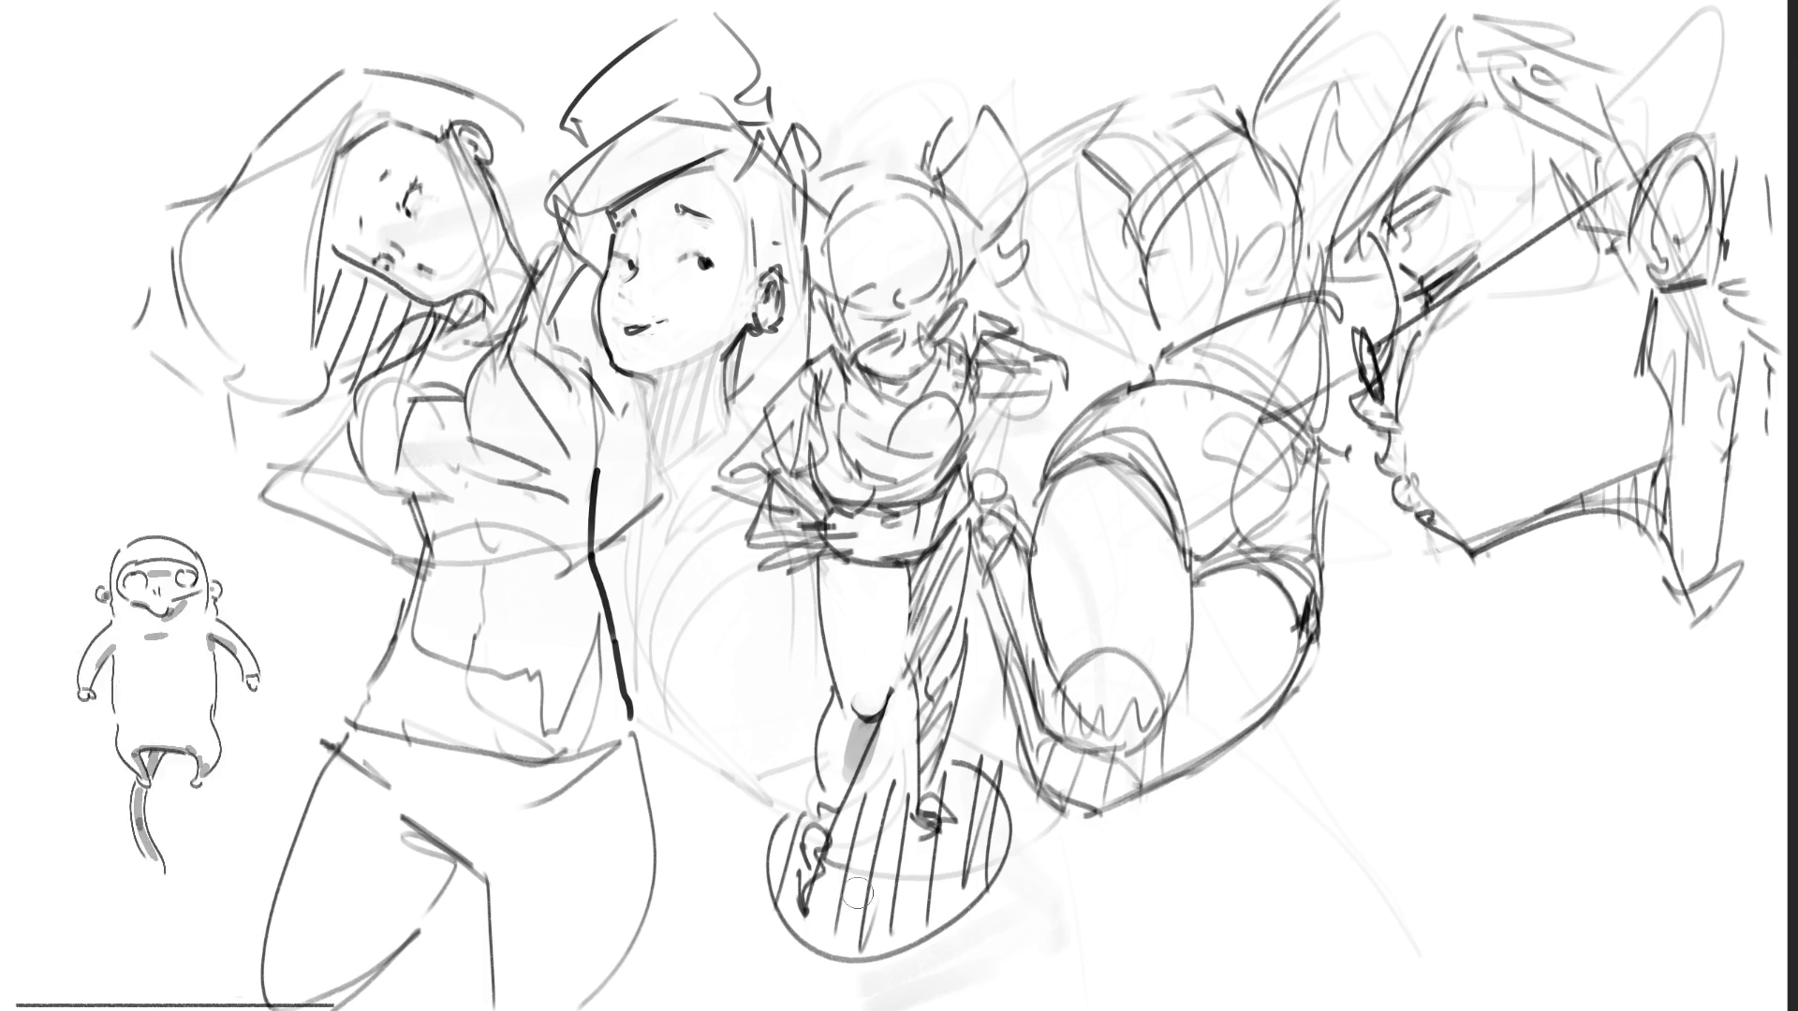
drag(838, 515, 913, 553)
mouse_move(842, 477)
mouse_down()
mouse_move(964, 543)
mouse_move(937, 487)
mouse_up()
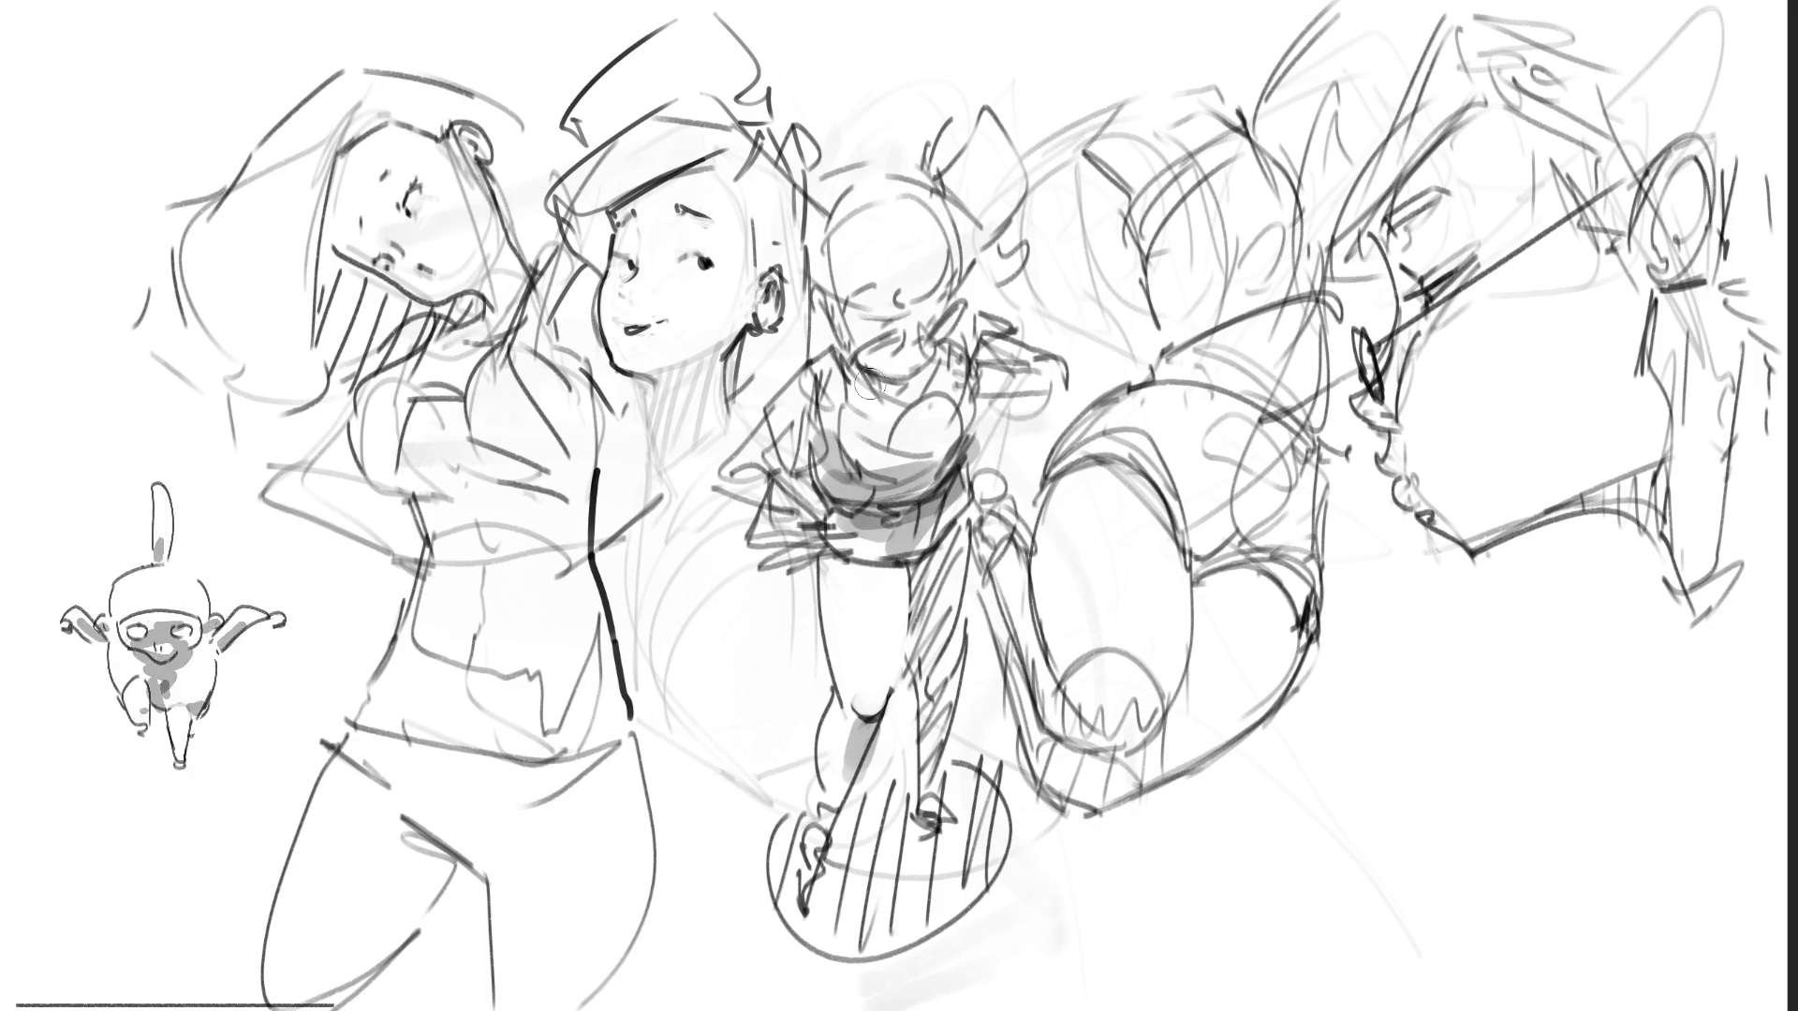
drag(922, 392, 941, 380)
mouse_move(859, 298)
mouse_down()
mouse_move(876, 318)
mouse_move(981, 278)
mouse_move(980, 251)
mouse_up()
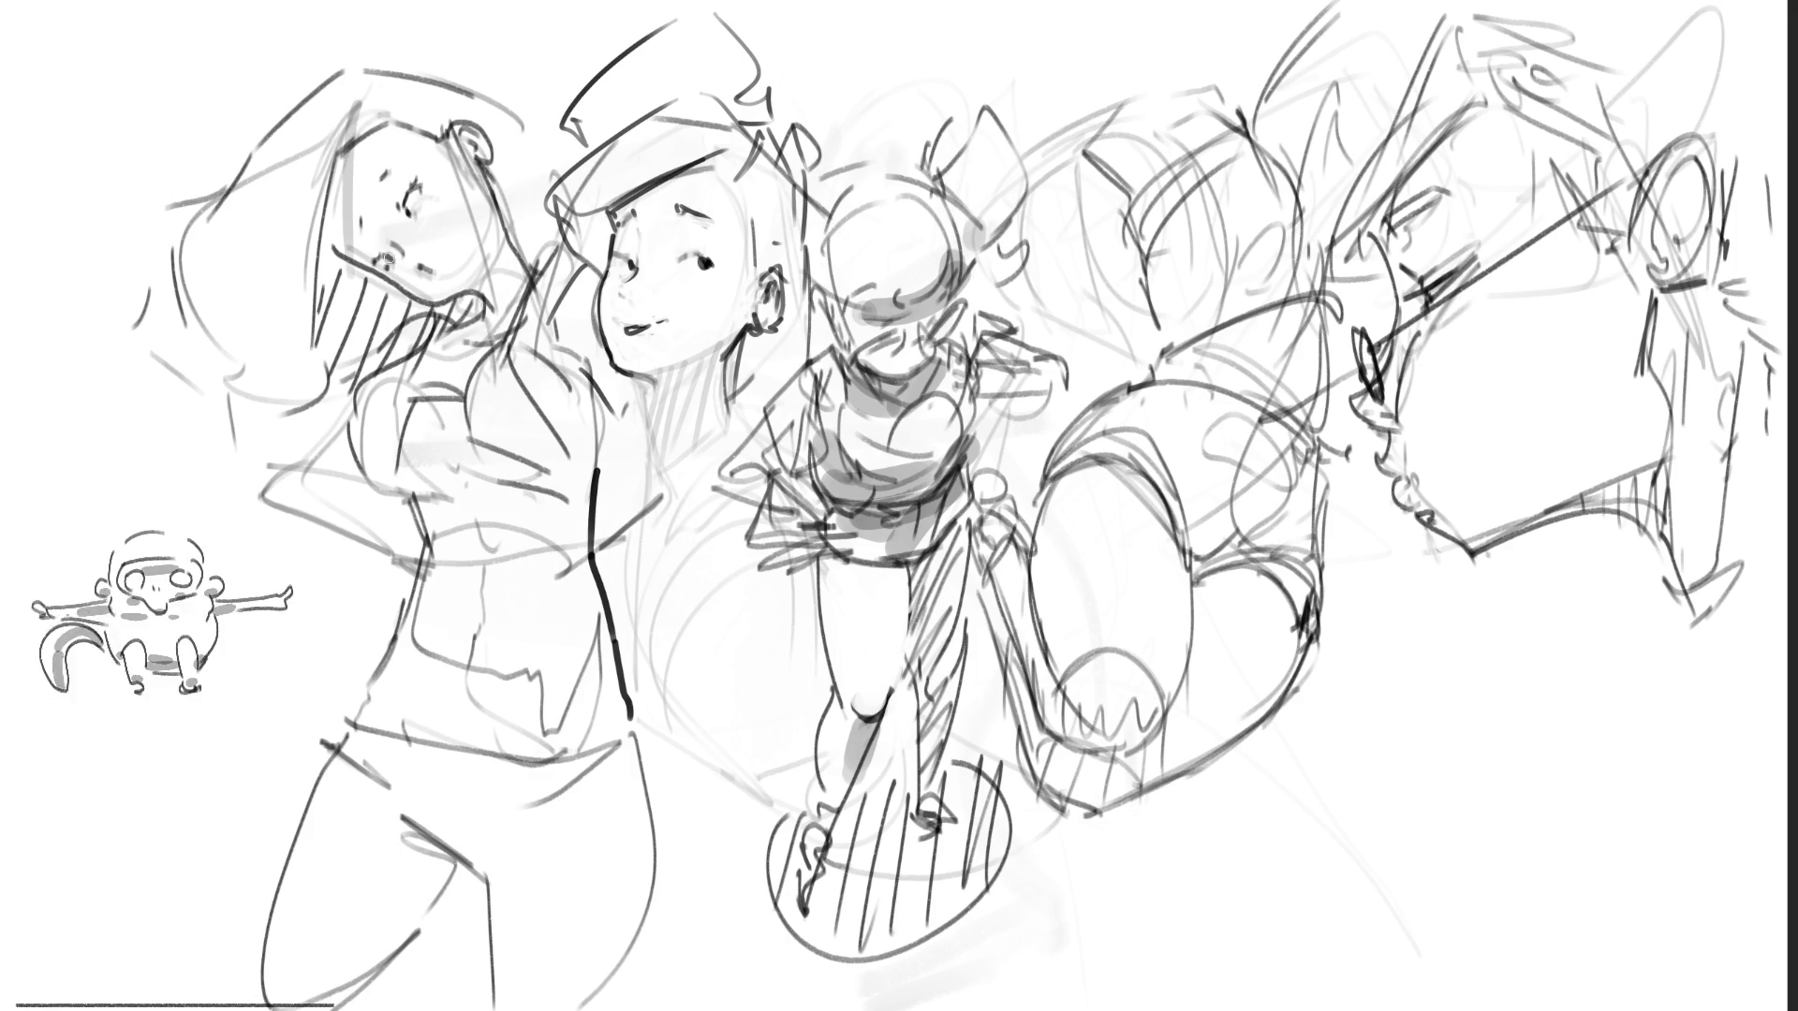
mouse_move(339, 142)
mouse_down()
mouse_move(328, 300)
mouse_move(347, 310)
mouse_move(369, 281)
mouse_move(412, 319)
mouse_move(468, 302)
mouse_move(440, 299)
mouse_up()
drag(385, 241, 424, 191)
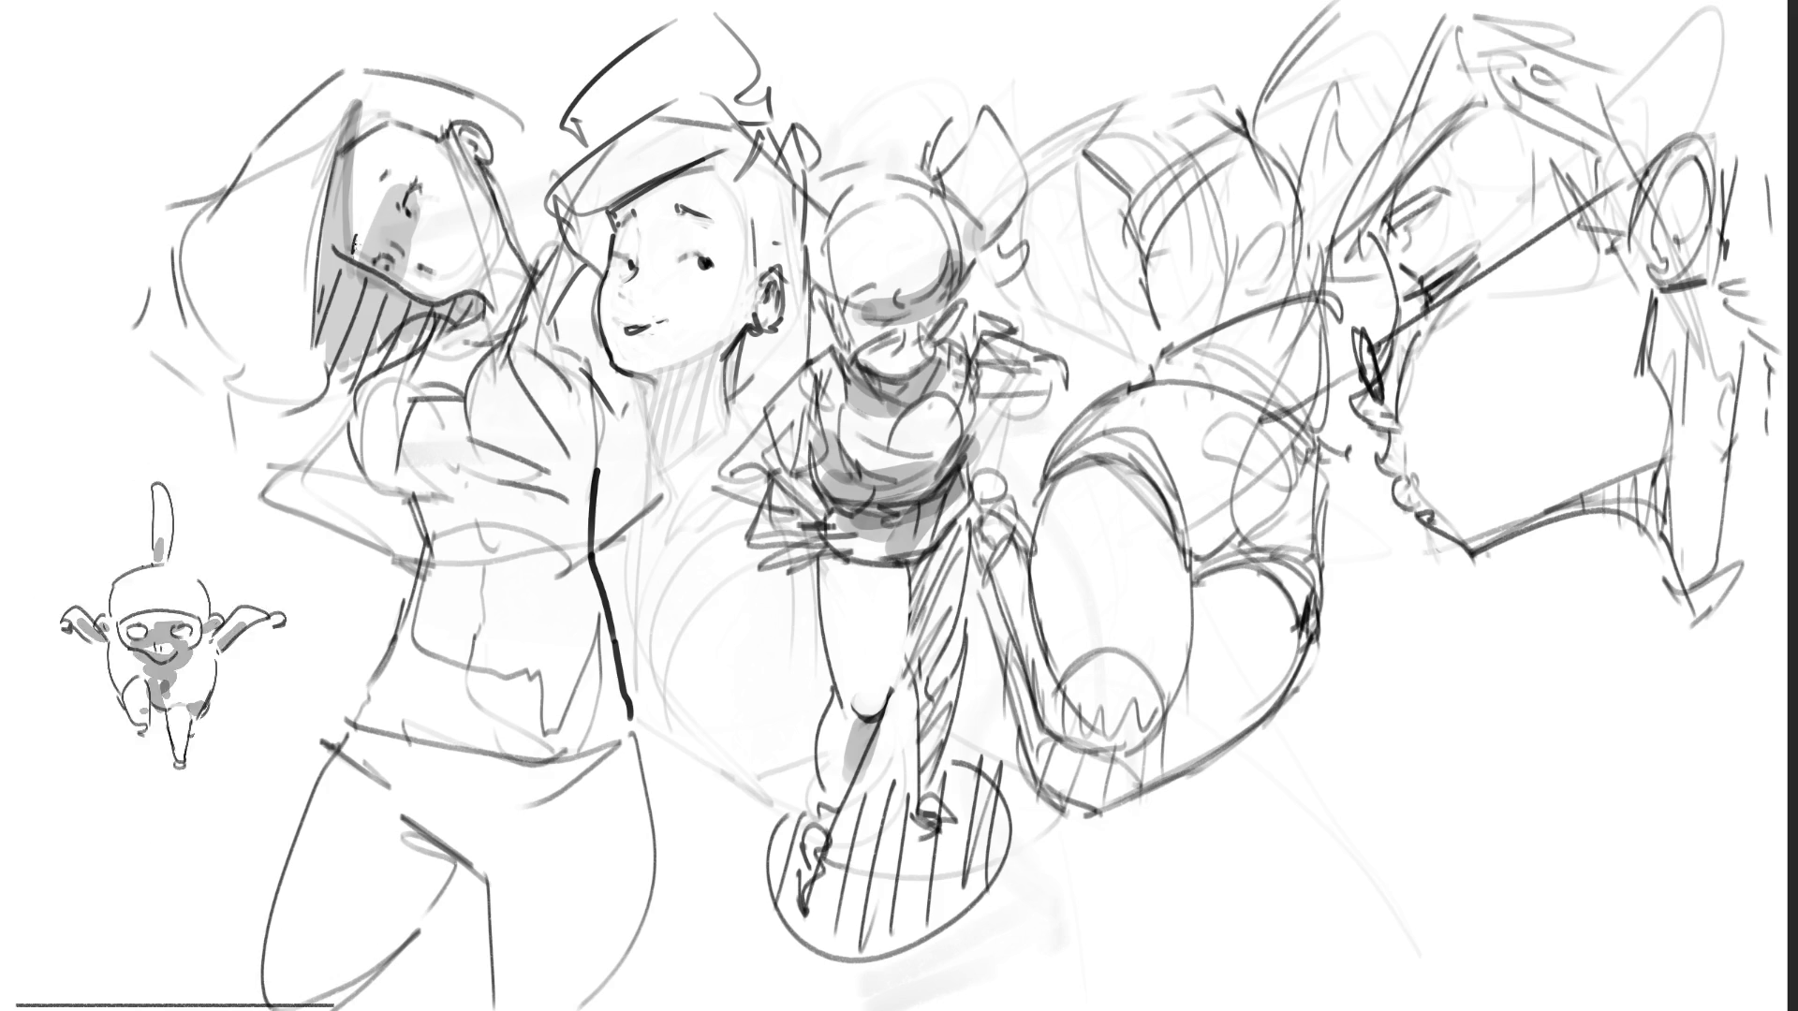
Step: Ink the left girl's eye and mouth, and redraw her outer hair outline and side strands
drag(375, 193, 376, 197)
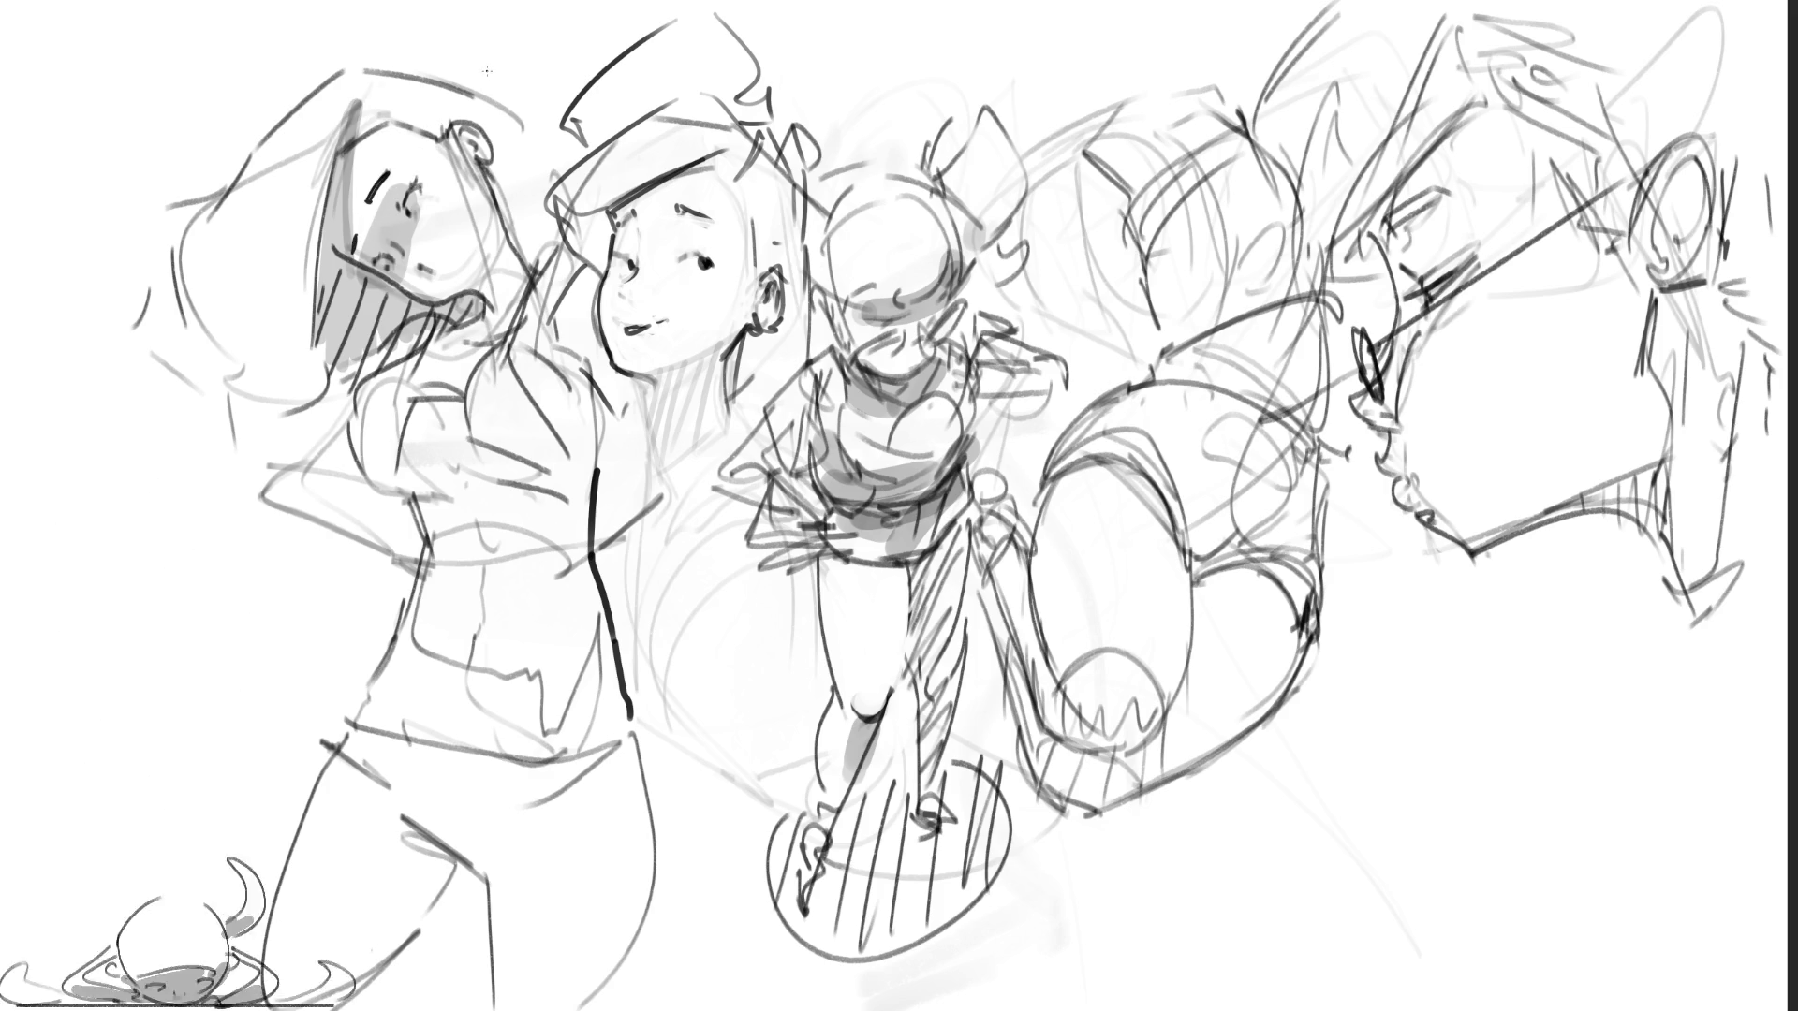
mouse_move(420, 267)
mouse_down()
mouse_move(474, 276)
mouse_move(449, 272)
mouse_move(427, 301)
mouse_move(475, 296)
mouse_move(438, 302)
mouse_move(460, 304)
mouse_up()
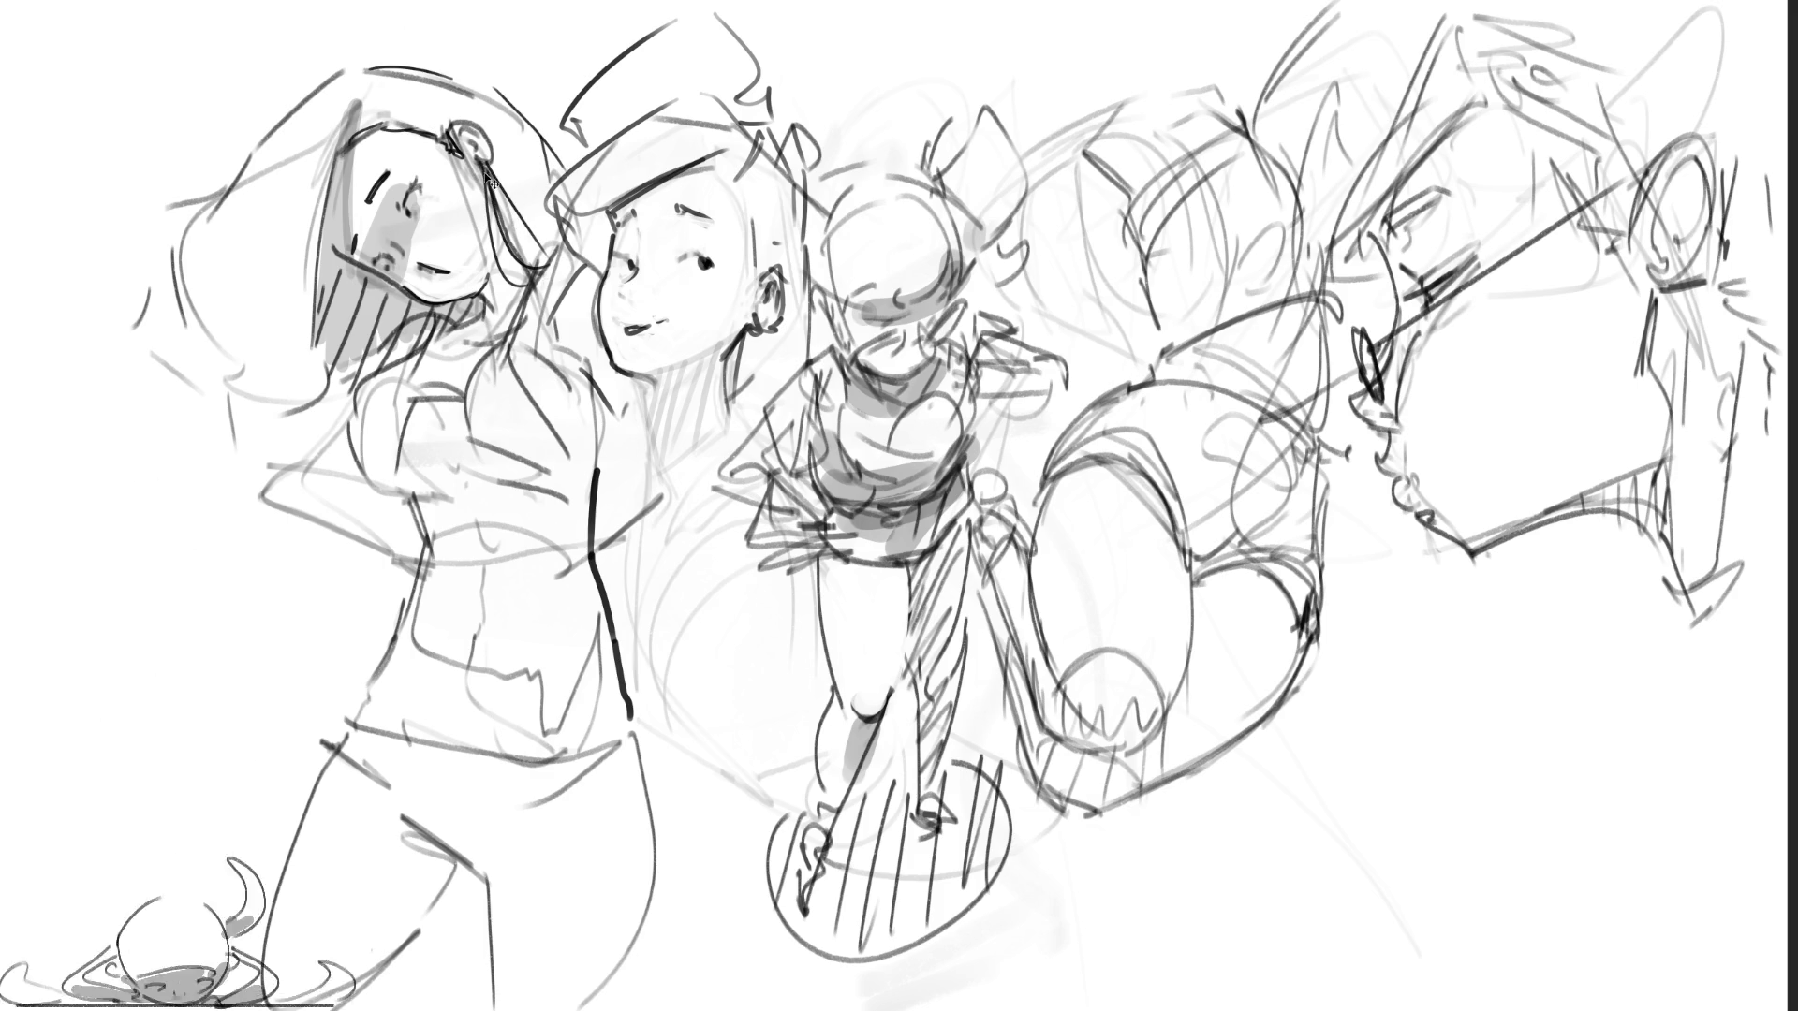
drag(495, 159, 552, 257)
mouse_move(339, 110)
mouse_down()
mouse_move(334, 283)
mouse_move(382, 431)
mouse_up()
key(ctrl+z)
mouse_move(285, 125)
mouse_down()
mouse_move(141, 319)
mouse_move(281, 436)
mouse_up()
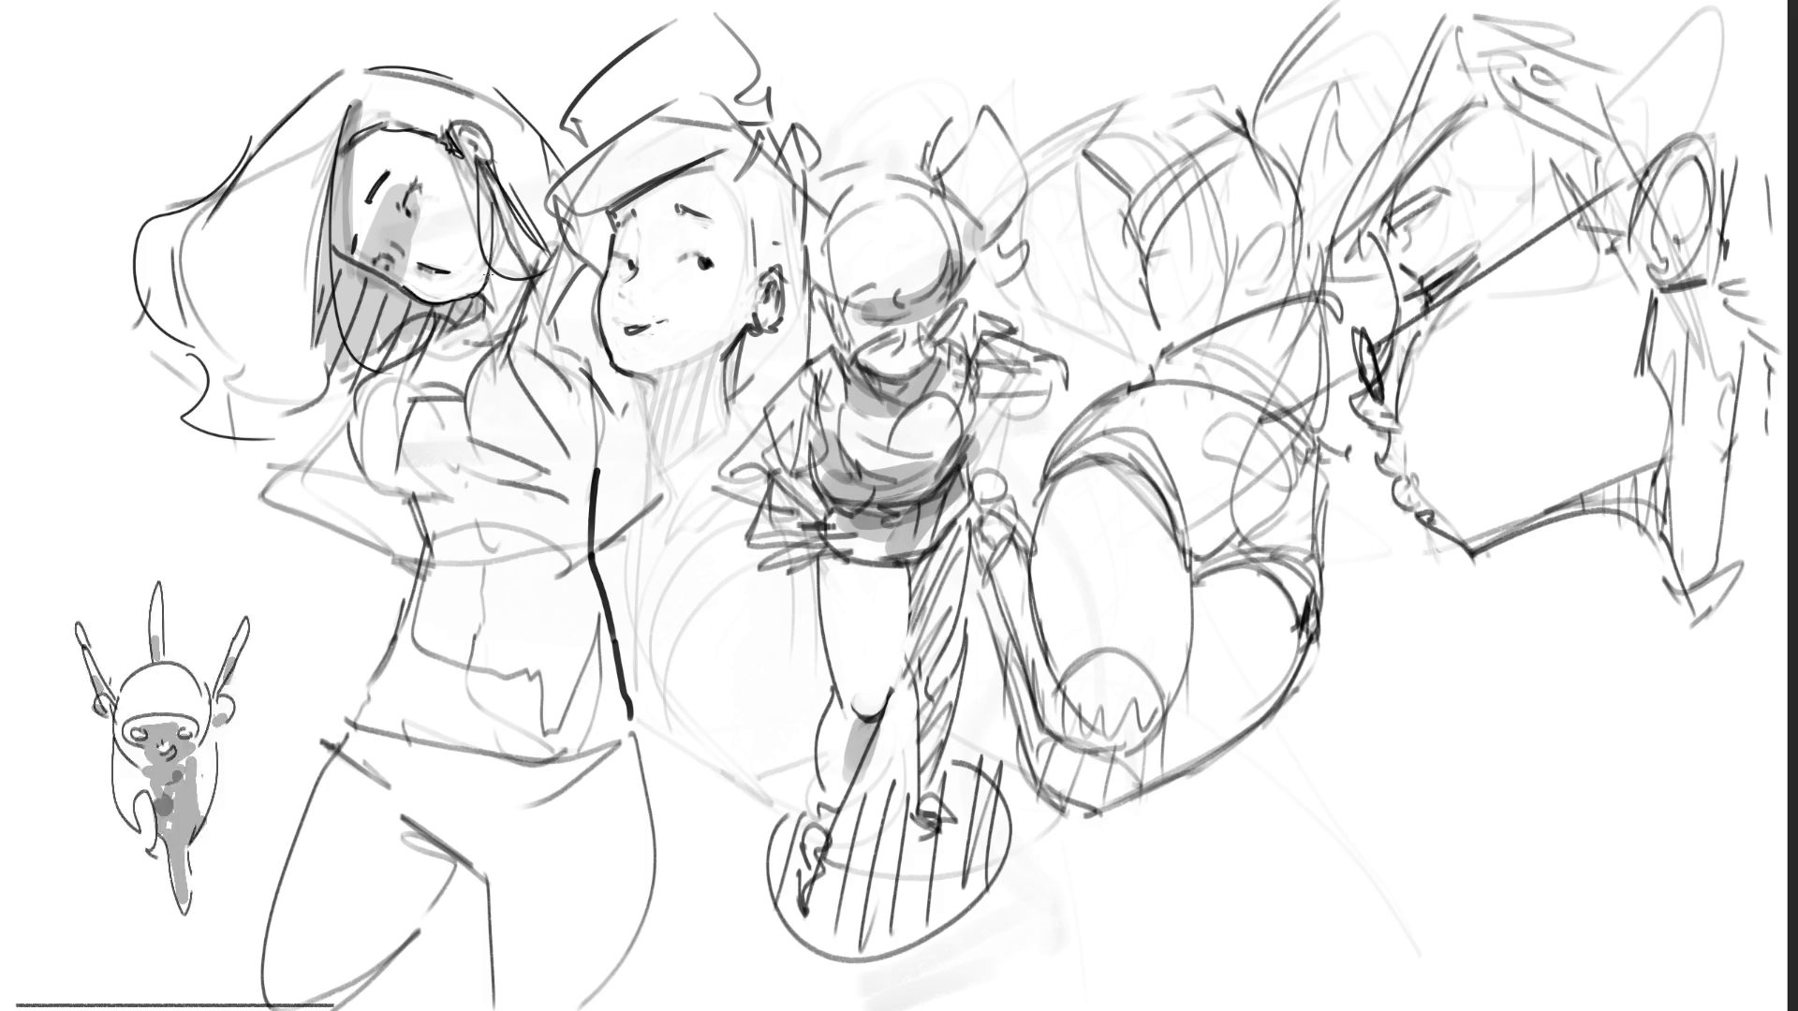
drag(494, 278, 485, 304)
drag(500, 207, 492, 253)
drag(493, 225, 493, 303)
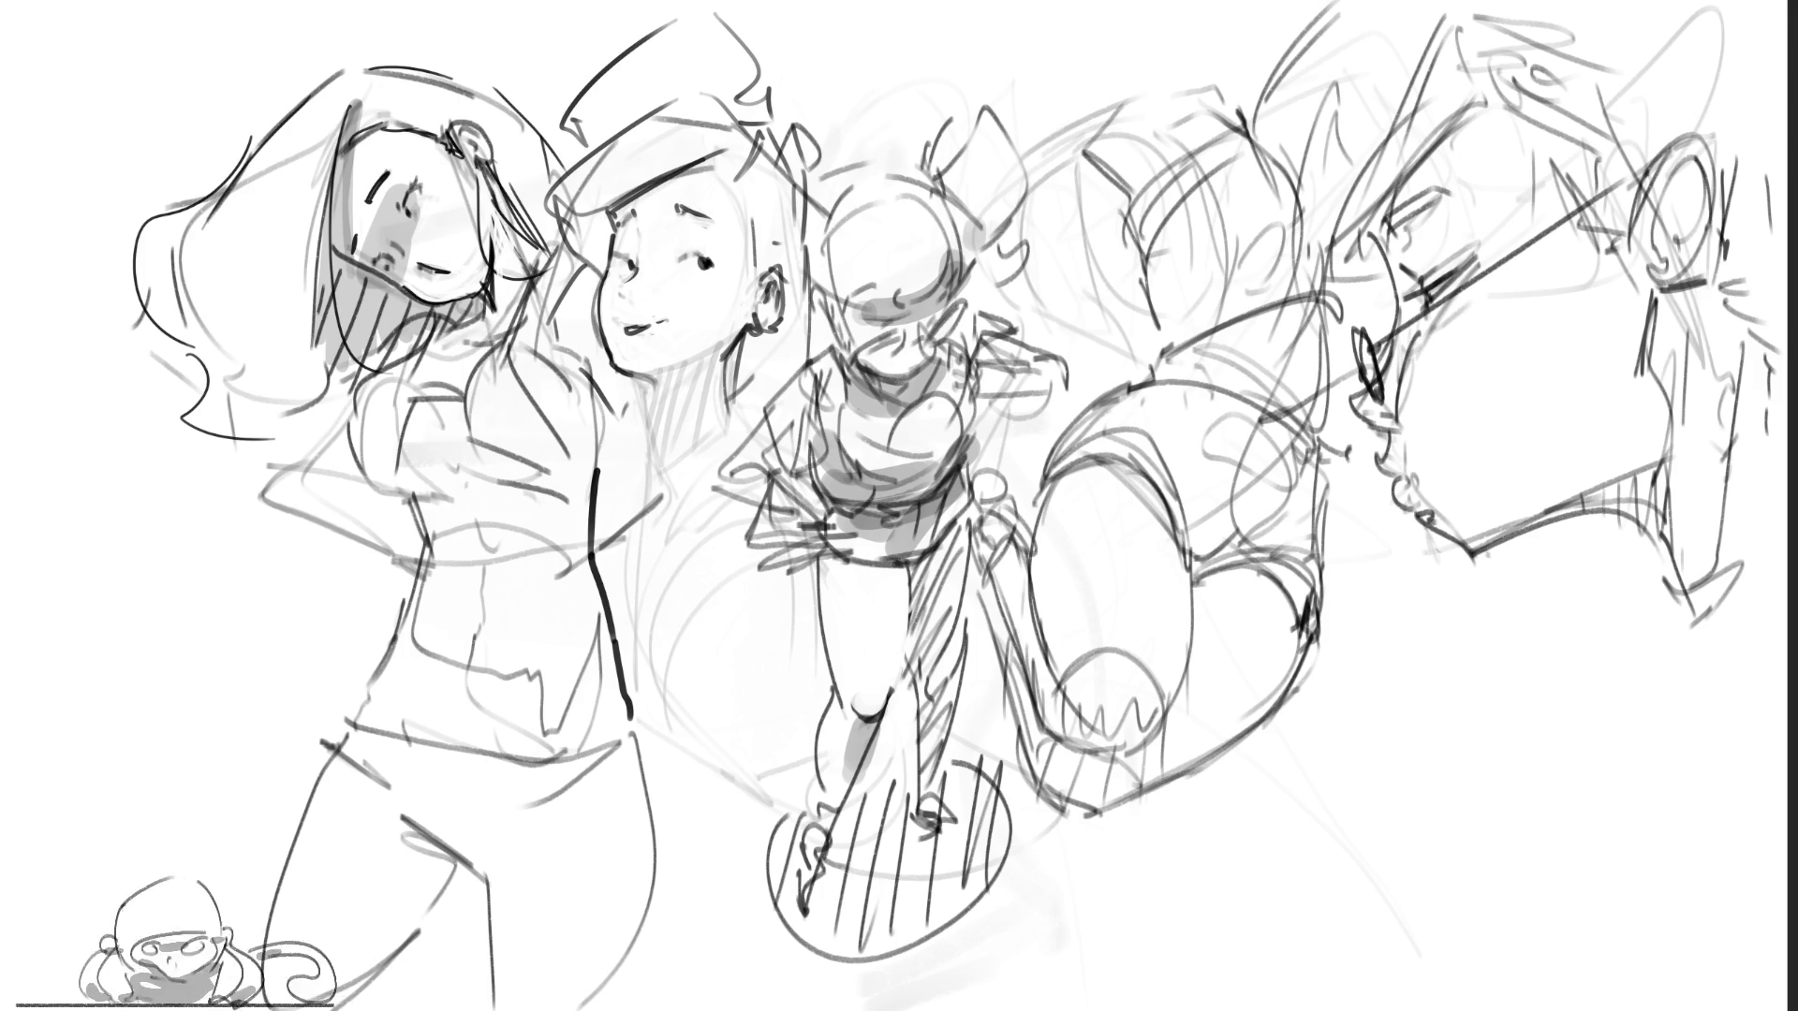
Step: Sketch new lines on the head and upper body of the figure right of centre
mouse_move(1096, 149)
mouse_down()
mouse_move(1191, 96)
mouse_move(1039, 187)
mouse_move(1101, 230)
mouse_up()
drag(1227, 118, 1251, 60)
mouse_move(1028, 184)
mouse_down()
mouse_move(1106, 290)
mouse_move(1081, 328)
mouse_up()
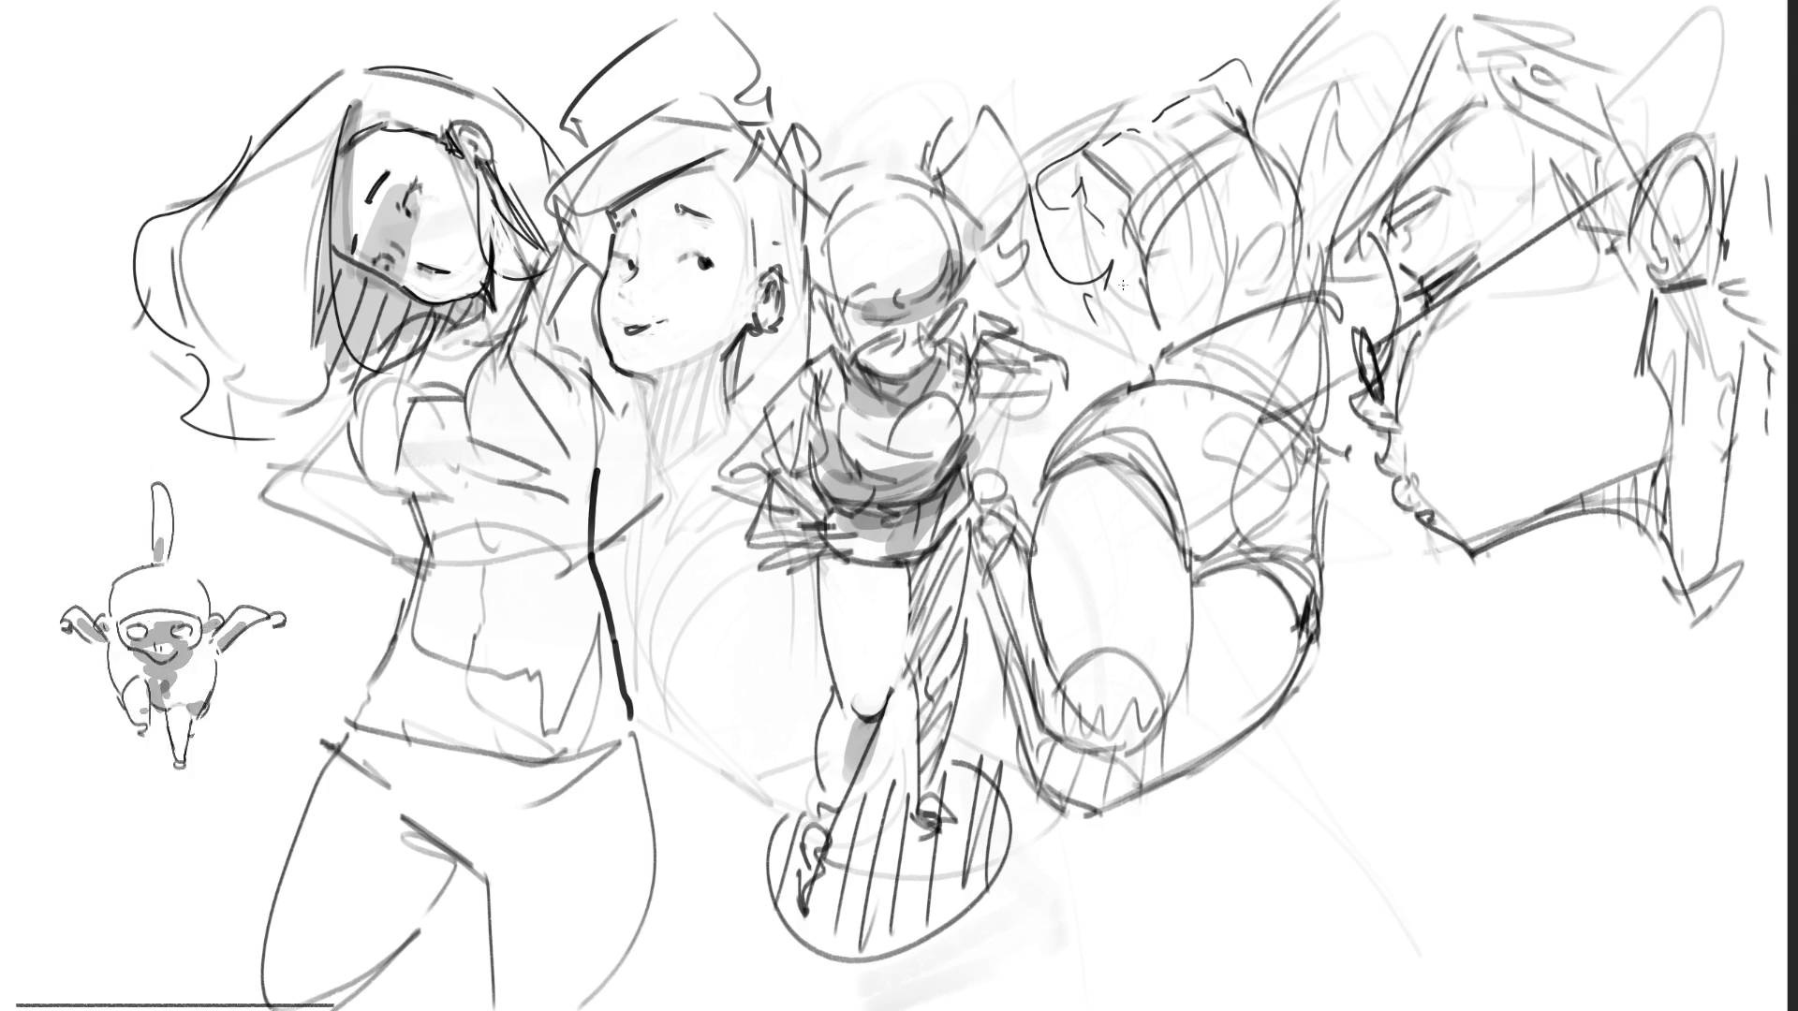
drag(1037, 223, 1086, 348)
mouse_move(1085, 354)
mouse_down()
mouse_move(1124, 312)
mouse_move(1120, 345)
mouse_up()
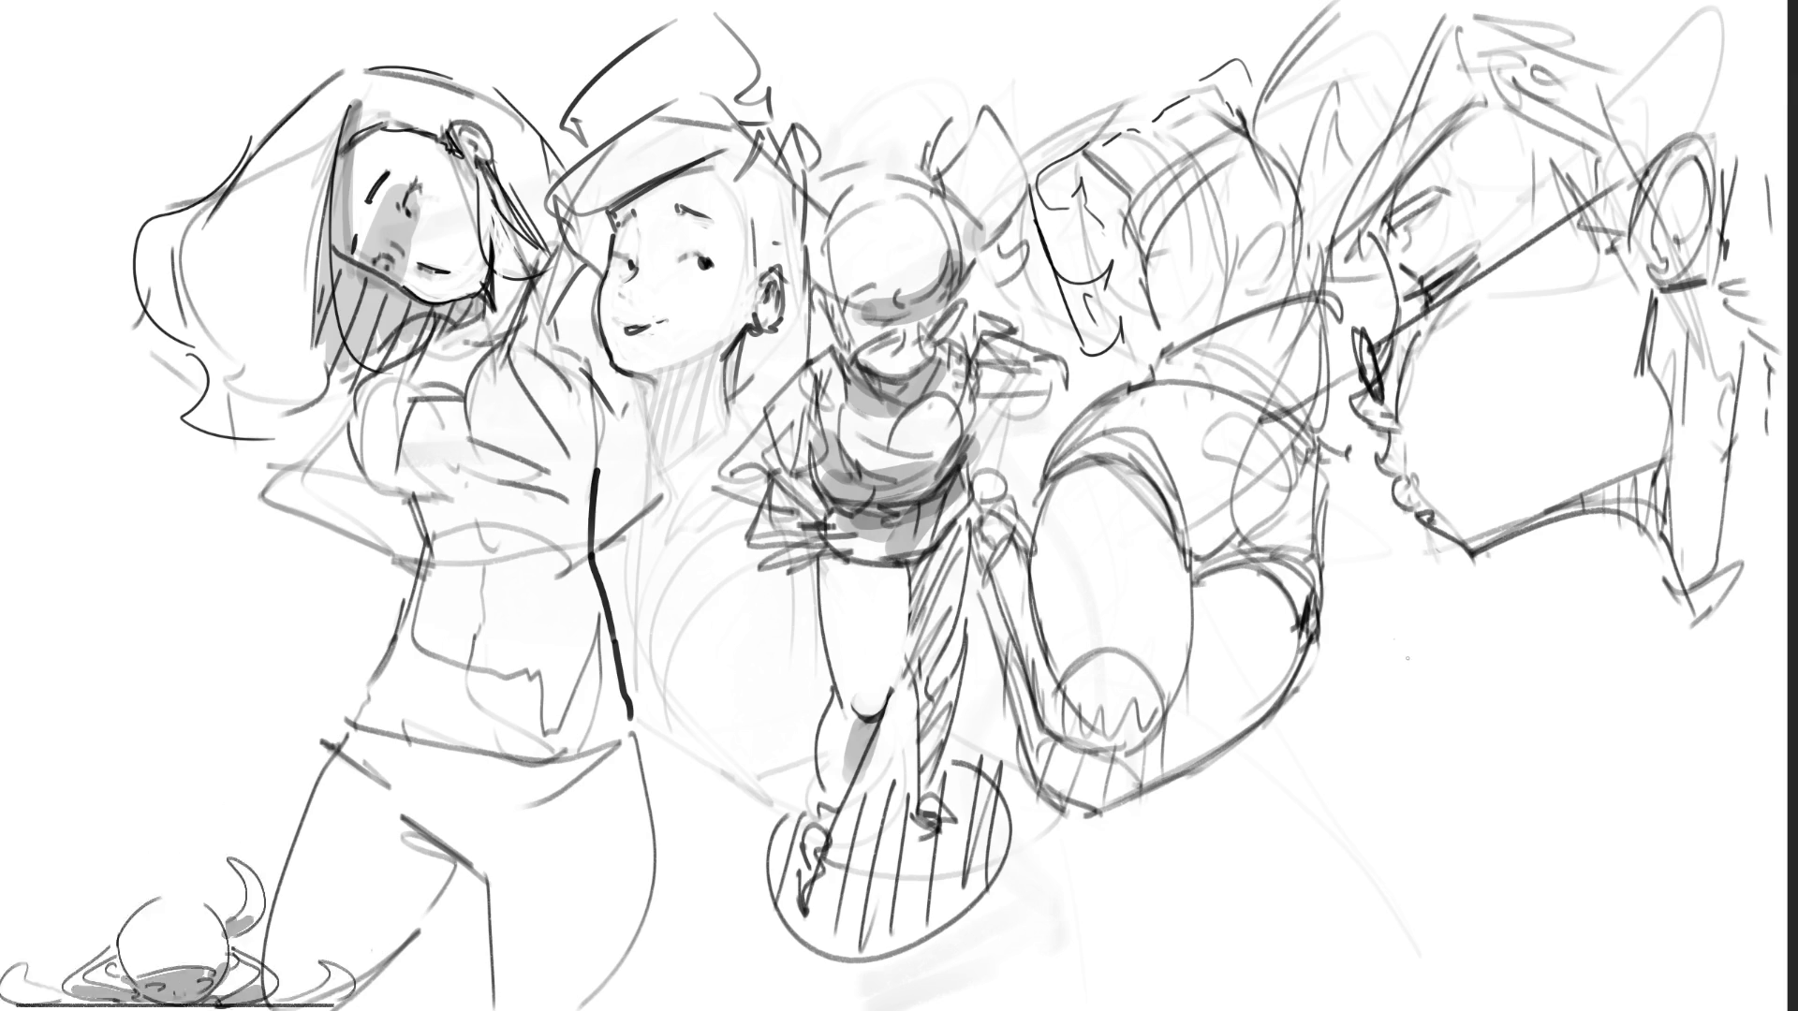
Step: Start a new head at the lower right below the bespectacled man, with hair strands
mouse_move(1414, 625)
mouse_down()
mouse_move(1403, 676)
mouse_move(1428, 656)
mouse_up()
drag(1432, 655, 1411, 721)
mouse_move(1417, 616)
mouse_down()
mouse_move(1392, 735)
mouse_move(1455, 646)
mouse_move(1466, 680)
mouse_up()
drag(1461, 581, 1447, 587)
mouse_move(1494, 551)
mouse_down()
mouse_move(1469, 579)
mouse_move(1413, 581)
mouse_move(1385, 649)
mouse_move(1480, 637)
mouse_move(1540, 704)
mouse_up()
Step: Outline the new head's face, jaw, ear, neck and shoulder line, and mark its eye
mouse_move(1556, 570)
mouse_down()
mouse_move(1525, 593)
mouse_move(1579, 713)
mouse_up()
mouse_move(1511, 646)
mouse_down()
mouse_move(1545, 734)
mouse_move(1592, 707)
mouse_up()
drag(1597, 692, 1578, 749)
drag(1581, 610, 1618, 823)
drag(1598, 865, 1579, 872)
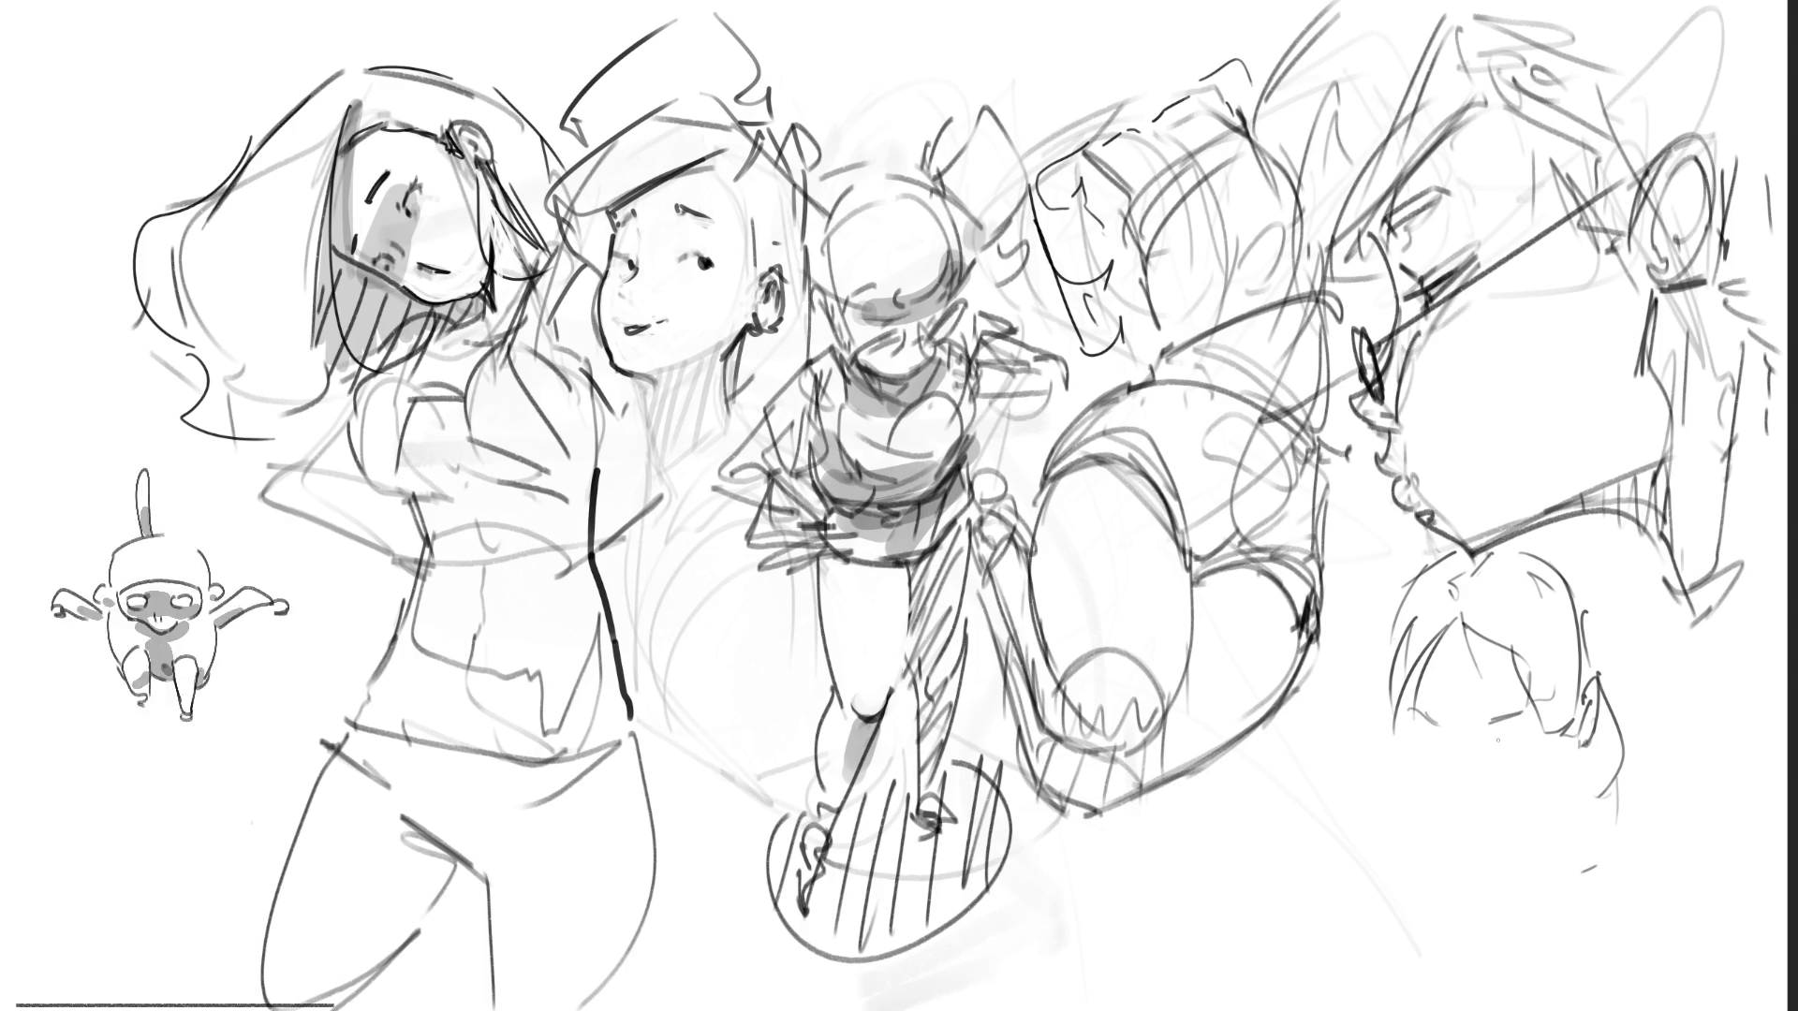
mouse_move(1524, 730)
mouse_down()
mouse_move(1503, 747)
mouse_move(1526, 734)
mouse_move(1534, 751)
mouse_move(1512, 746)
mouse_move(1525, 736)
mouse_up()
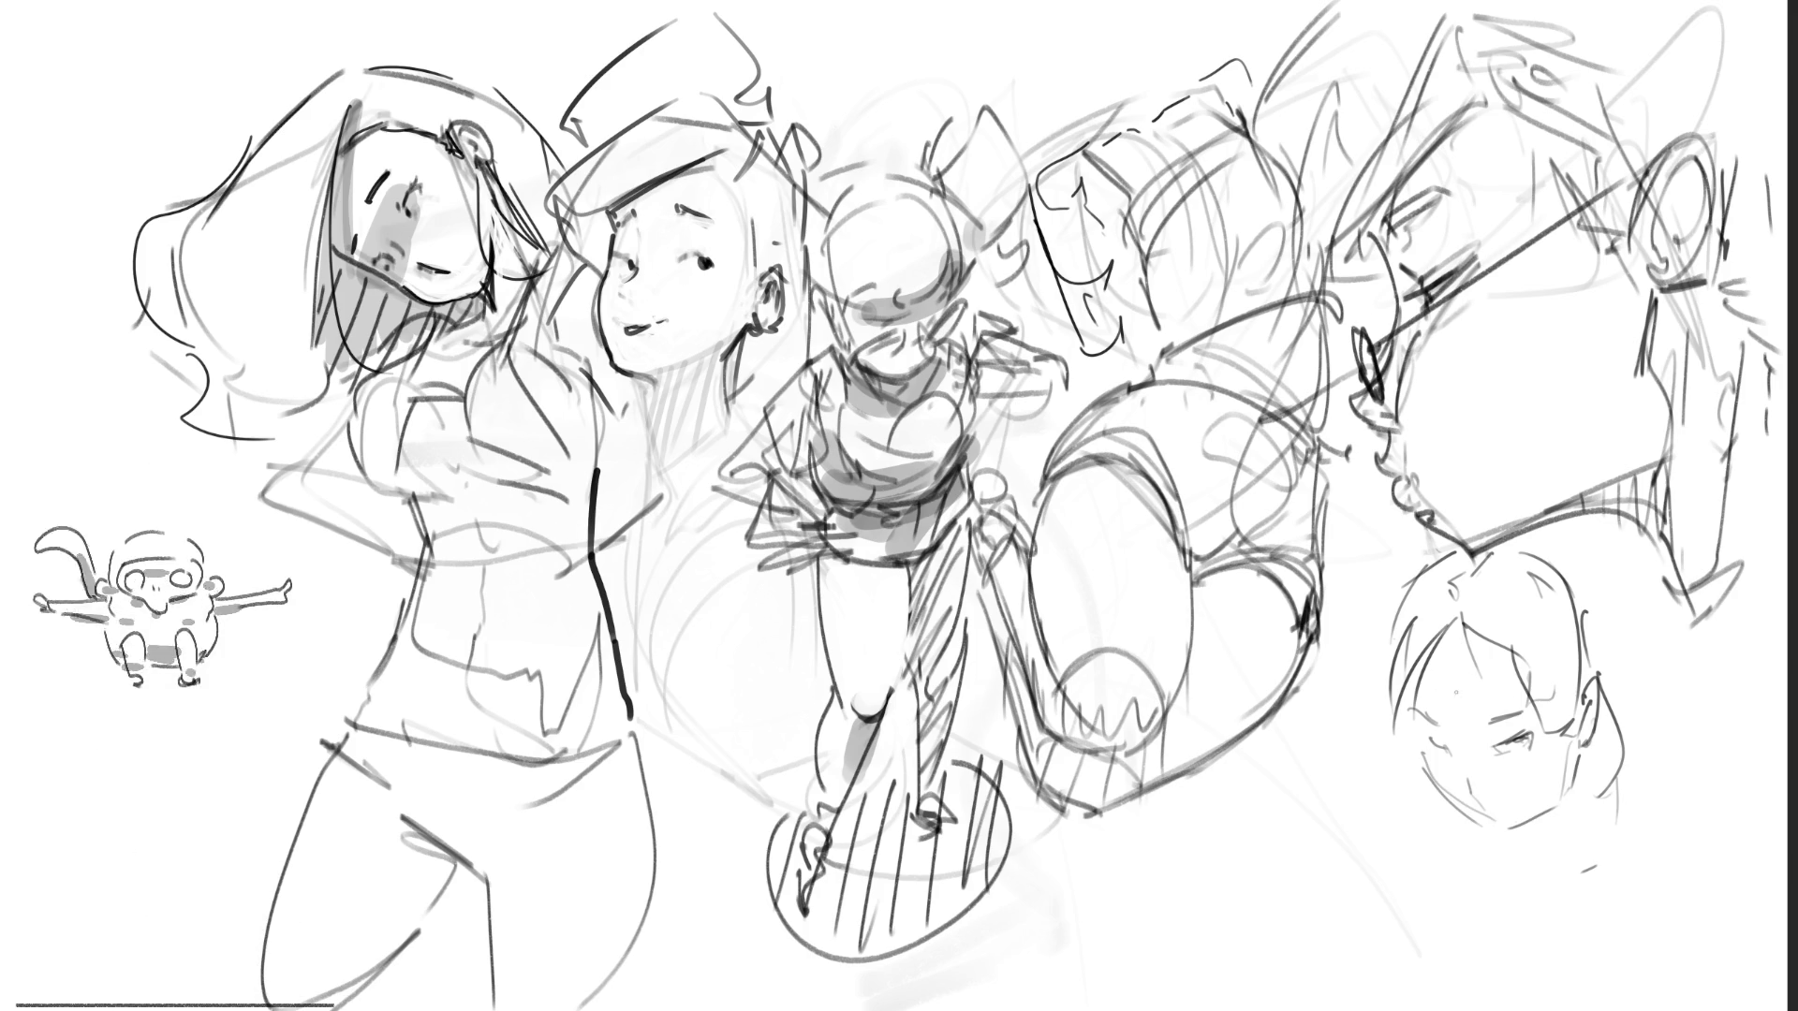
Step: Darken the lower-right face's cheek and chin lines, then undo the two mouth strokes
mouse_move(1491, 618)
mouse_down()
mouse_move(1457, 730)
mouse_move(1471, 740)
mouse_move(1428, 654)
mouse_move(1410, 790)
mouse_up()
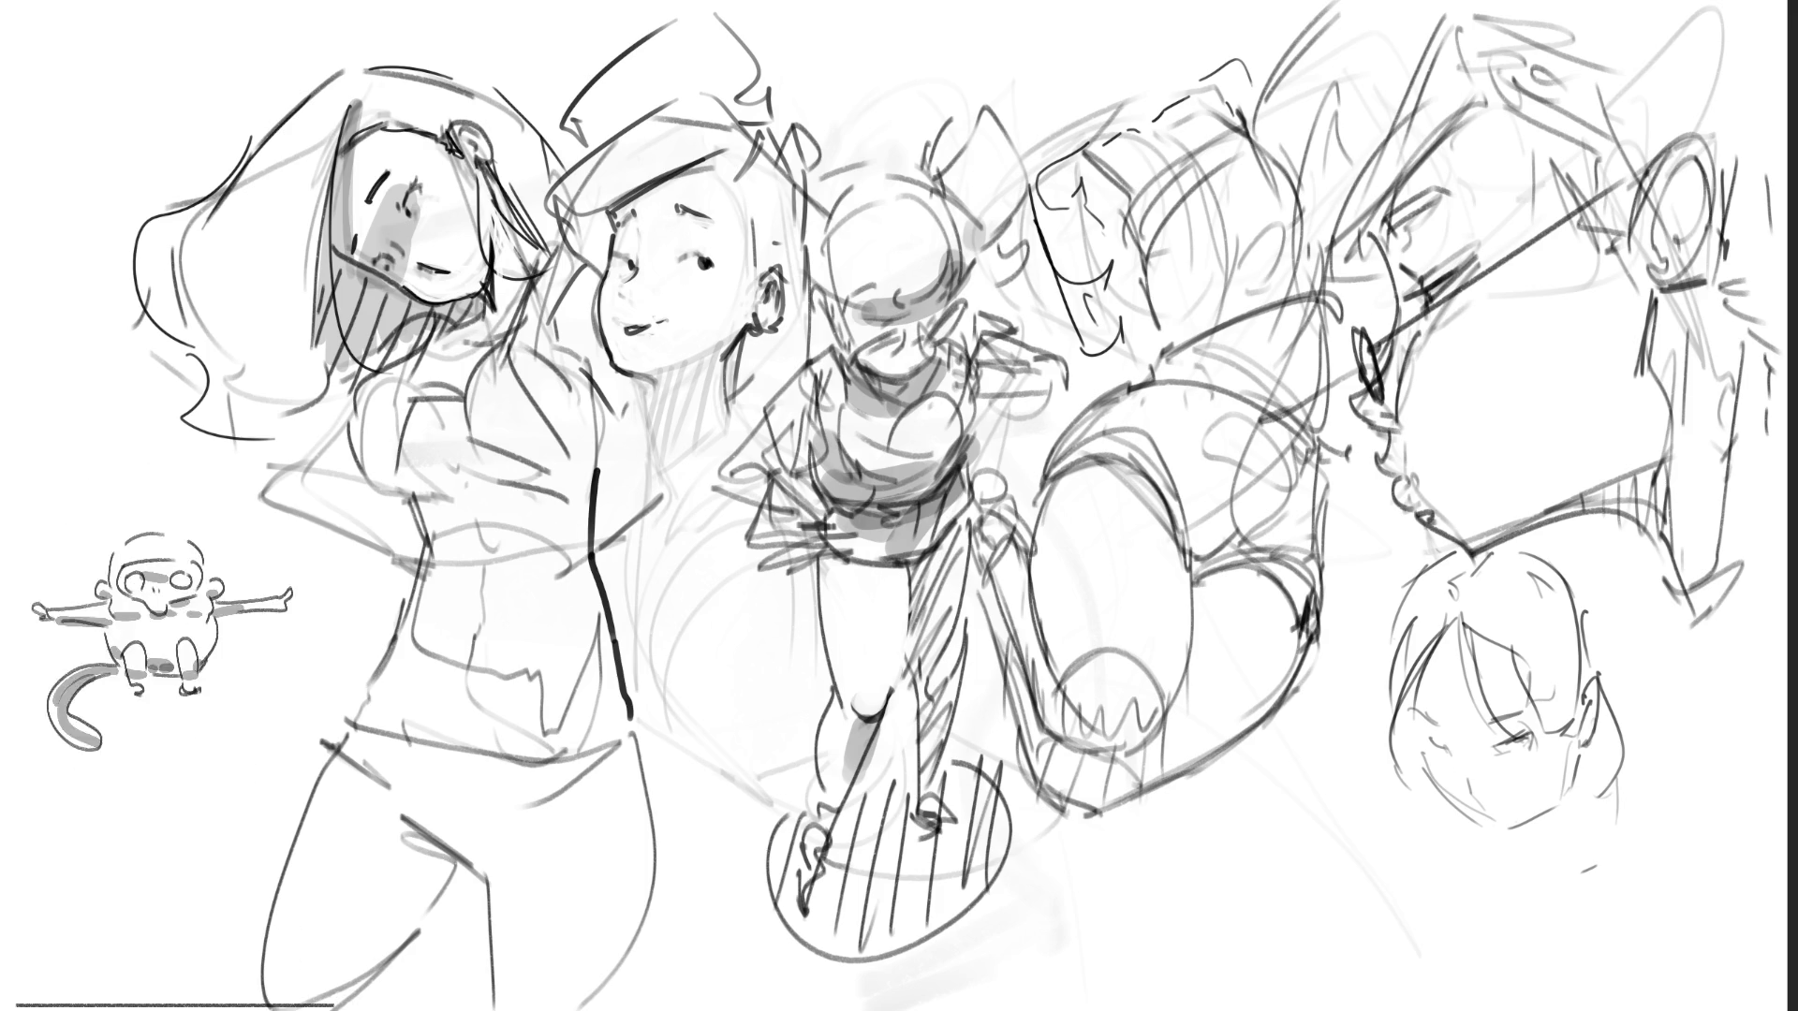
drag(1415, 726, 1466, 800)
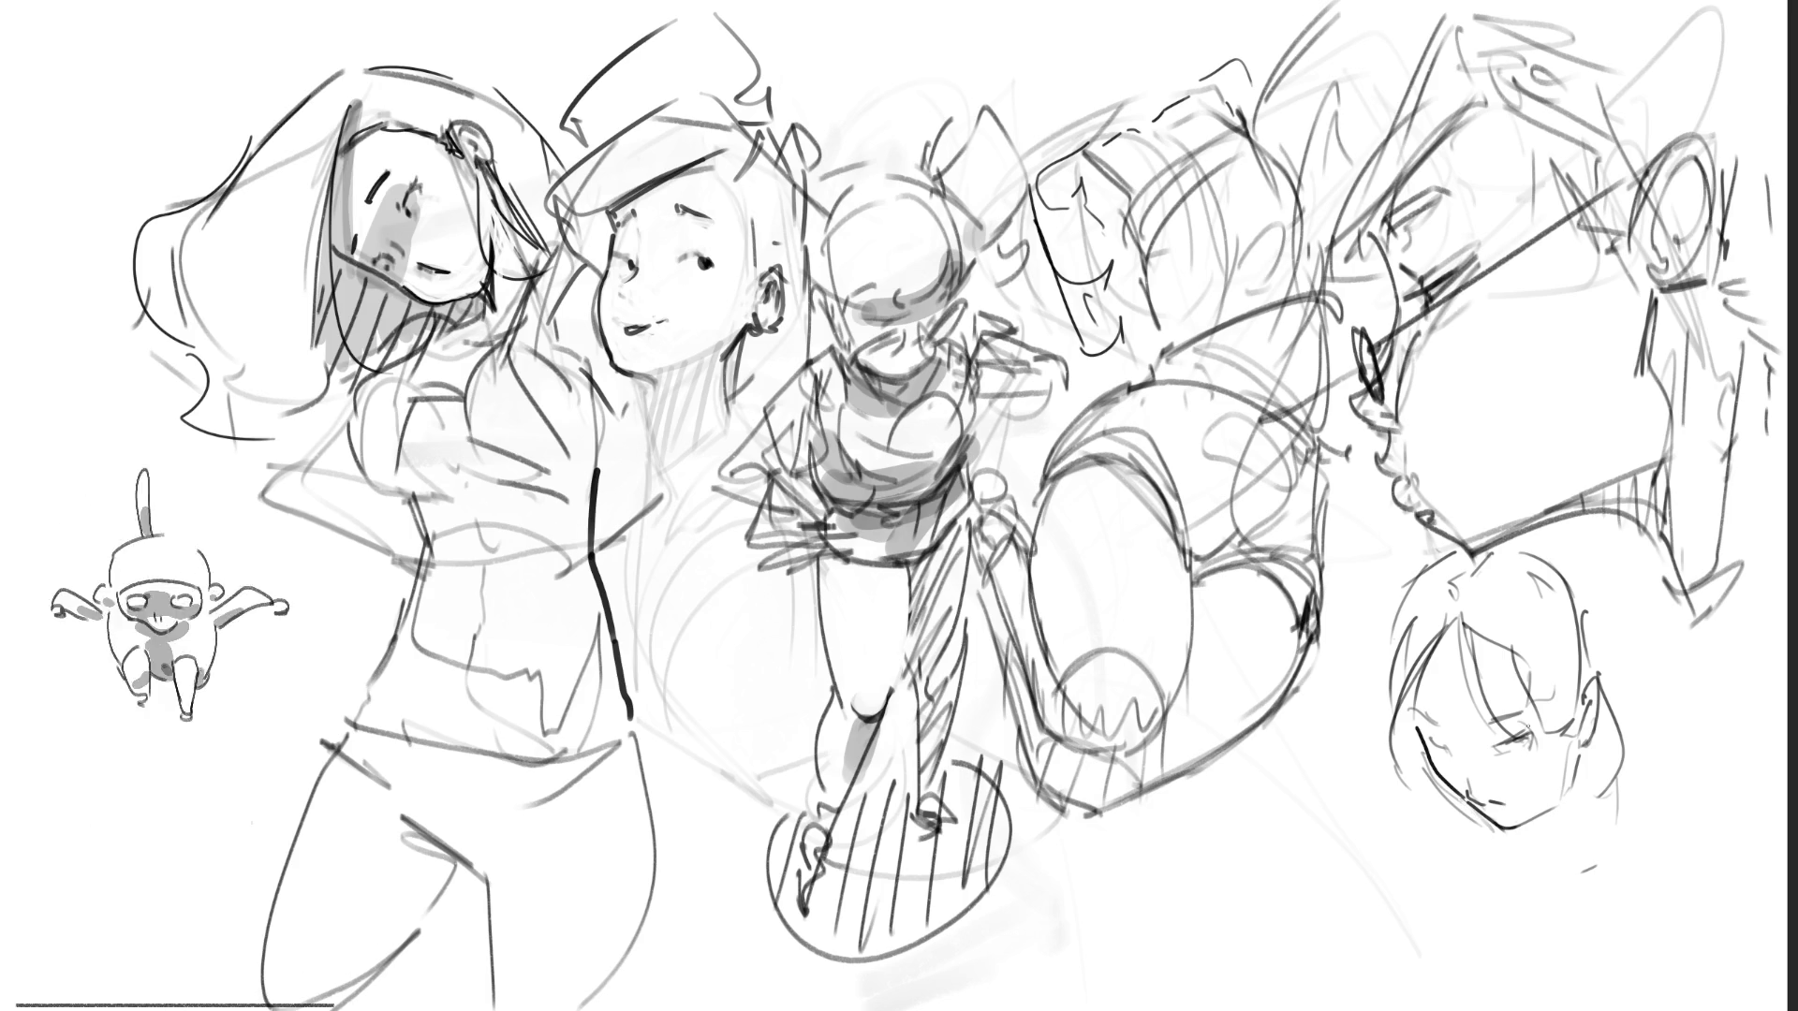
drag(1515, 826, 1562, 775)
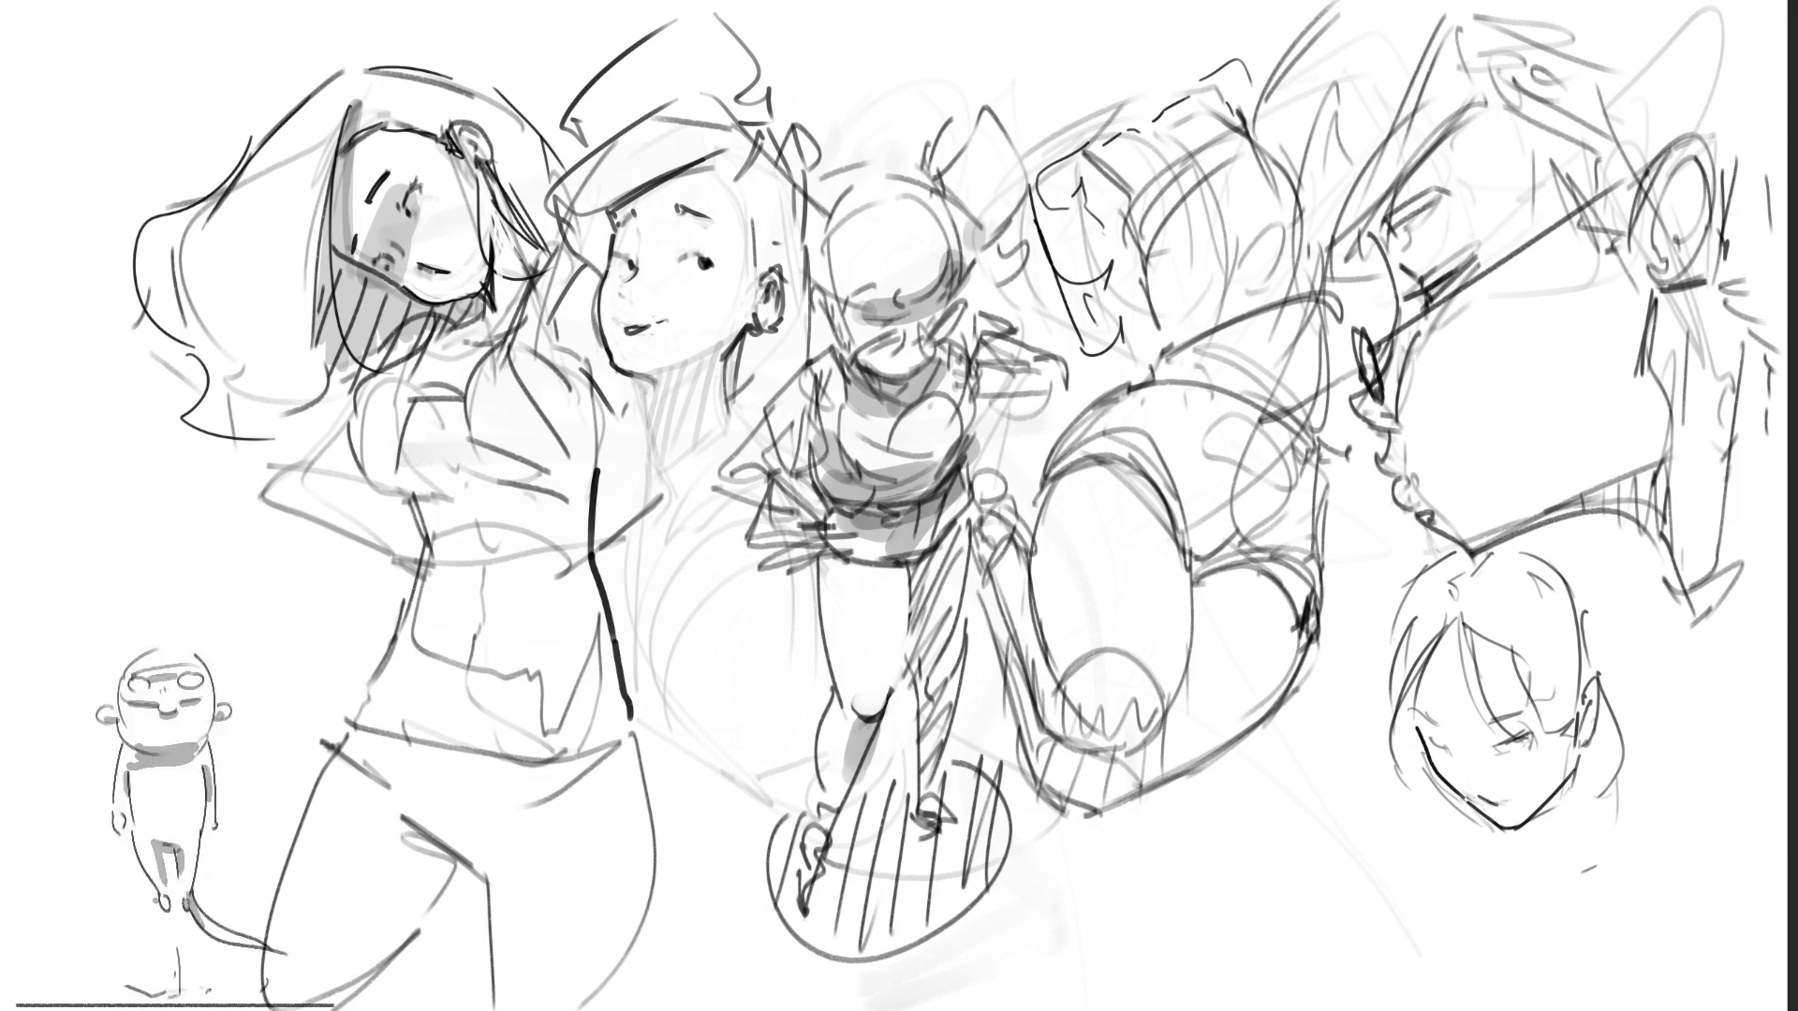
key(ctrl+z)
key(ctrl+z)
Step: Redraw the lower-right face's mouth and give its eye a dark pupil
drag(1486, 801, 1503, 804)
key(ctrl+z)
key(ctrl+z)
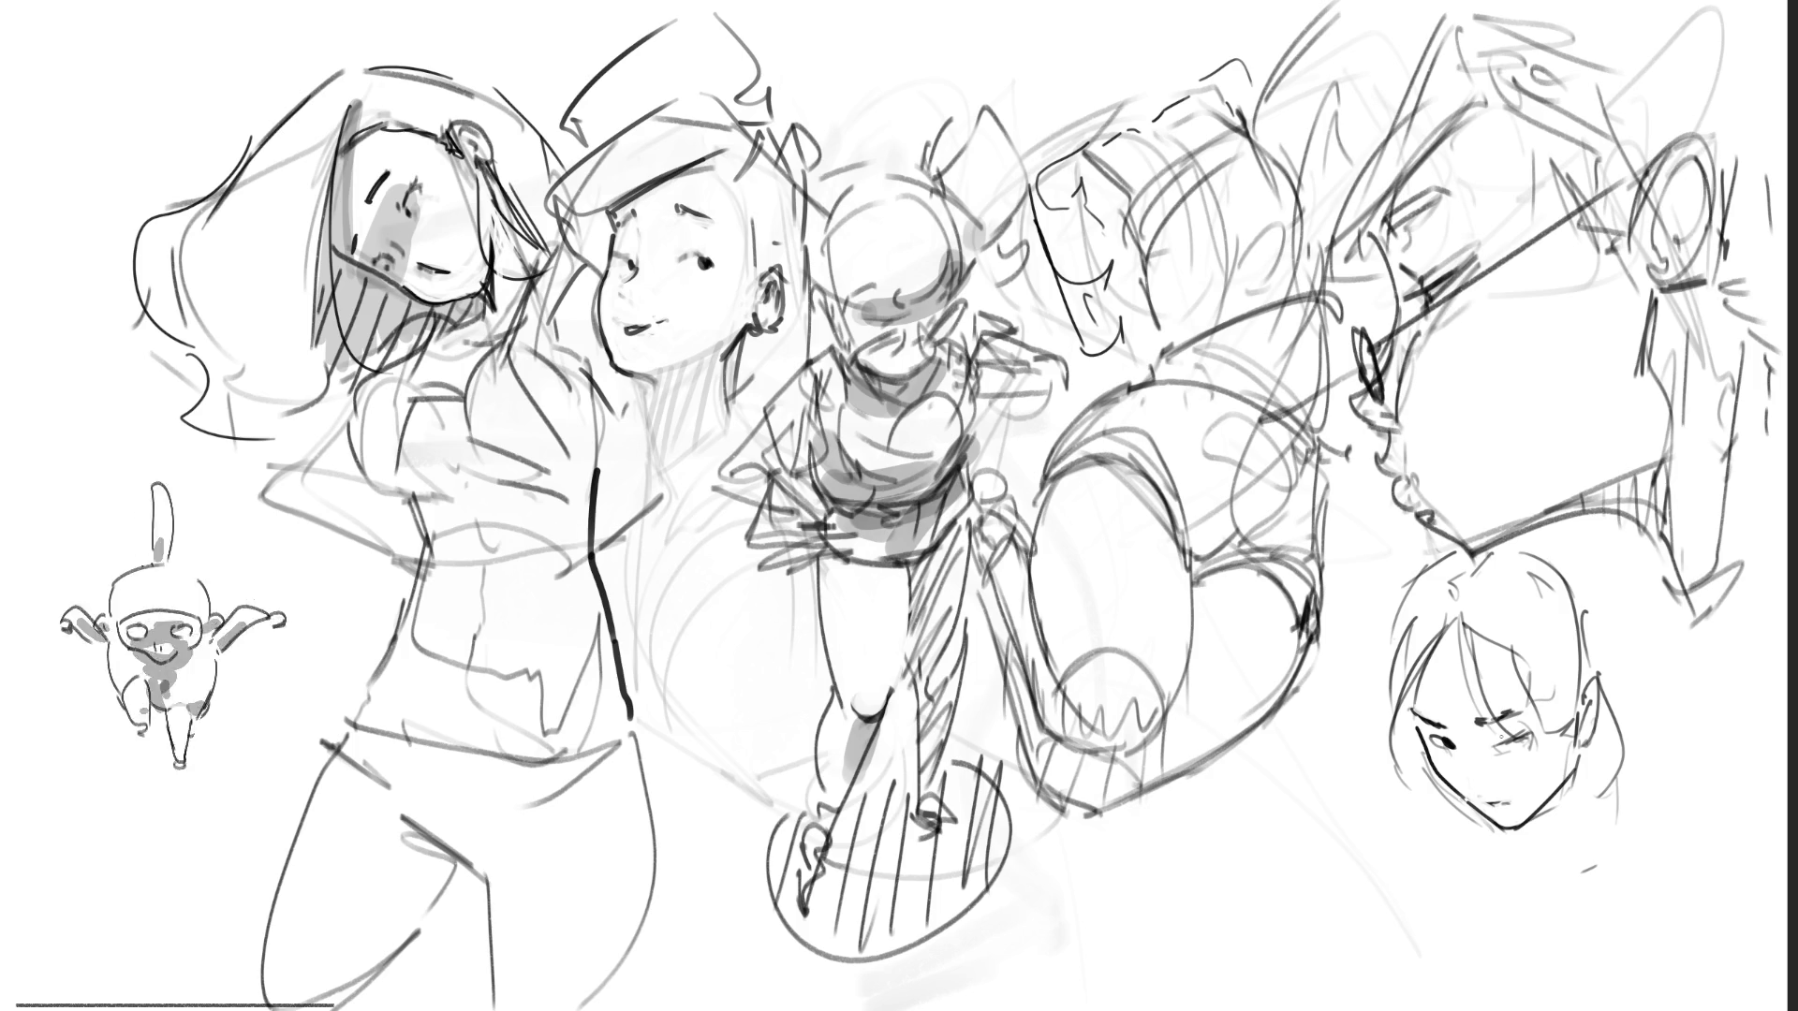
drag(1503, 730, 1515, 740)
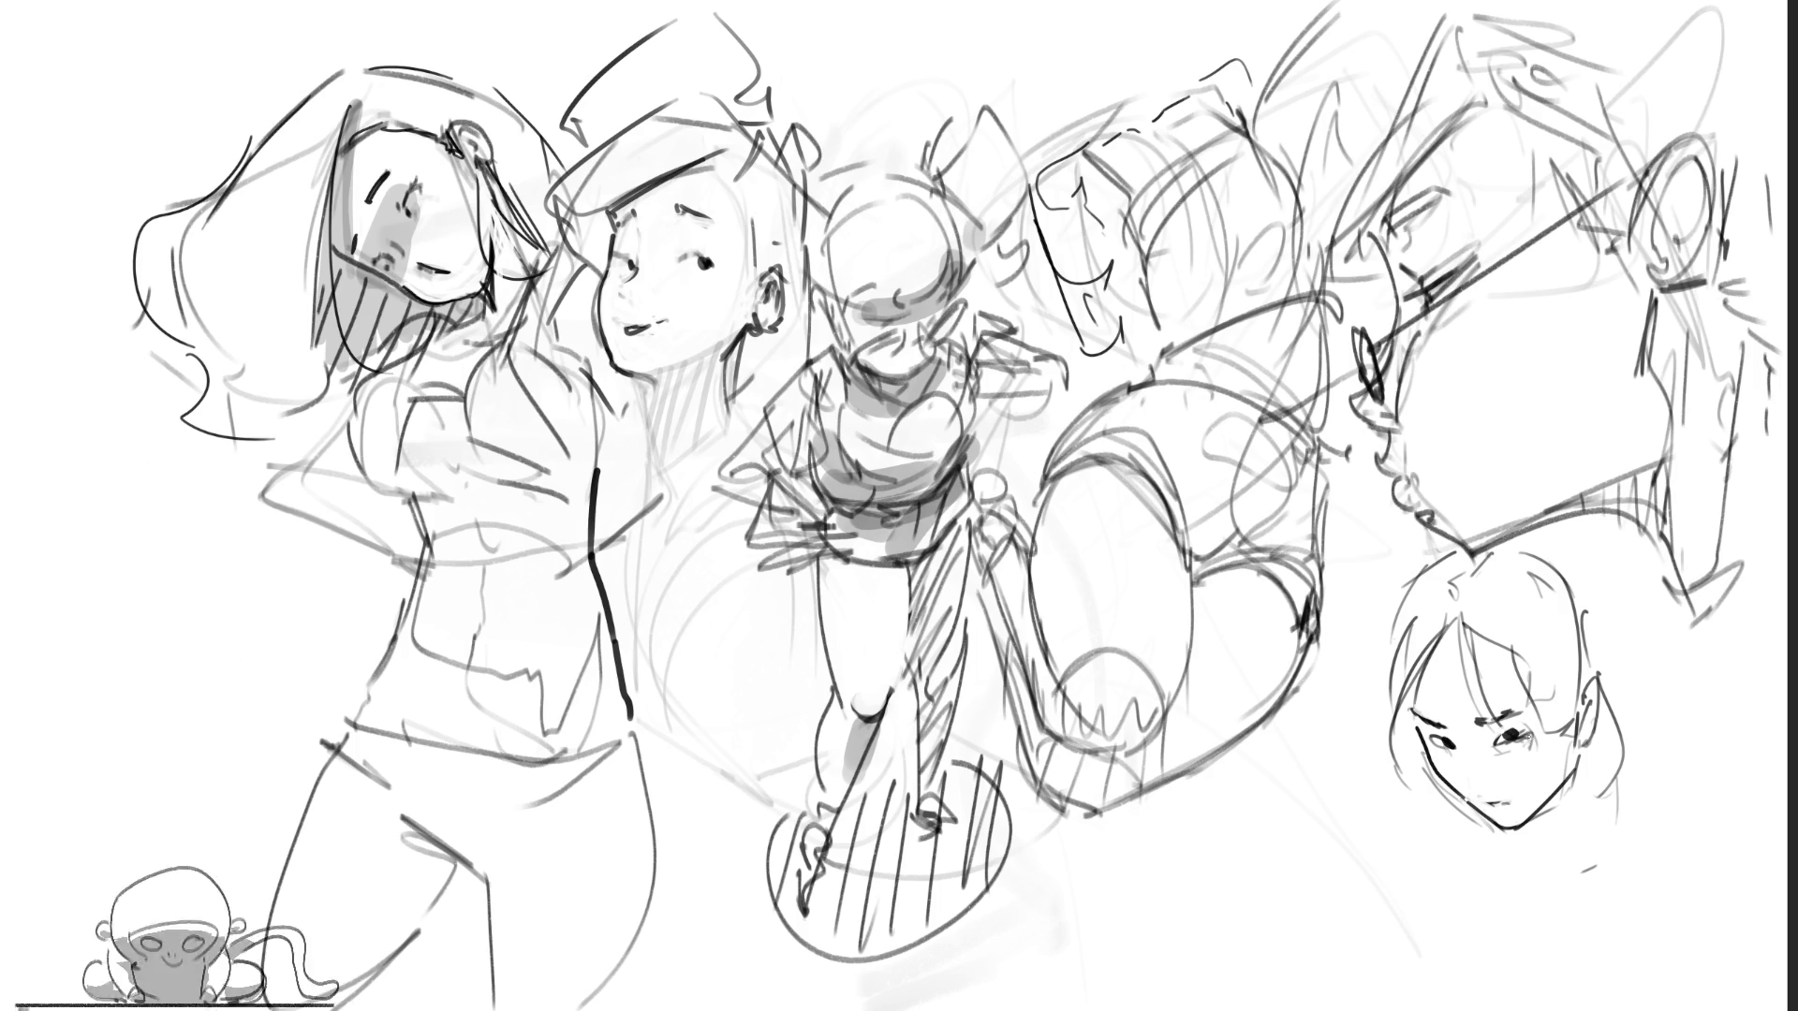
drag(1496, 728, 1525, 751)
key(ctrl+z)
key(ctrl+z)
key(ctrl+z)
key(ctrl+z)
key(ctrl+z)
drag(1496, 736, 1529, 730)
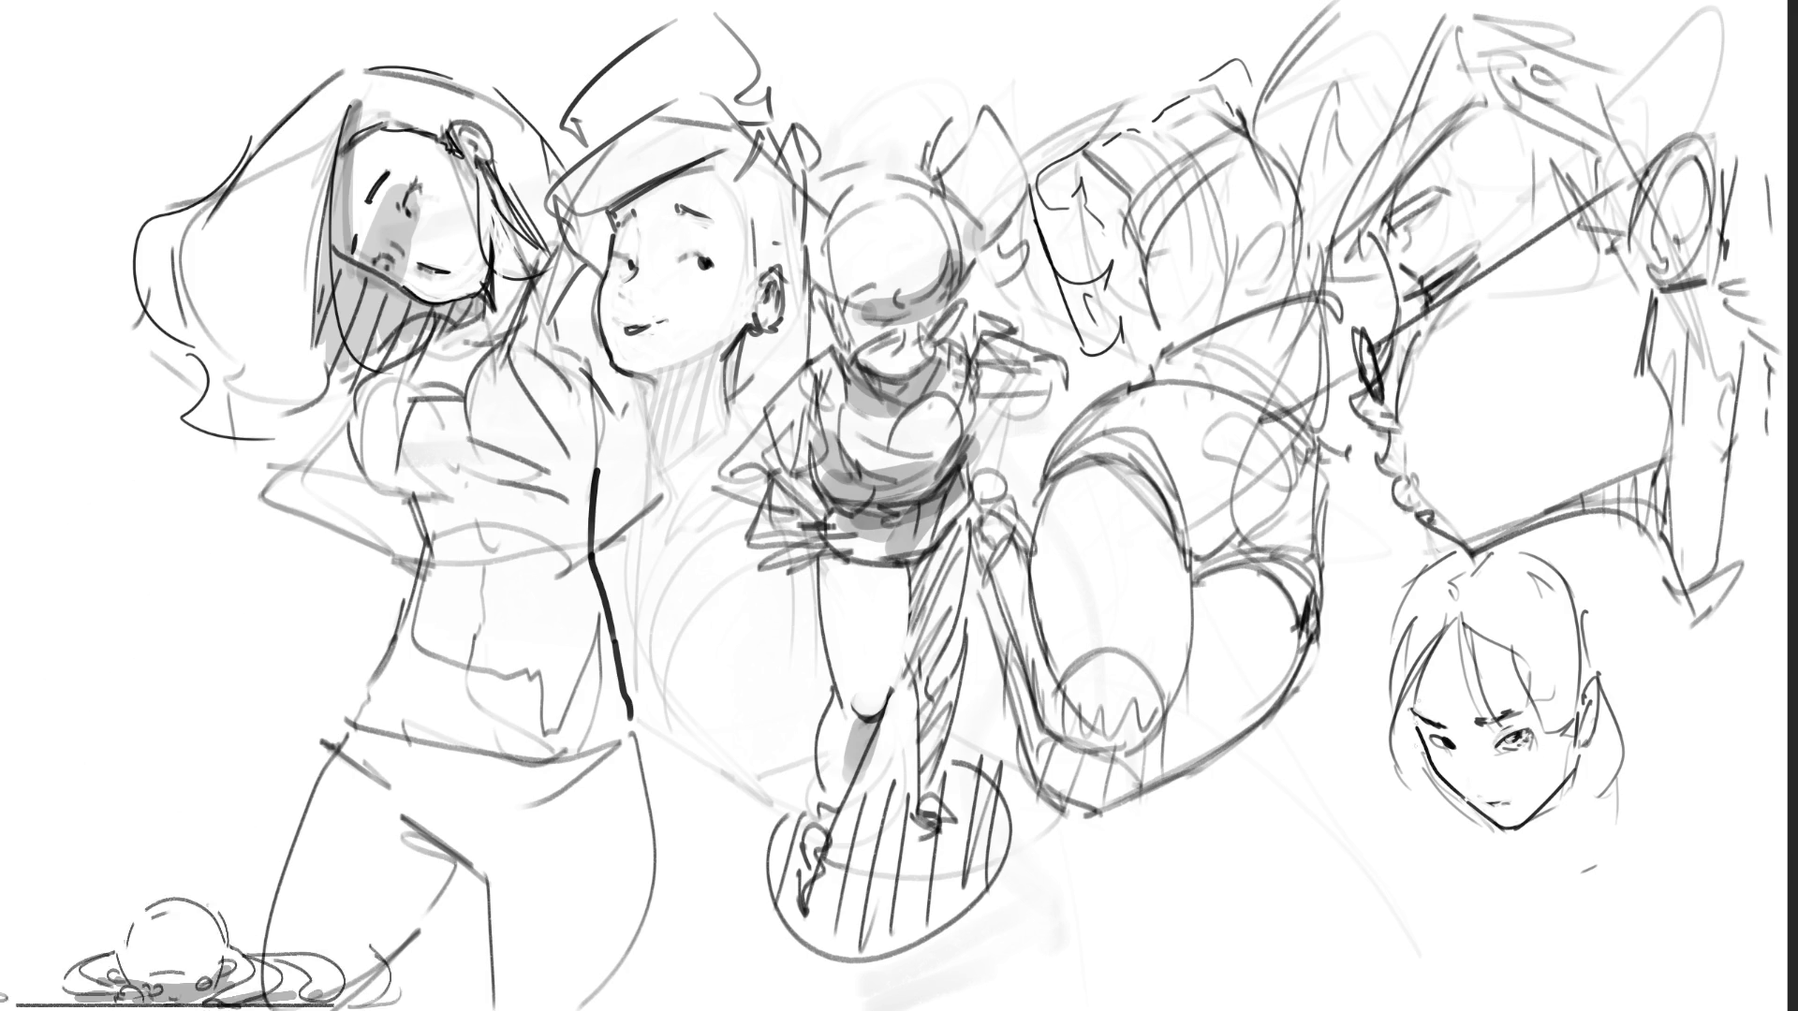
Step: Draw the lower-right face's nose, darken its eye and add the eyebrow
drag(1476, 774, 1481, 791)
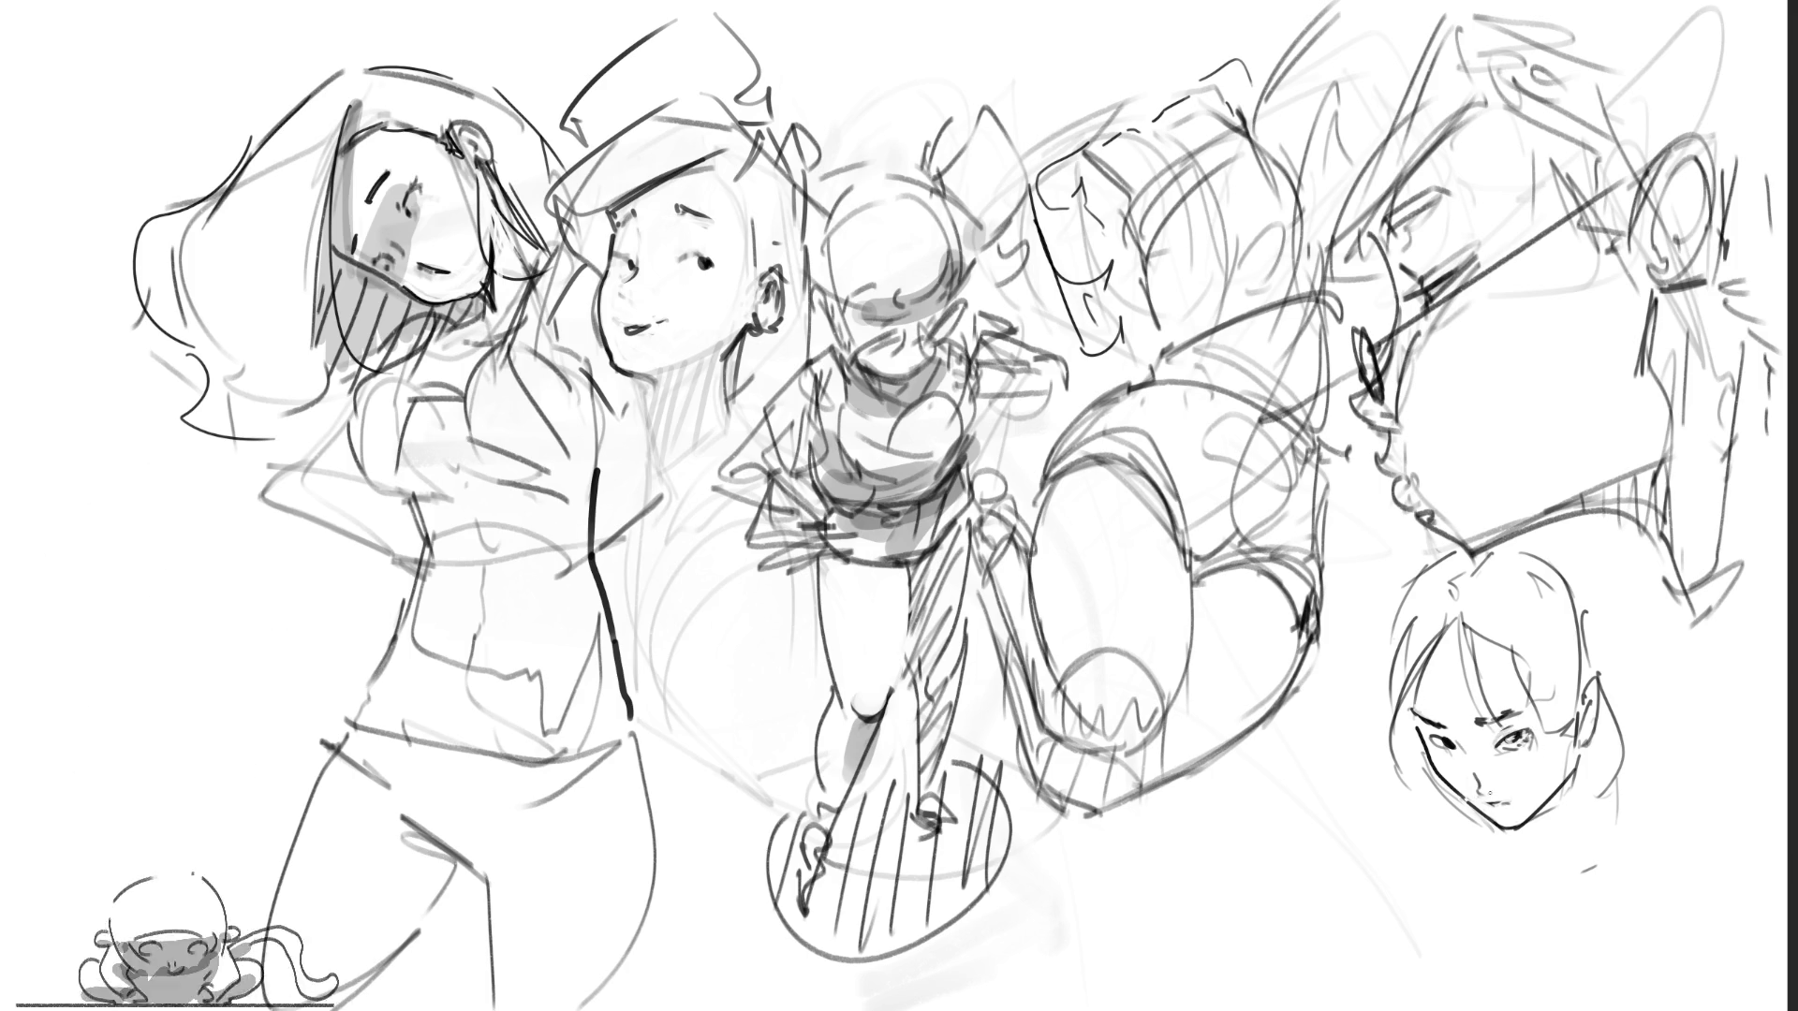
key(ctrl+z)
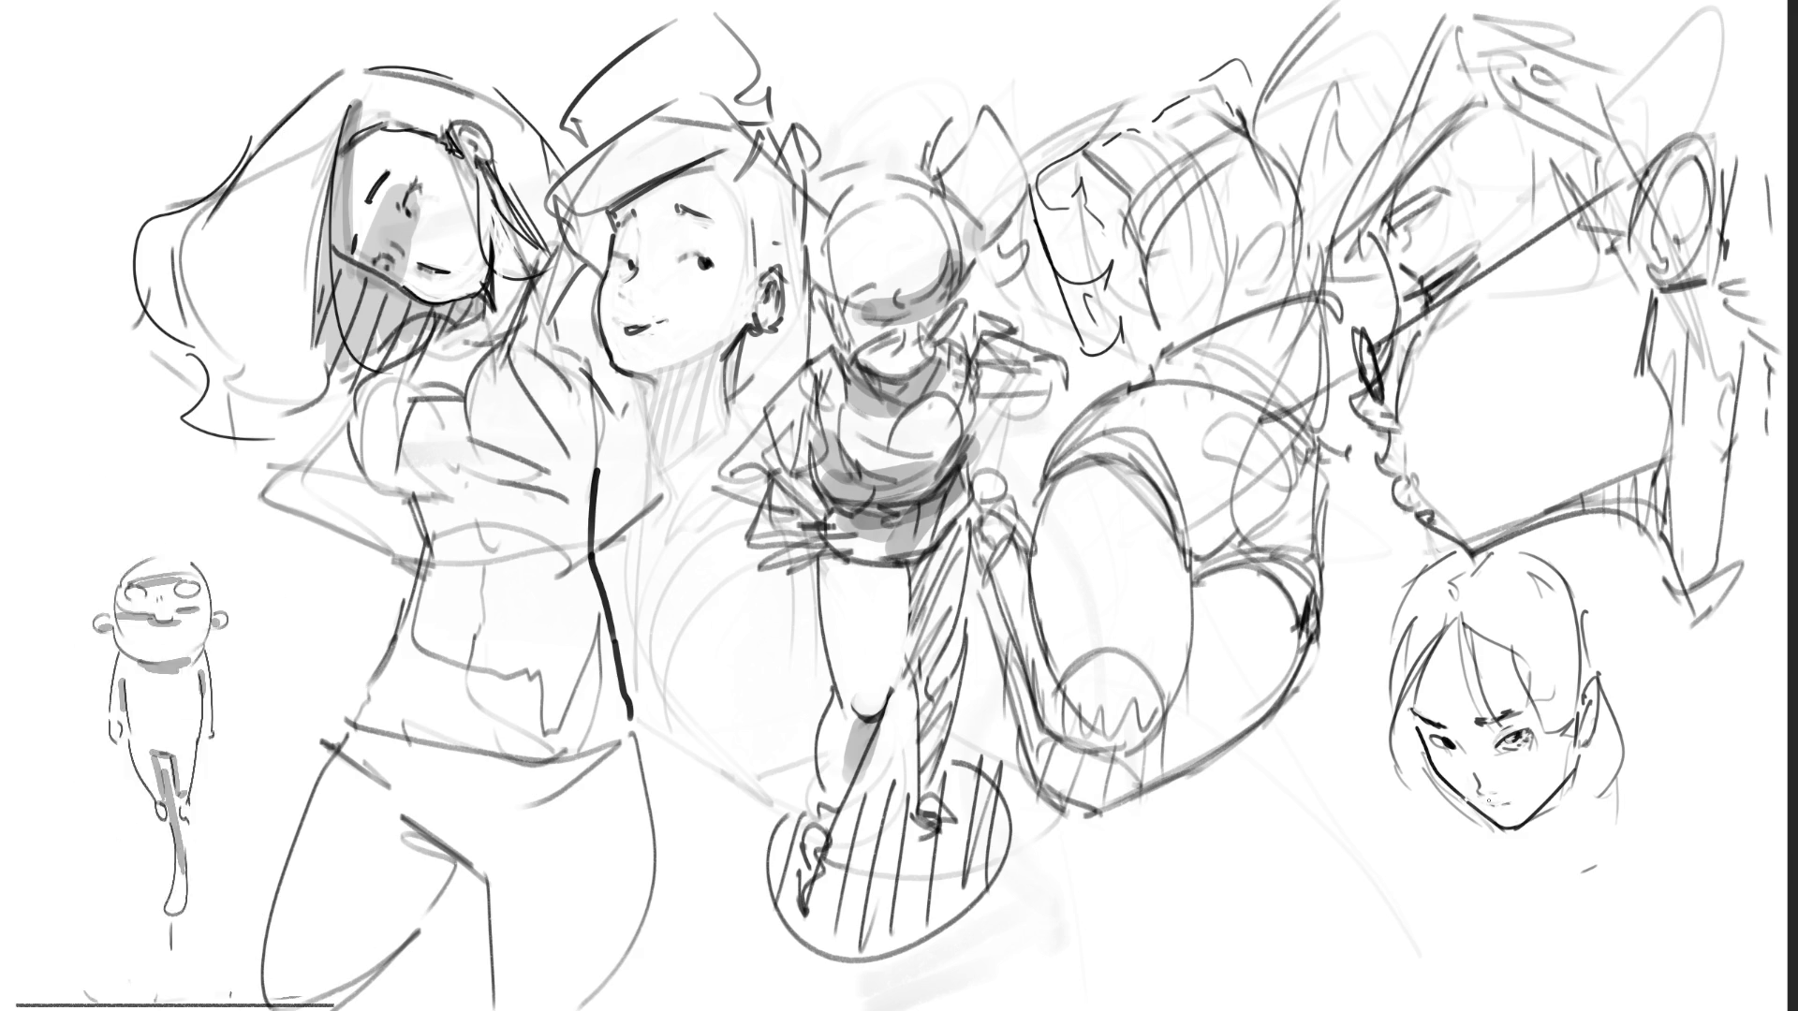
drag(1513, 735, 1525, 743)
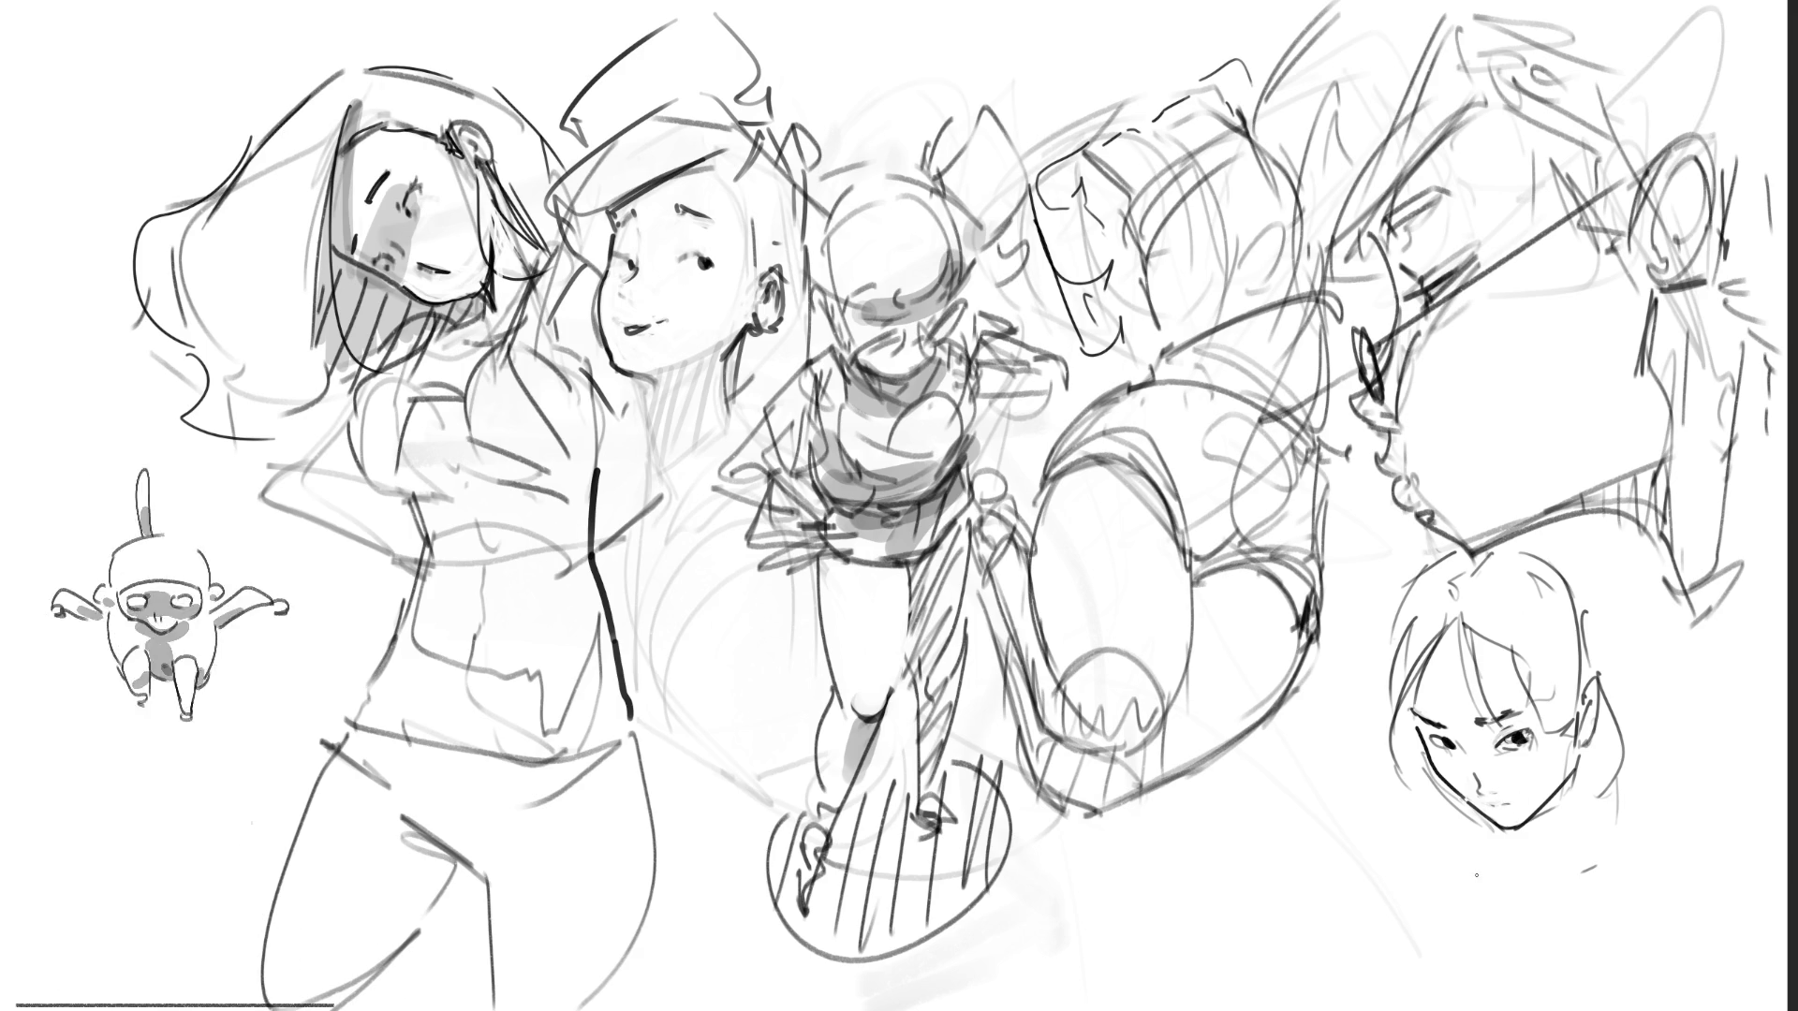
mouse_move(1493, 739)
mouse_down()
mouse_move(1526, 746)
mouse_move(1542, 725)
mouse_move(1459, 729)
mouse_move(1535, 716)
mouse_up()
mouse_move(1409, 726)
mouse_down()
mouse_move(1504, 787)
mouse_move(1546, 729)
mouse_up()
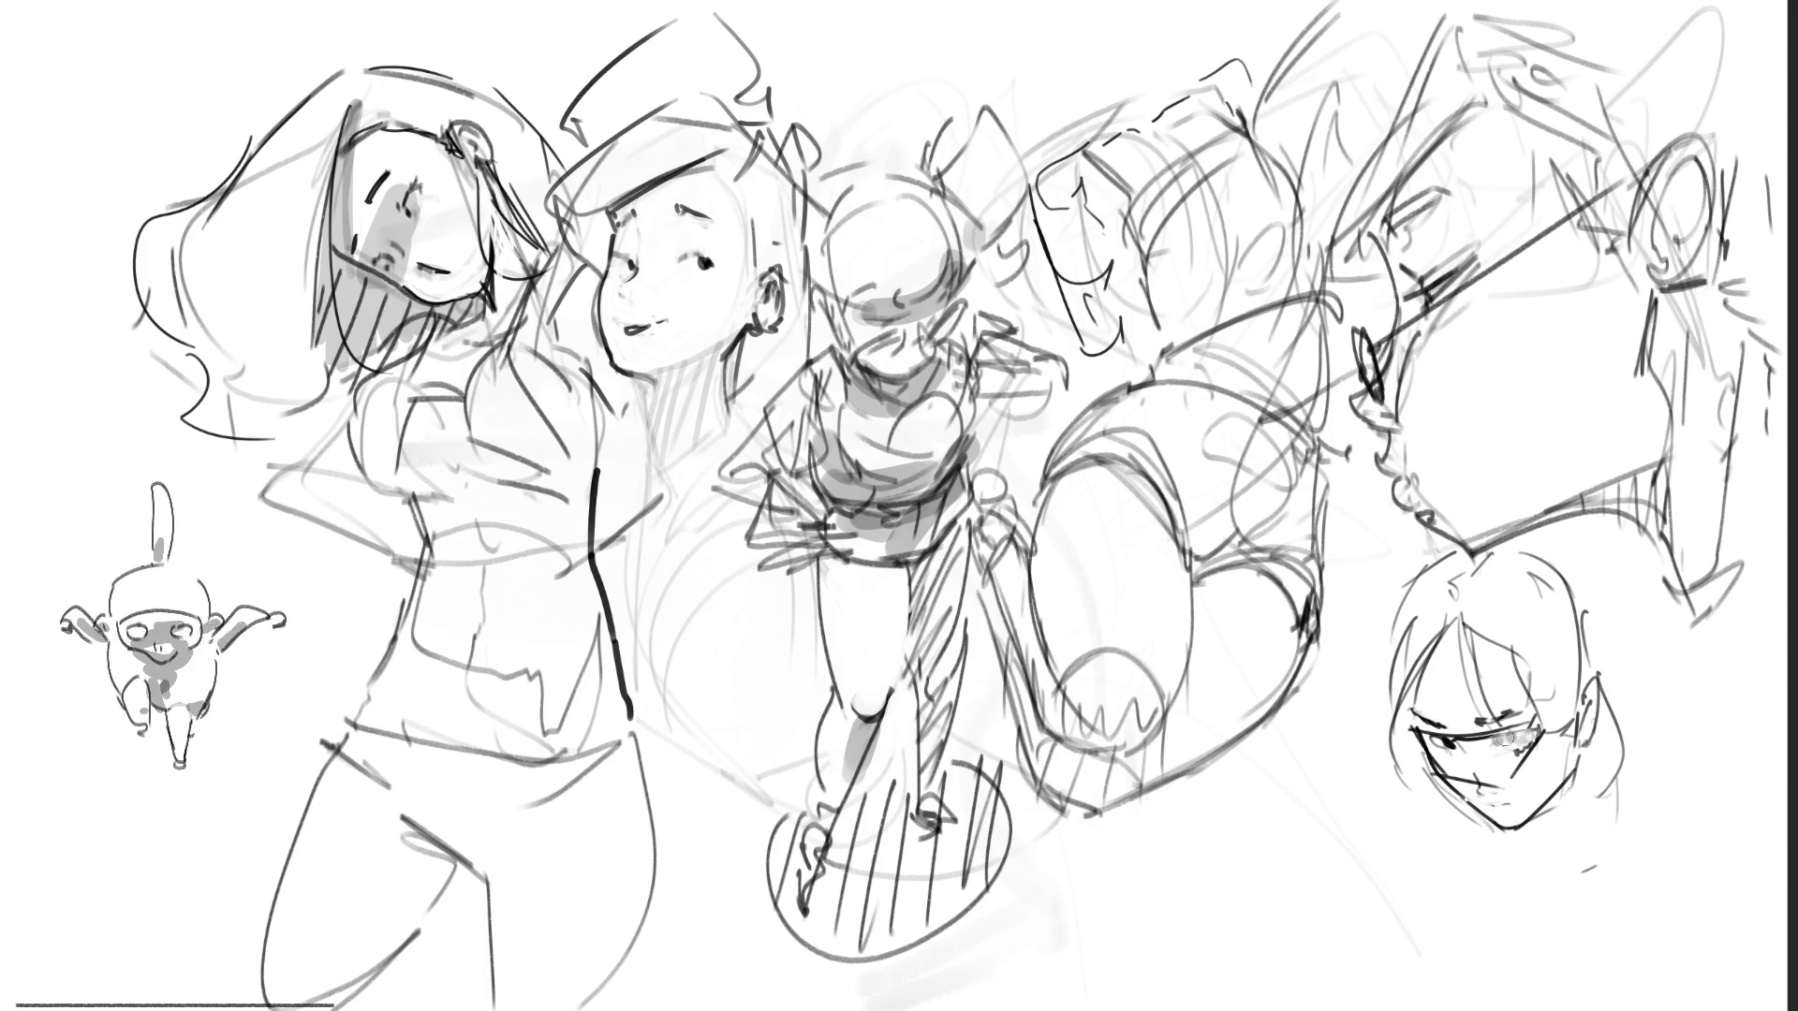
Step: Darken shading around the right face's eye and add dark strokes down the girl's neck
drag(1517, 743, 1513, 749)
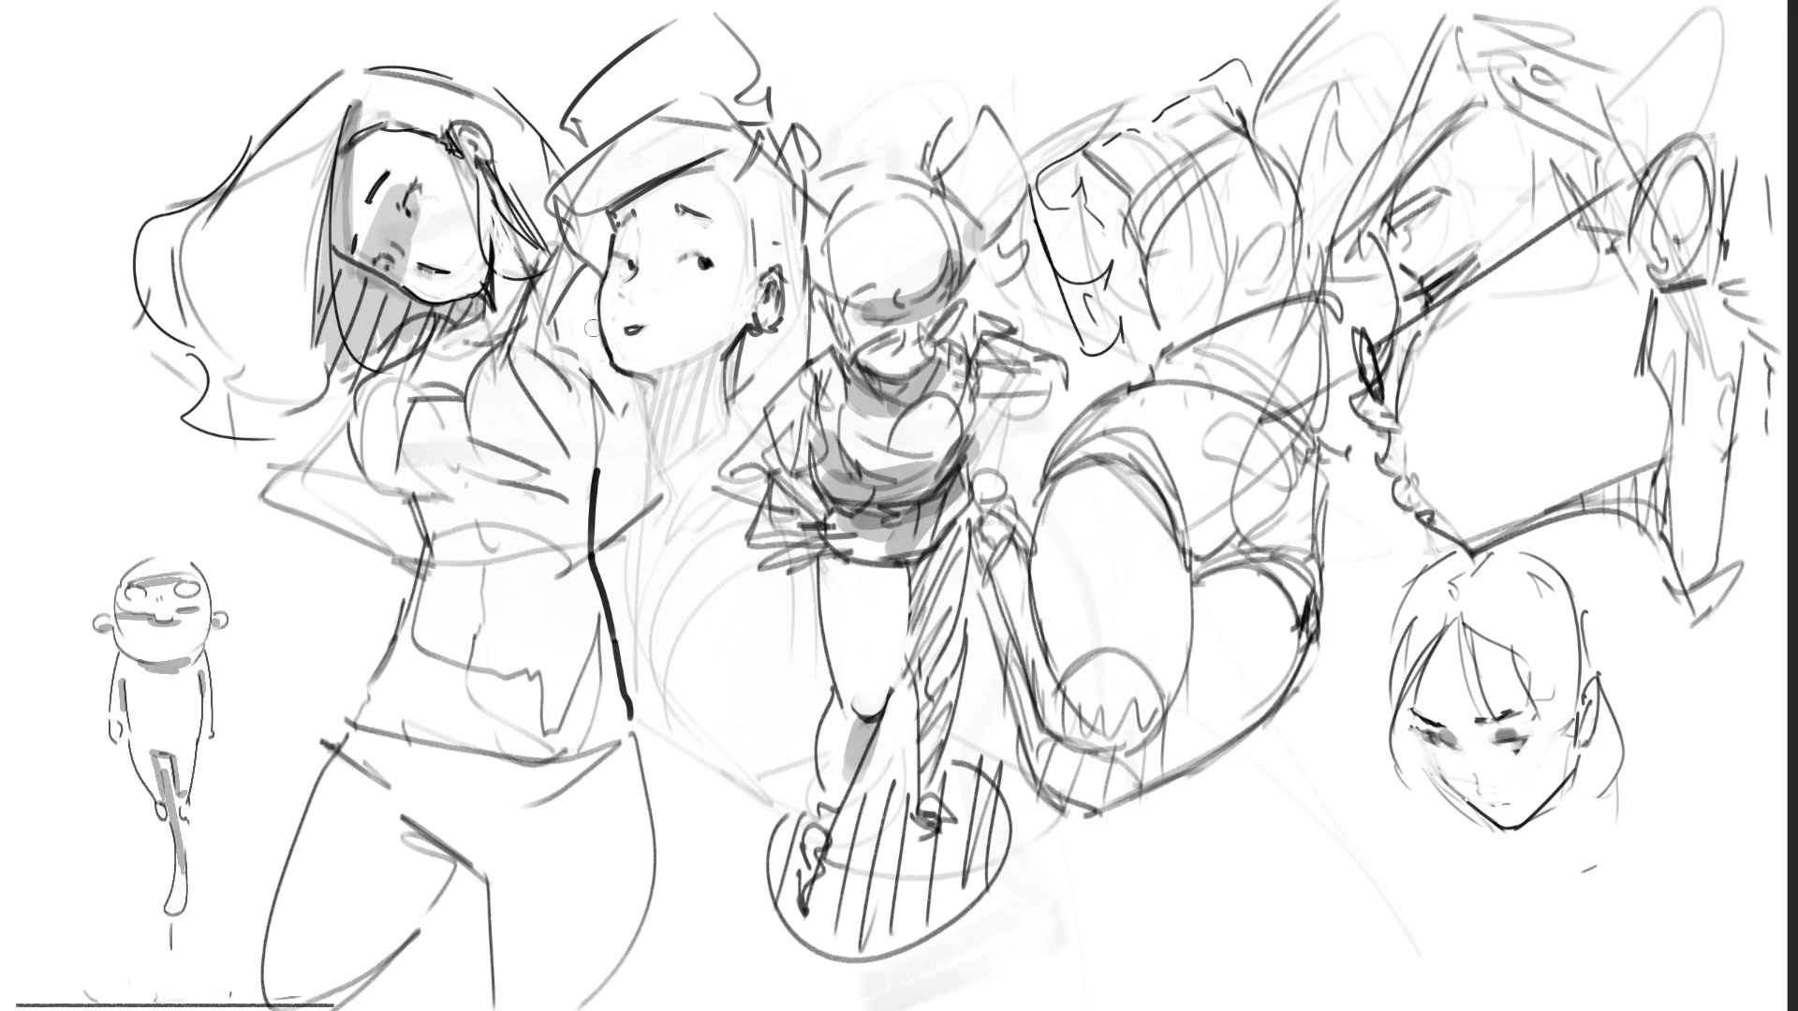
drag(657, 410, 673, 482)
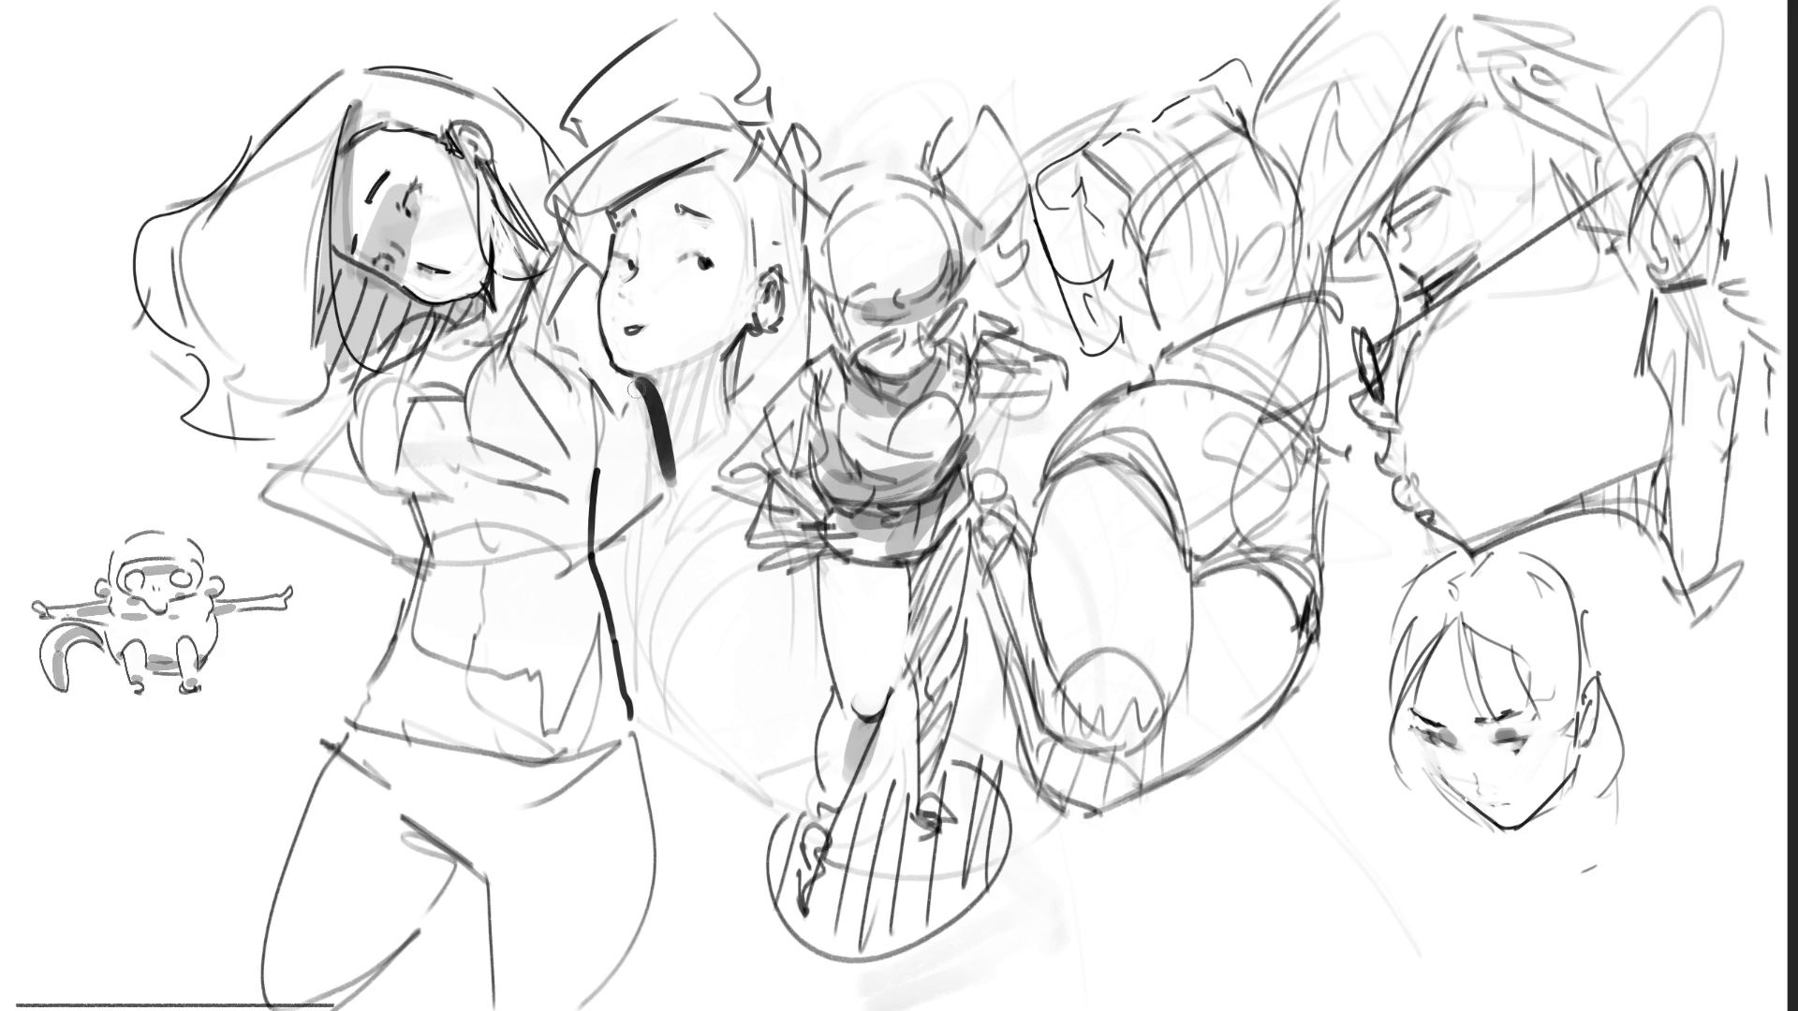
drag(740, 345, 749, 428)
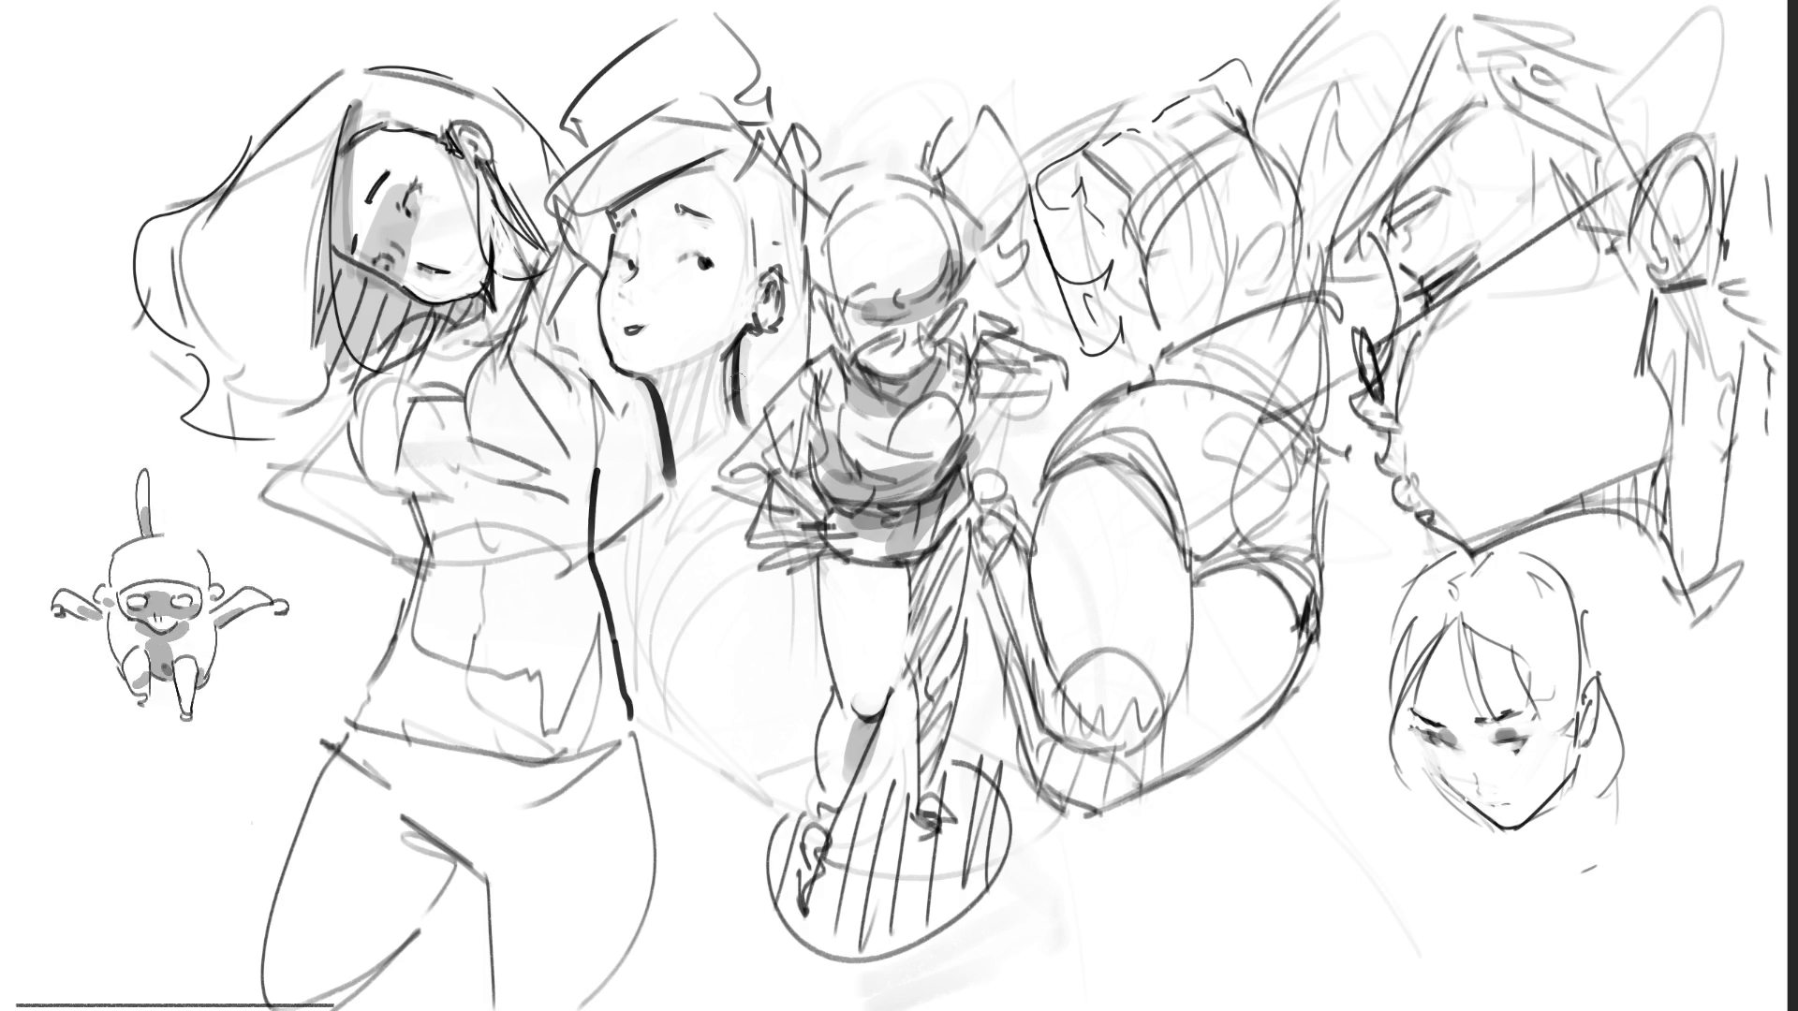
key(ctrl+z)
key(ctrl+z)
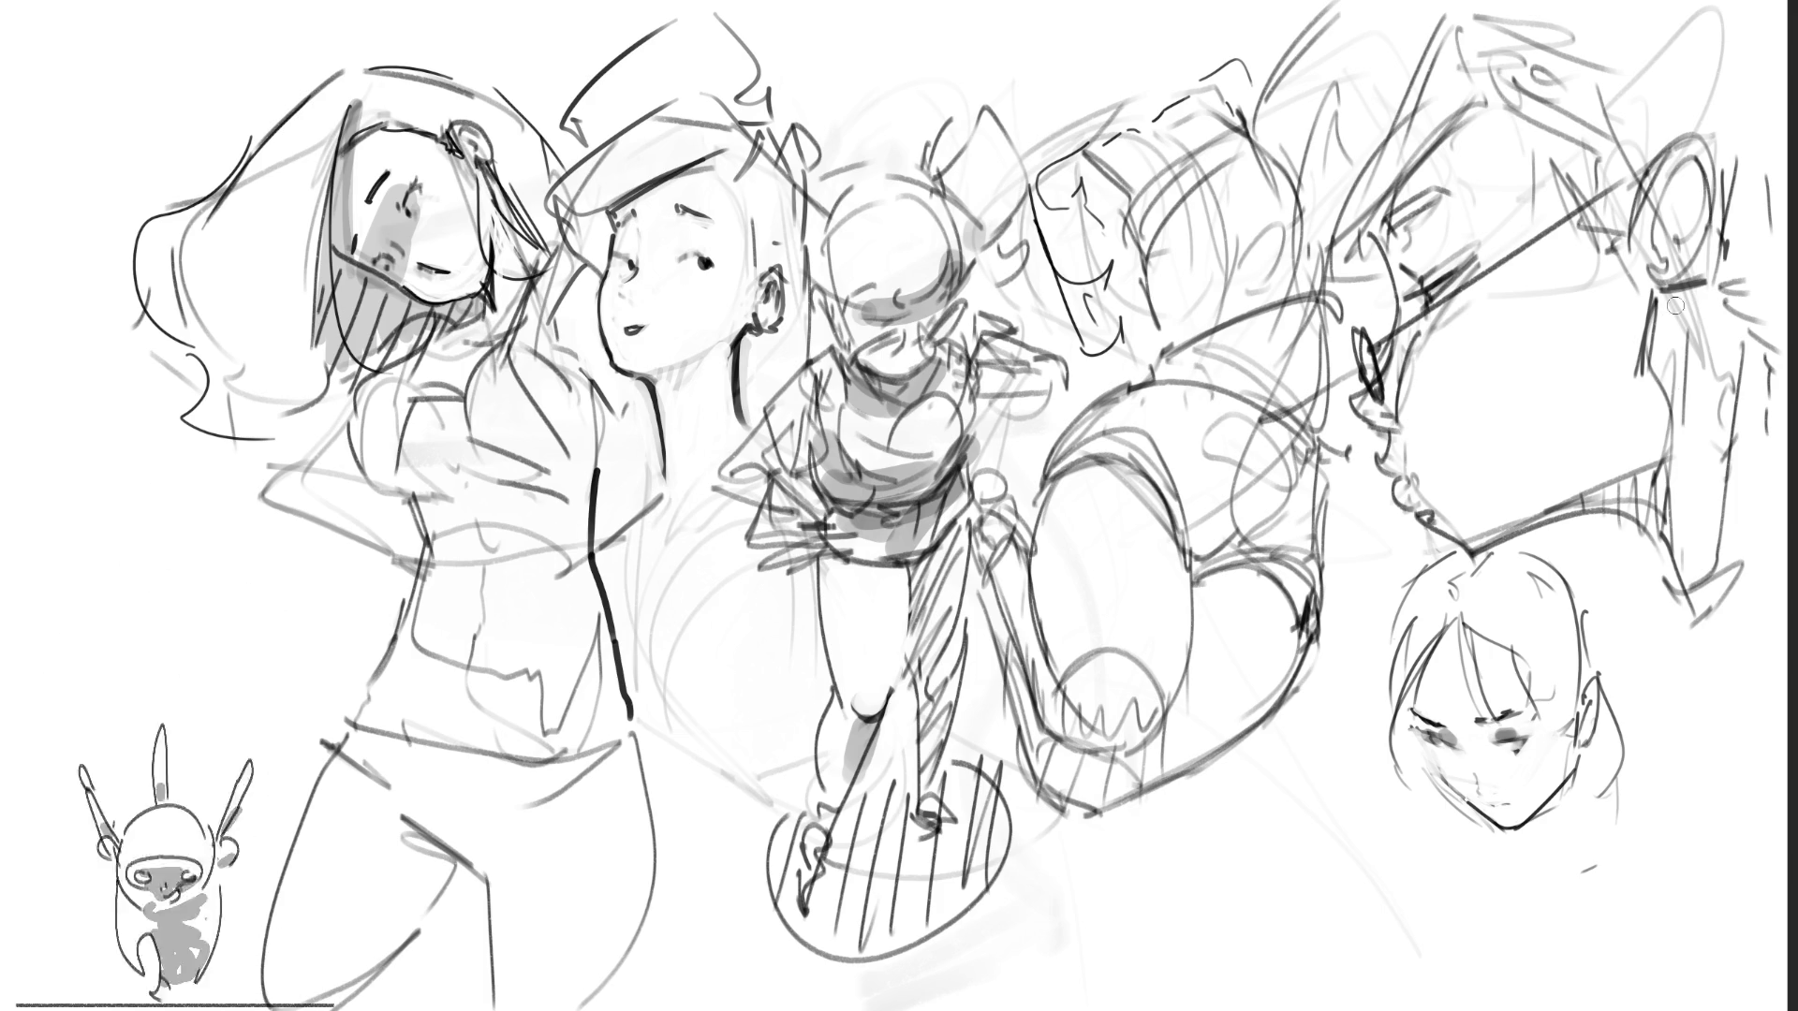
Step: Add dark inner detail strokes to the top-right figure's ear, undoing unwanted marks
drag(1659, 290, 1627, 411)
key(ctrl+z)
key(ctrl+z)
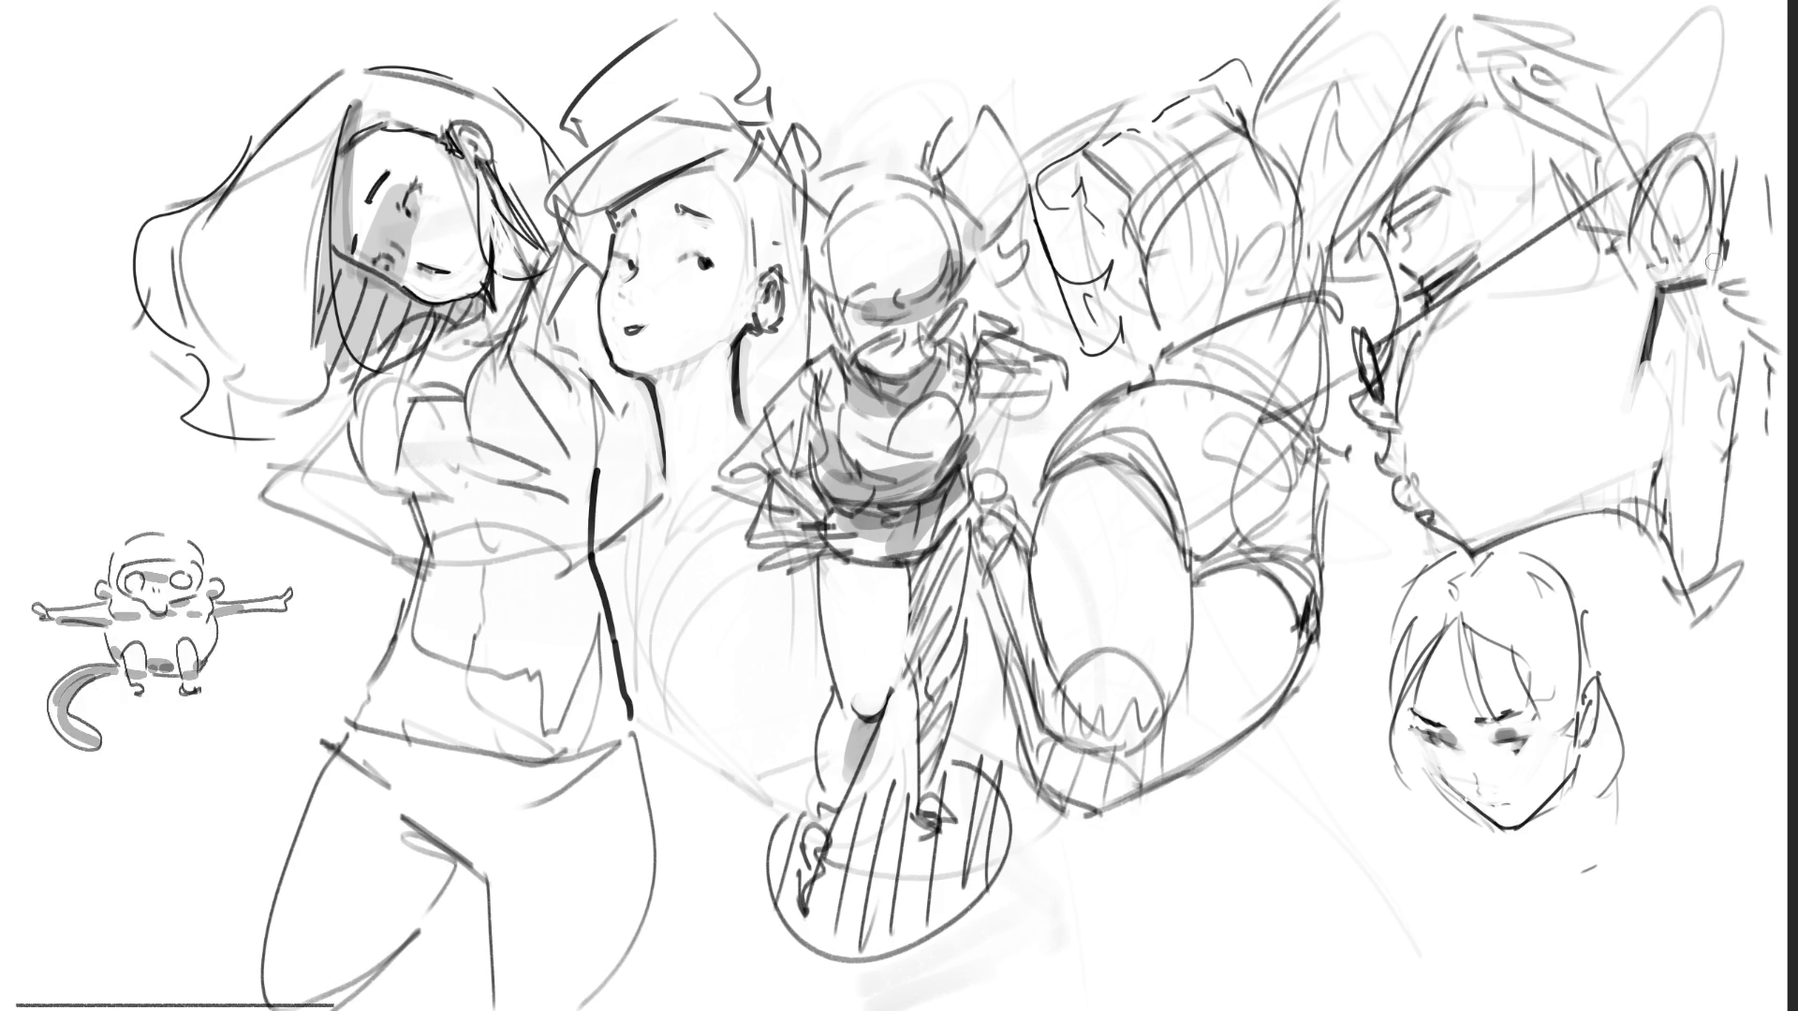
mouse_move(1696, 273)
mouse_down()
mouse_move(1620, 361)
mouse_move(1628, 434)
mouse_move(1663, 317)
mouse_move(1697, 305)
mouse_up()
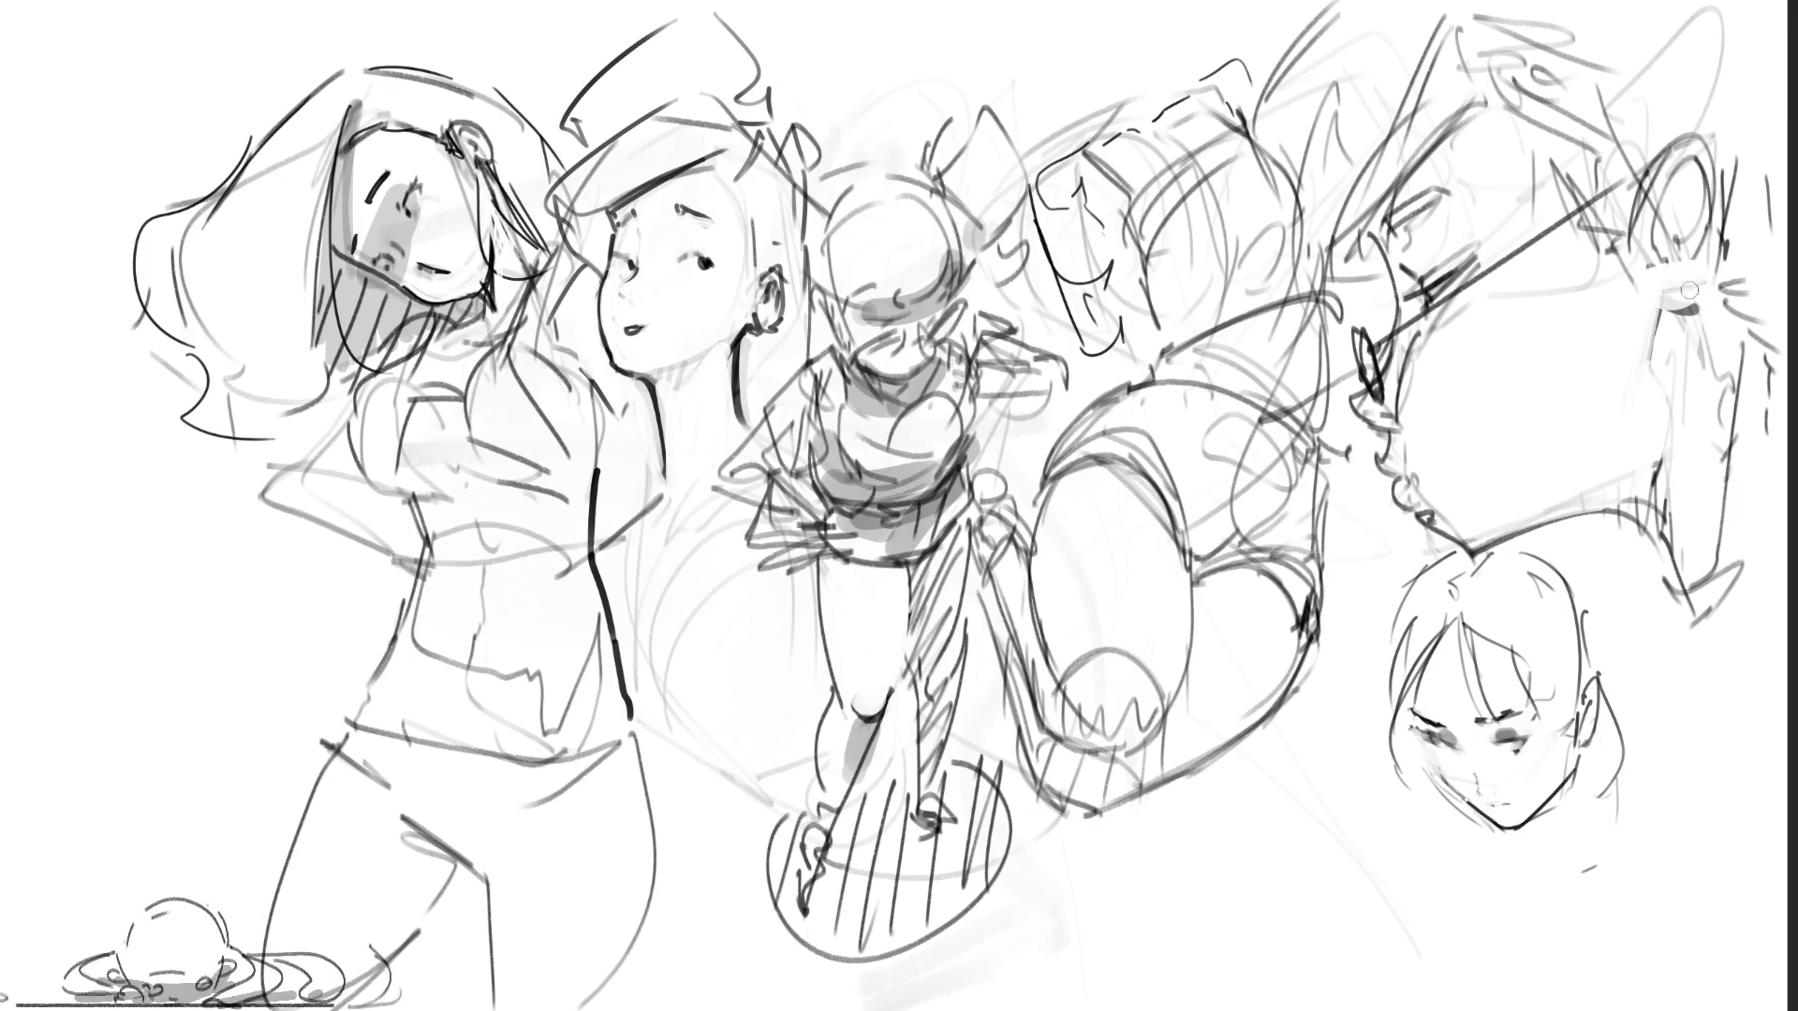
drag(1646, 245, 1660, 272)
key(ctrl+z)
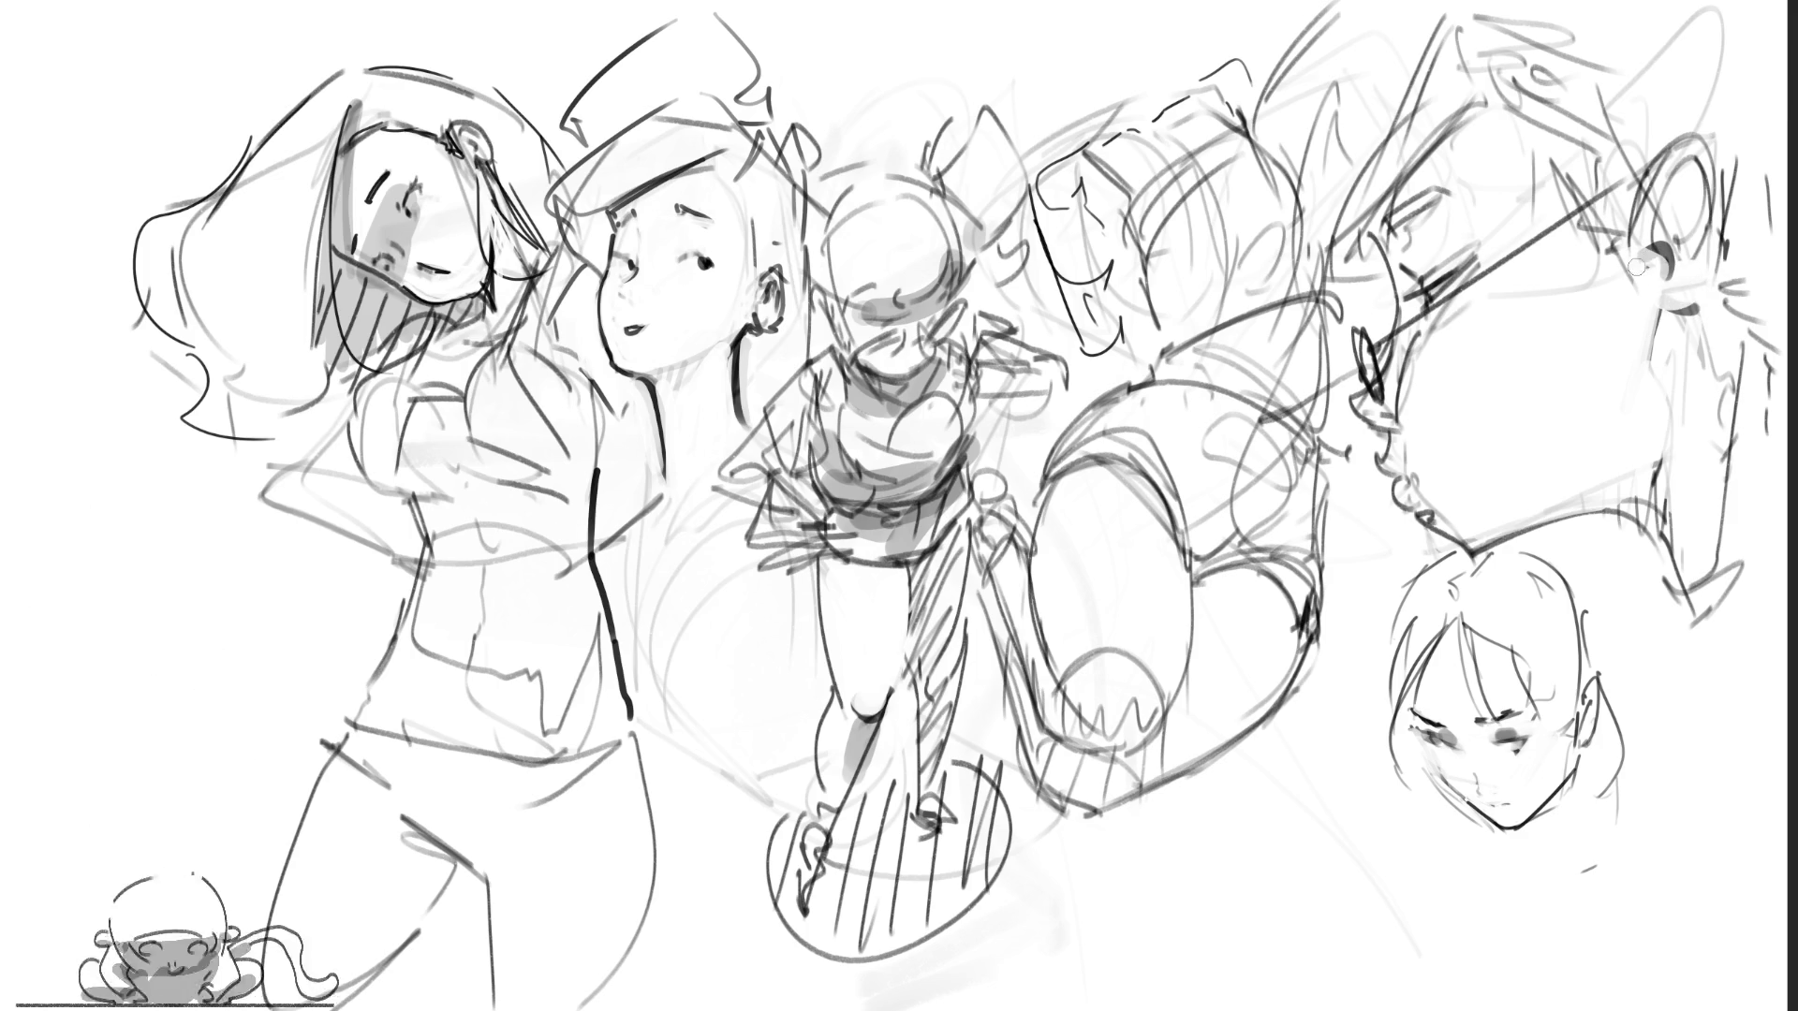
mouse_move(1685, 169)
mouse_down()
mouse_move(1656, 225)
mouse_move(1693, 211)
mouse_move(1695, 269)
mouse_up()
key(ctrl+z)
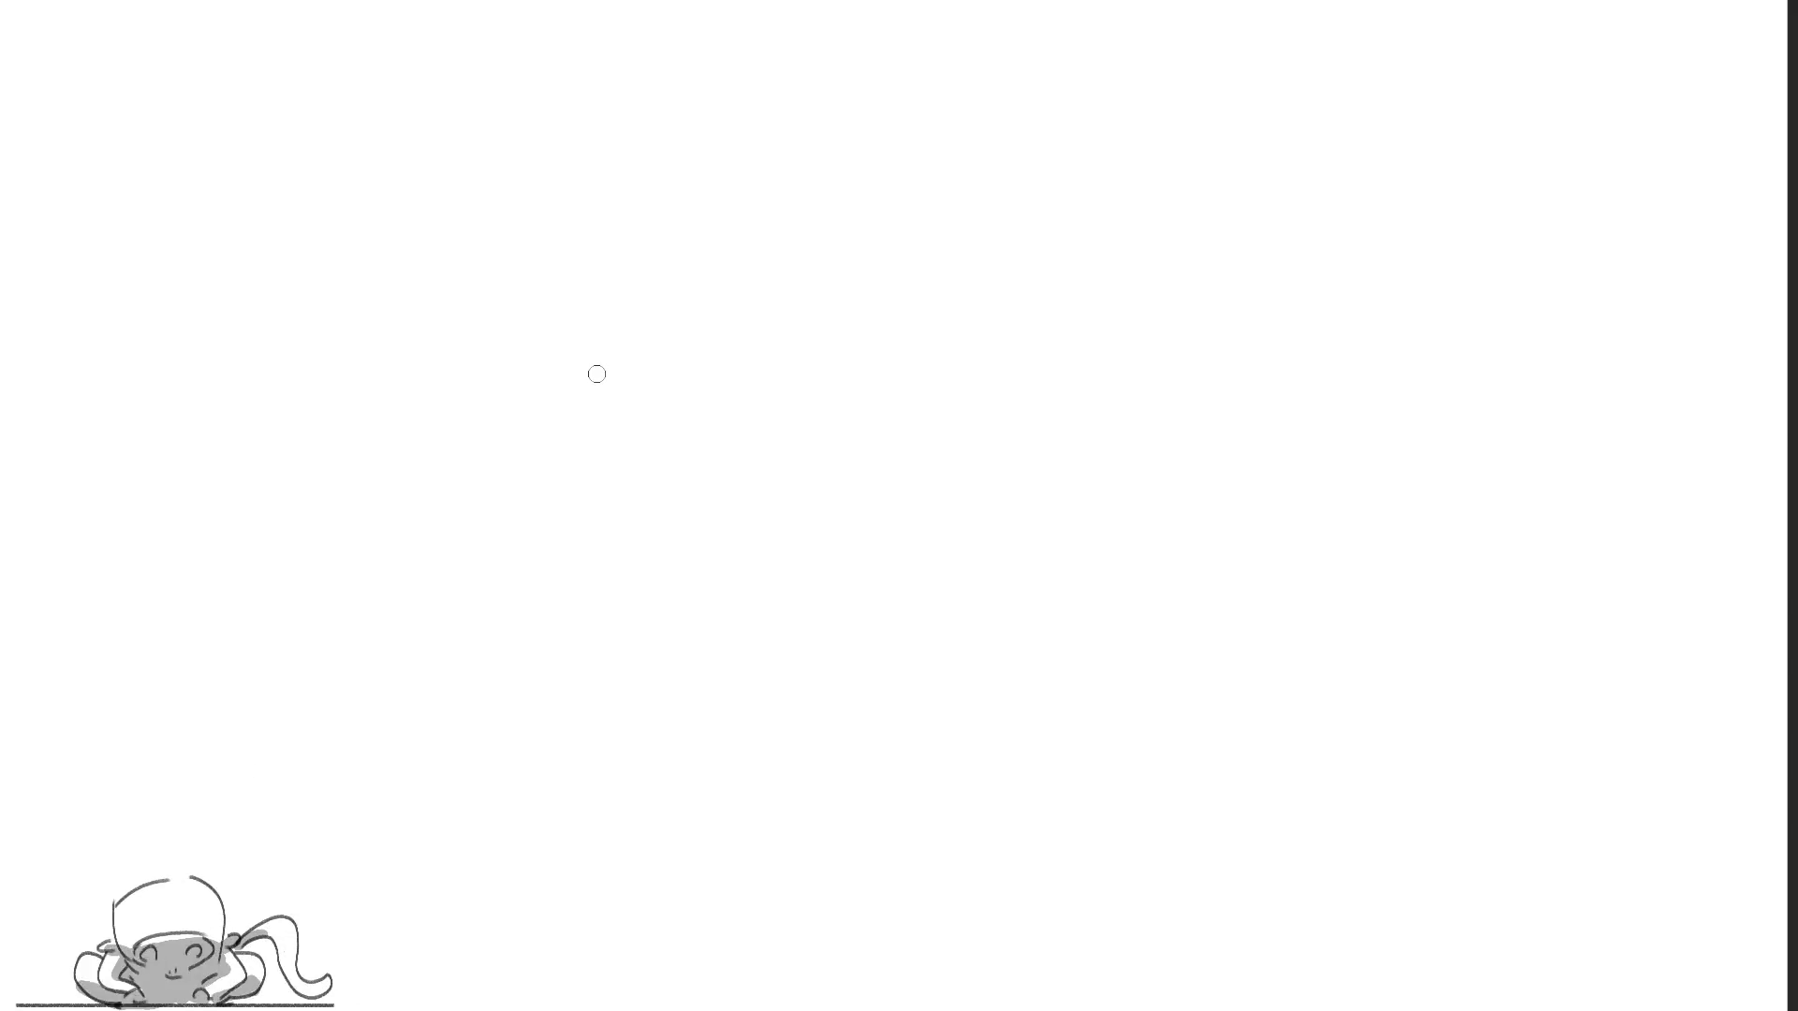
Step: Place a single small black dot near the top of the blank canvas
click(744, 216)
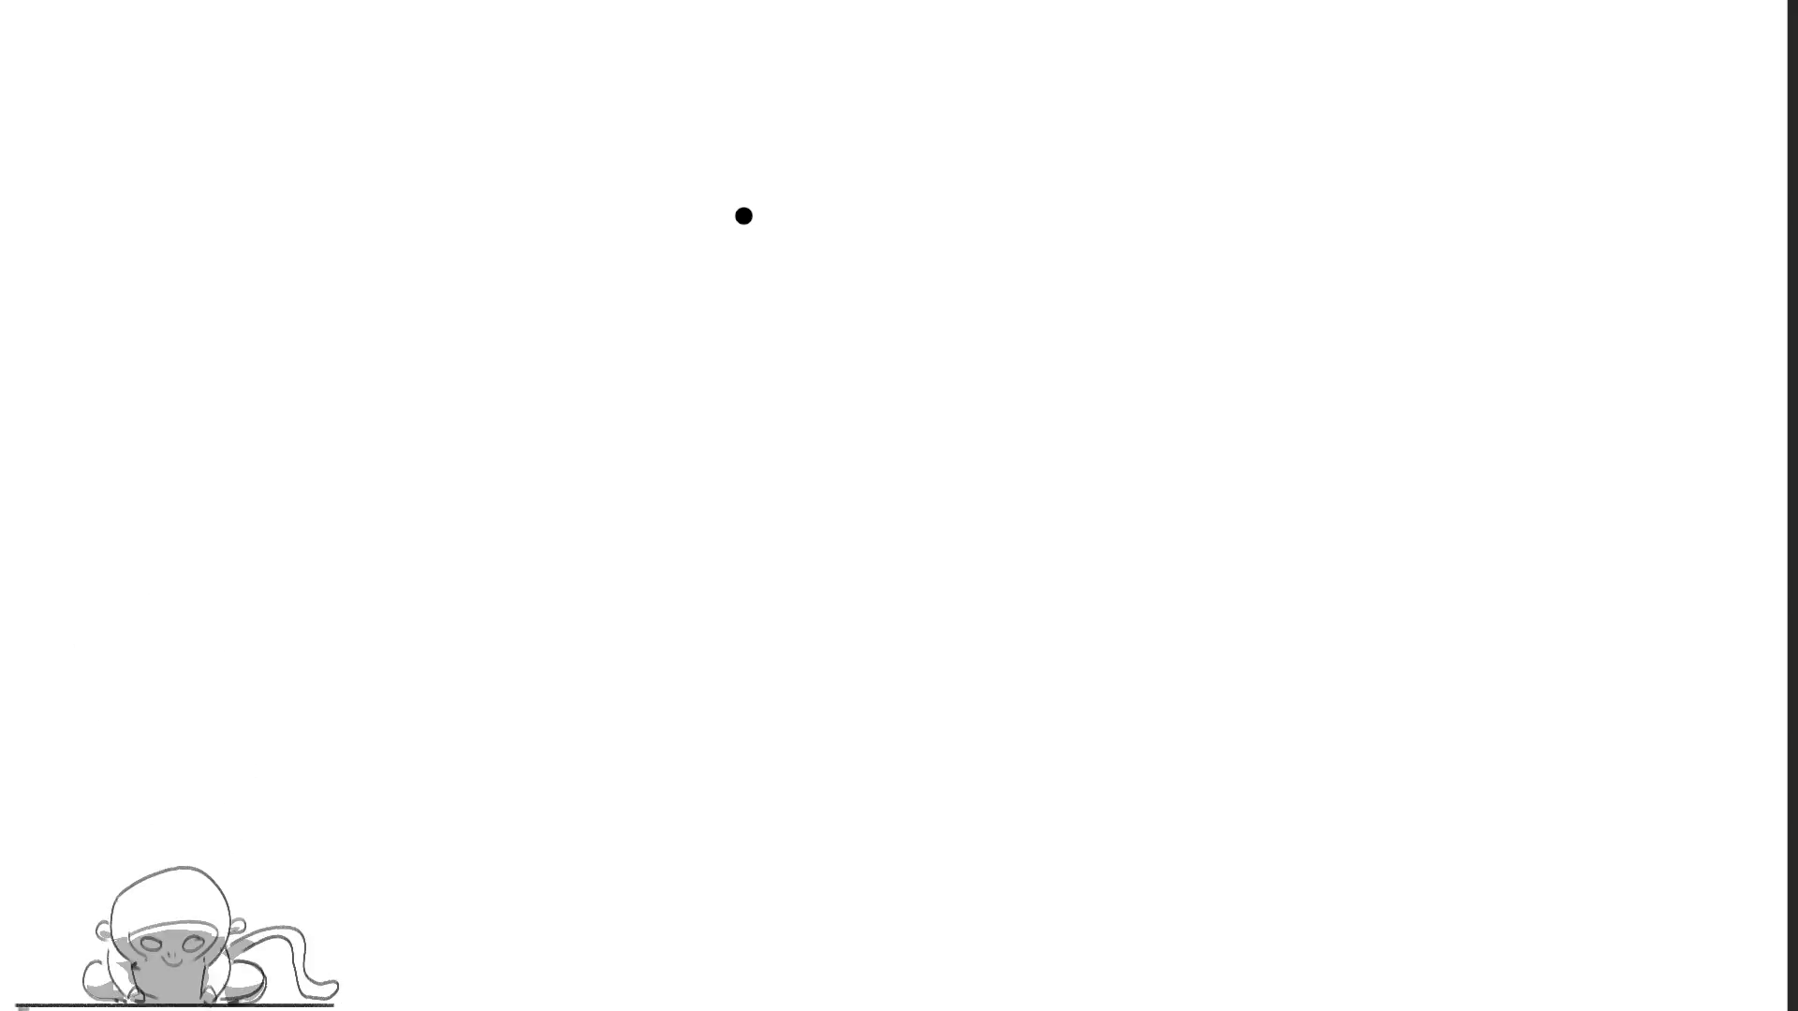
Step: Sketch a faint arched head outline right of the dot, extending its left side downward
mouse_move(1110, 177)
mouse_down()
mouse_move(1127, 101)
mouse_move(1161, 82)
mouse_move(1231, 183)
mouse_up()
drag(1124, 118, 1122, 256)
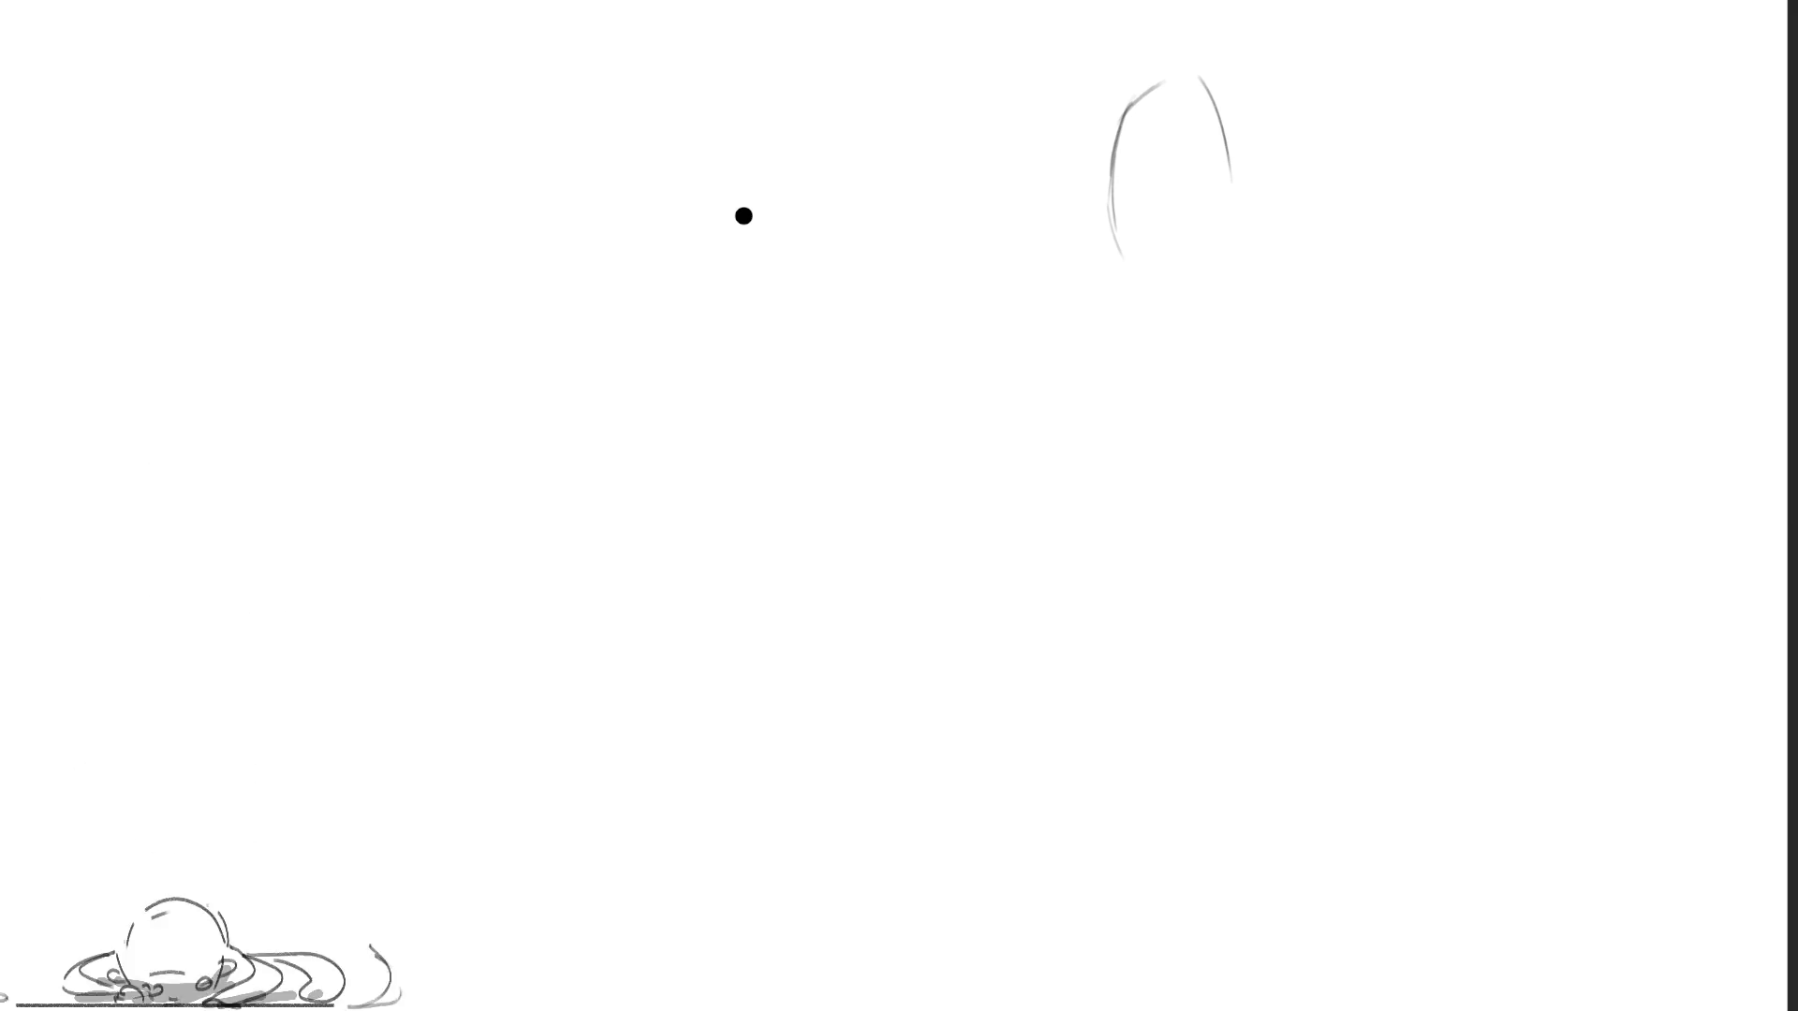
Step: Block in the right figure's head, face and shoulders, long body line, loop and wavy tail
drag(1176, 145, 1159, 279)
mouse_move(1124, 157)
mouse_down()
mouse_move(1160, 197)
mouse_move(1222, 206)
mouse_up()
mouse_move(1254, 178)
mouse_down()
mouse_move(1123, 309)
mouse_move(1245, 131)
mouse_move(1292, 215)
mouse_up()
mouse_move(1264, 94)
mouse_down()
mouse_move(1315, 188)
mouse_move(1275, 435)
mouse_up()
mouse_move(1144, 254)
mouse_down()
mouse_move(1039, 225)
mouse_move(1218, 337)
mouse_up()
drag(1175, 281, 1161, 379)
drag(1086, 290, 1050, 309)
drag(1151, 234, 1044, 319)
mouse_move(1076, 346)
mouse_down()
mouse_move(941, 398)
mouse_move(1105, 450)
mouse_move(1161, 506)
mouse_move(1048, 543)
mouse_move(1157, 580)
mouse_up()
Step: Rough in the lower torso, a bottom curve, short verticals and a large arm arch on the right
mouse_move(1256, 386)
mouse_down()
mouse_move(1150, 585)
mouse_move(1180, 674)
mouse_move(1236, 655)
mouse_move(1166, 707)
mouse_move(1231, 761)
mouse_up()
drag(1259, 478, 1201, 756)
drag(1299, 416, 1290, 441)
drag(1291, 435, 1277, 627)
drag(1299, 576, 1298, 660)
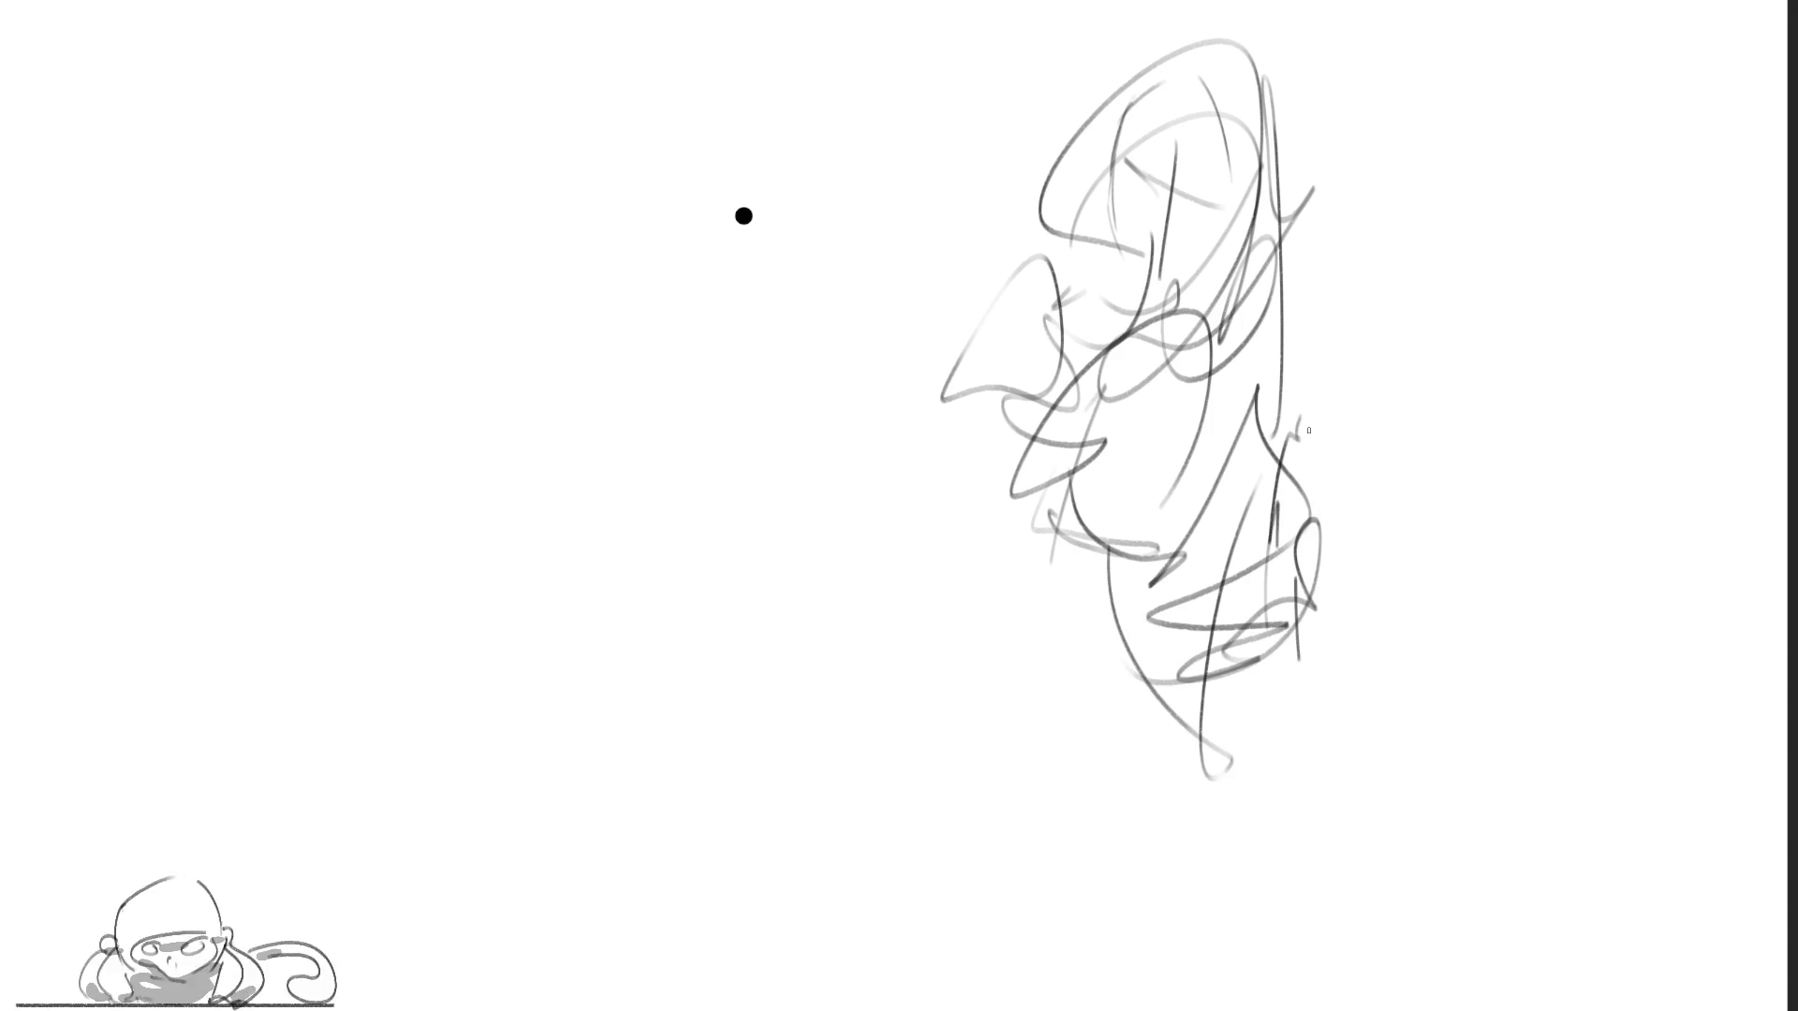
mouse_move(1288, 300)
mouse_down()
mouse_move(1260, 431)
mouse_move(1503, 501)
mouse_up()
drag(1315, 440, 1385, 599)
drag(1507, 543, 1358, 608)
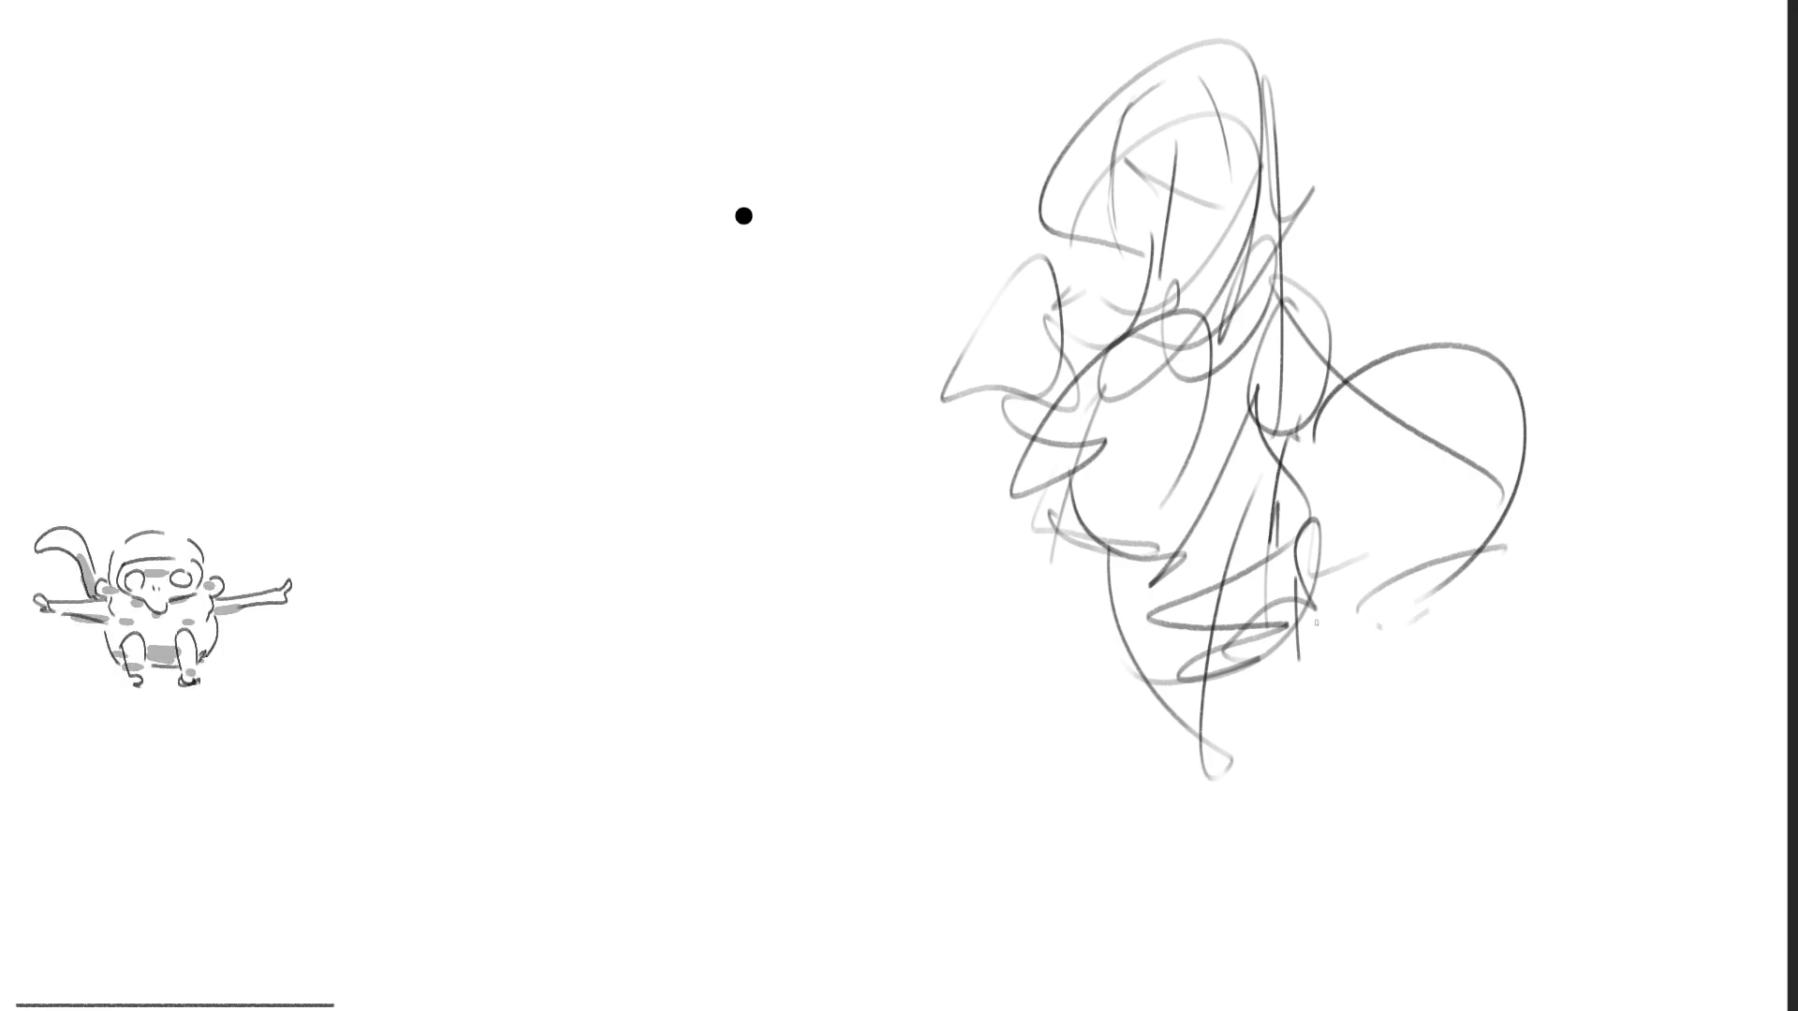
Step: Scribble the right figure's lower body and long leg lines down to the page bottom
mouse_move(1061, 517)
mouse_down()
mouse_move(1166, 691)
mouse_move(1250, 748)
mouse_up()
drag(1309, 618, 1268, 744)
mouse_move(1278, 466)
mouse_down()
mouse_move(1317, 624)
mouse_move(1227, 777)
mouse_up()
mouse_move(1123, 697)
mouse_down()
mouse_move(1131, 671)
mouse_move(1301, 941)
mouse_up()
drag(1382, 638, 1325, 964)
mouse_move(1358, 608)
mouse_down()
mouse_move(1345, 876)
mouse_move(1330, 843)
mouse_up()
drag(1347, 719, 1233, 805)
drag(1128, 646, 1152, 767)
drag(1129, 646, 1086, 1009)
drag(1119, 773, 1086, 1007)
mouse_move(1334, 604)
mouse_down()
mouse_move(1358, 758)
mouse_move(1536, 974)
mouse_up()
drag(1353, 1009, 1503, 983)
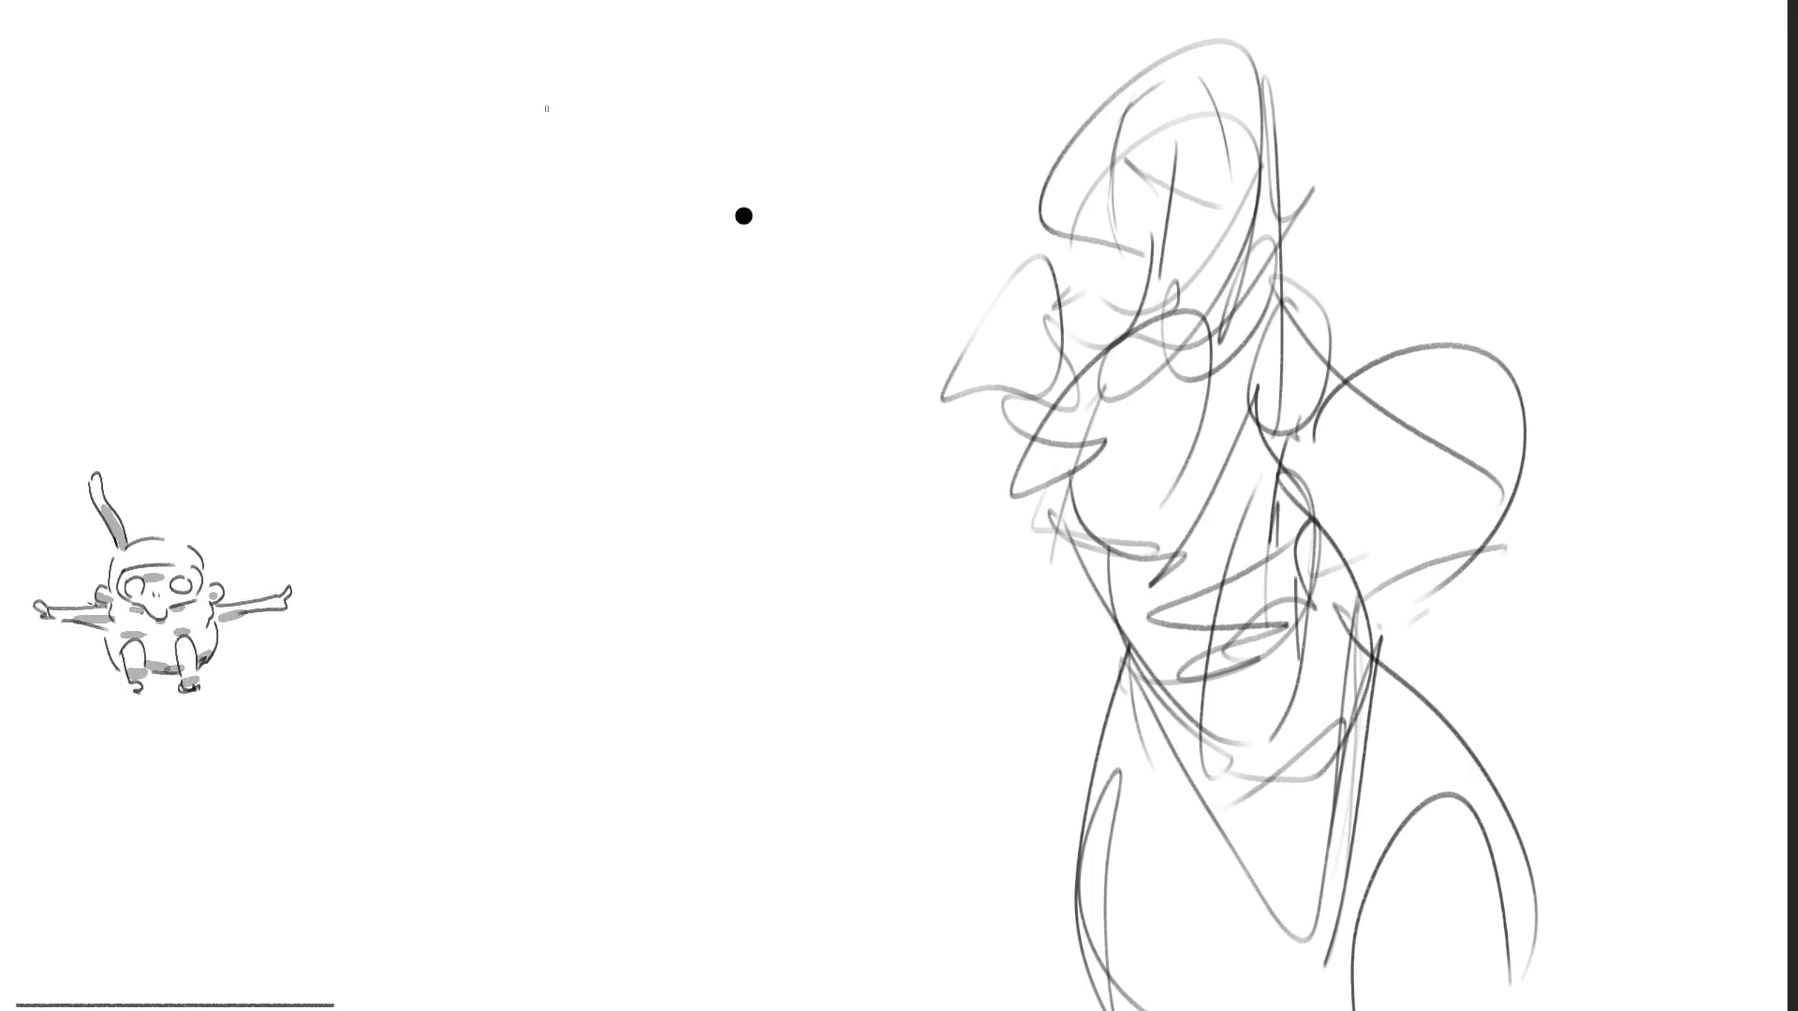
Step: Sketch a second head at the upper left with ear, chin and top-of-head lines
mouse_move(556, 67)
mouse_down()
mouse_move(527, 157)
mouse_move(625, 42)
mouse_move(700, 210)
mouse_move(543, 101)
mouse_move(533, 218)
mouse_up()
mouse_move(552, 173)
mouse_down()
mouse_move(573, 267)
mouse_move(561, 210)
mouse_up()
mouse_move(541, 149)
mouse_down()
mouse_move(578, 223)
mouse_move(573, 182)
mouse_up()
mouse_move(575, 183)
mouse_down()
mouse_move(613, 245)
mouse_move(710, 232)
mouse_up()
drag(720, 117, 723, 220)
mouse_move(646, 278)
mouse_down()
mouse_move(713, 255)
mouse_move(661, 294)
mouse_up()
mouse_move(667, 105)
mouse_down()
mouse_move(687, 92)
mouse_move(673, 47)
mouse_up()
drag(606, 108, 658, 75)
mouse_move(603, 141)
mouse_down()
mouse_move(660, 82)
mouse_move(695, 140)
mouse_up()
mouse_move(608, 279)
mouse_down()
mouse_move(665, 262)
mouse_move(679, 309)
mouse_move(654, 376)
mouse_up()
Step: Draw the left figure's neck, shoulders and the start of its torso
drag(614, 346, 625, 368)
mouse_move(576, 251)
mouse_down()
mouse_move(549, 343)
mouse_move(576, 292)
mouse_up()
mouse_move(573, 333)
mouse_down()
mouse_move(629, 299)
mouse_move(557, 468)
mouse_up()
drag(559, 313, 521, 543)
mouse_move(648, 314)
mouse_down()
mouse_move(569, 458)
mouse_move(586, 539)
mouse_move(588, 444)
mouse_up()
drag(693, 332, 796, 440)
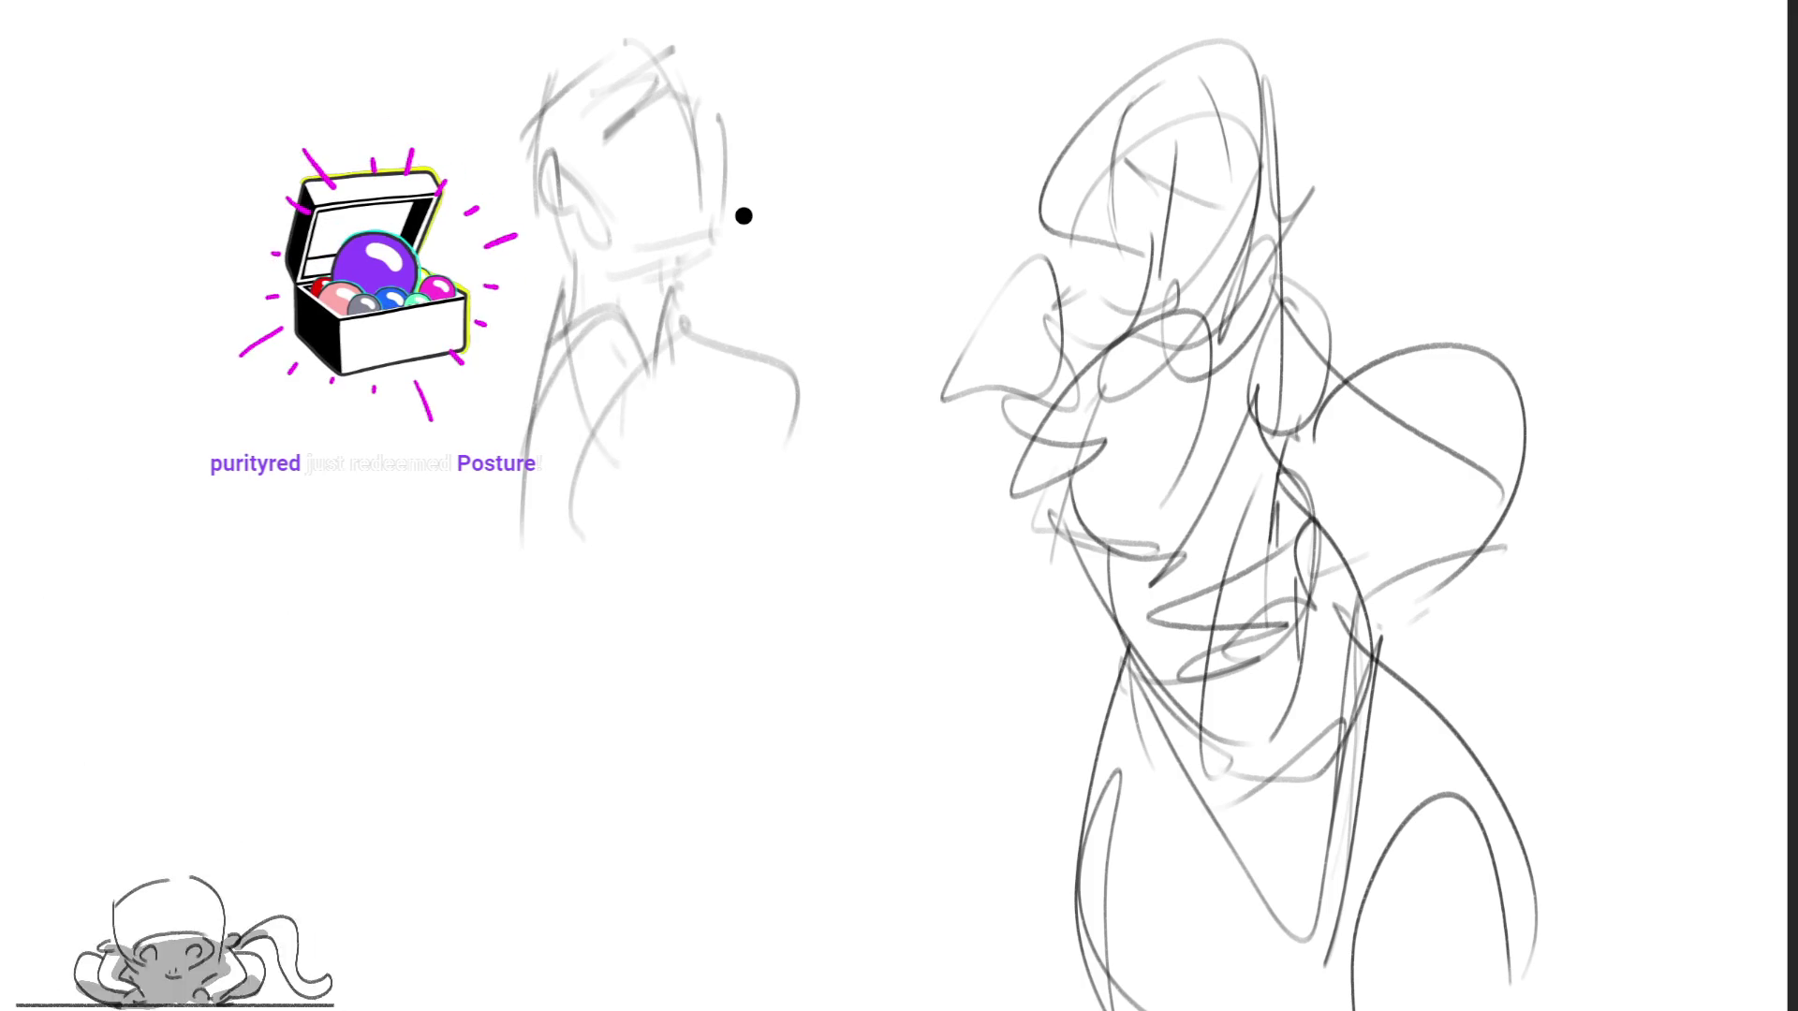
Step: Extend the left figure's shoulder, torso and right side down to a lower torso curve
mouse_move(716, 356)
mouse_down()
mouse_move(796, 367)
mouse_move(763, 519)
mouse_up()
drag(653, 449, 654, 571)
drag(744, 494, 672, 660)
drag(796, 385, 734, 670)
drag(709, 763, 686, 796)
mouse_move(781, 463)
mouse_down()
mouse_move(786, 509)
mouse_move(732, 676)
mouse_move(553, 616)
mouse_up()
Step: Draw the left contour, a round arm shape and long hip curves toward the page bottom
drag(545, 339, 518, 572)
mouse_move(543, 342)
mouse_down()
mouse_move(412, 599)
mouse_move(468, 814)
mouse_up()
drag(496, 567, 459, 758)
drag(562, 520, 534, 735)
mouse_move(595, 637)
mouse_down()
mouse_move(440, 955)
mouse_move(556, 796)
mouse_move(803, 1002)
mouse_up()
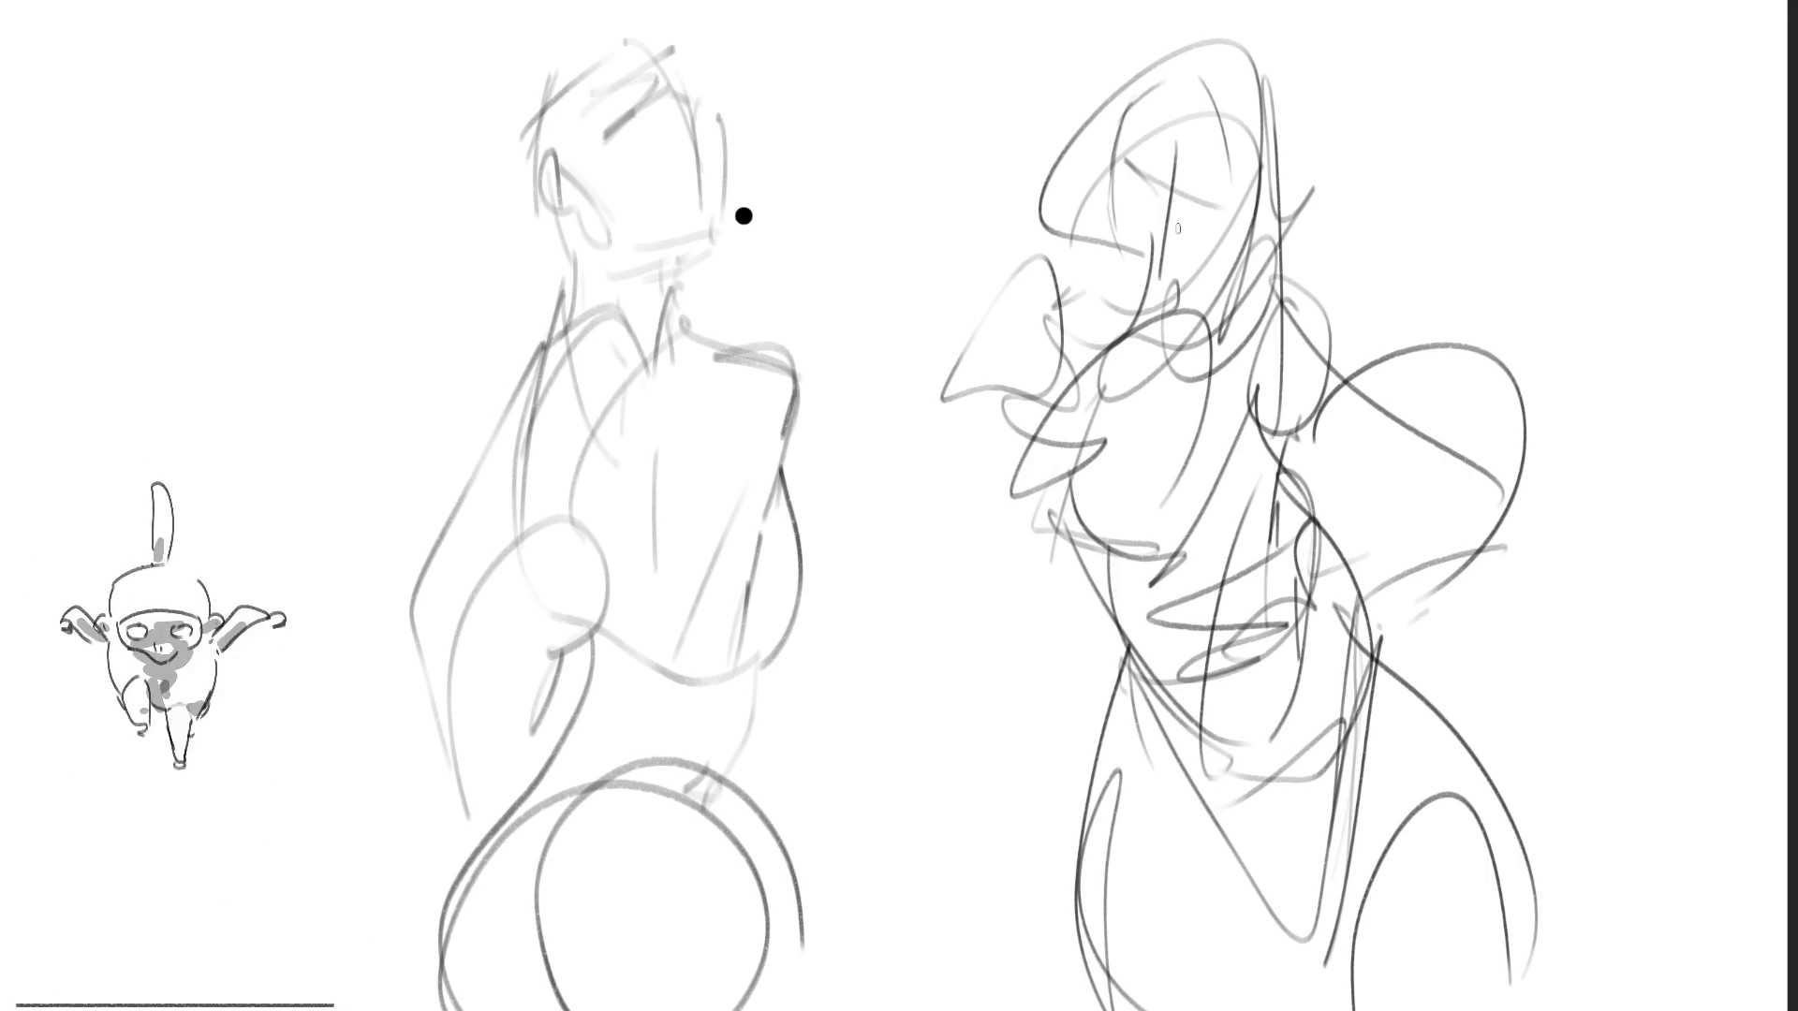
Step: Draw the right figure's eyes, brows, mouth, hair, jaw and neck lines over the gesture
mouse_move(1131, 161)
mouse_down()
mouse_move(1136, 192)
mouse_move(1171, 170)
mouse_move(1222, 212)
mouse_up()
drag(1139, 161, 1187, 152)
drag(1215, 176, 1211, 192)
mouse_move(1140, 247)
mouse_down()
mouse_move(1181, 259)
mouse_move(1166, 274)
mouse_up()
mouse_move(1104, 183)
mouse_down()
mouse_move(1099, 145)
mouse_move(1092, 165)
mouse_up()
drag(1232, 226, 1260, 193)
mouse_move(1081, 188)
mouse_down()
mouse_move(1225, 114)
mouse_move(1257, 218)
mouse_up()
mouse_move(1114, 83)
mouse_down()
mouse_move(1092, 127)
mouse_move(1208, 44)
mouse_up()
drag(1245, 32, 1268, 138)
drag(1131, 55, 1006, 253)
mouse_move(1122, 187)
mouse_down()
mouse_move(1072, 290)
mouse_move(1154, 314)
mouse_up()
drag(1279, 214, 1178, 393)
drag(1058, 249, 941, 398)
mouse_move(987, 313)
mouse_down()
mouse_move(1072, 263)
mouse_move(978, 363)
mouse_move(927, 477)
mouse_up()
Step: Outline the right figure's left arm, chest, right shoulder, right arm, forearm and hand
drag(974, 405, 1105, 494)
drag(927, 468, 1245, 457)
mouse_move(1250, 463)
mouse_down()
mouse_move(1325, 320)
mouse_move(1348, 488)
mouse_up()
mouse_move(1335, 328)
mouse_down()
mouse_move(1303, 470)
mouse_move(1417, 433)
mouse_up()
drag(1377, 440, 1512, 510)
drag(1377, 515, 1517, 478)
mouse_move(1498, 552)
mouse_down()
mouse_move(1344, 576)
mouse_move(1437, 526)
mouse_up()
drag(1304, 438, 1341, 504)
drag(1386, 553, 1447, 513)
drag(1348, 393, 1559, 562)
mouse_move(1559, 562)
mouse_down()
mouse_move(1526, 679)
mouse_move(1418, 676)
mouse_up()
mouse_move(1573, 637)
mouse_down()
mouse_move(1545, 805)
mouse_move(1563, 769)
mouse_up()
drag(1512, 744, 1517, 767)
drag(1540, 672, 1512, 742)
mouse_move(1509, 657)
mouse_down()
mouse_move(1395, 627)
mouse_move(1390, 591)
mouse_up()
Step: Refine the right figure's chest and shape its torso, waist and hips
drag(1199, 374, 1255, 416)
mouse_move(1246, 412)
mouse_down()
mouse_move(1292, 454)
mouse_move(1228, 431)
mouse_up()
mouse_move(1300, 426)
mouse_down()
mouse_move(1189, 465)
mouse_move(1329, 432)
mouse_up()
mouse_move(1320, 454)
mouse_down()
mouse_move(1339, 532)
mouse_move(1292, 543)
mouse_up()
drag(1322, 529, 1170, 553)
drag(1166, 441, 1044, 524)
mouse_move(1096, 440)
mouse_down()
mouse_move(1170, 429)
mouse_move(1026, 543)
mouse_up()
mouse_move(1096, 548)
mouse_down()
mouse_move(1202, 506)
mouse_move(1145, 273)
mouse_up()
drag(1094, 351, 1246, 319)
drag(1191, 374, 1234, 339)
drag(1301, 431, 1299, 472)
mouse_move(1269, 508)
mouse_down()
mouse_move(1222, 520)
mouse_move(1212, 573)
mouse_move(1119, 573)
mouse_up()
mouse_move(1119, 566)
mouse_down()
mouse_move(1153, 651)
mouse_move(1339, 553)
mouse_up()
mouse_move(1339, 580)
mouse_down()
mouse_move(1334, 648)
mouse_move(1240, 676)
mouse_up()
mouse_move(1259, 667)
mouse_down()
mouse_move(1264, 707)
mouse_move(1161, 711)
mouse_up()
mouse_move(1137, 665)
mouse_down()
mouse_move(1170, 735)
mouse_move(1142, 749)
mouse_move(1161, 815)
mouse_up()
Step: Sketch the right figure's lower body and lower legs to the page bottom
mouse_move(1376, 747)
mouse_down()
mouse_move(1367, 873)
mouse_move(1260, 932)
mouse_move(1198, 894)
mouse_move(1384, 882)
mouse_up()
mouse_move(1379, 885)
mouse_down()
mouse_move(1320, 930)
mouse_move(1302, 1010)
mouse_up()
mouse_move(1133, 694)
mouse_down()
mouse_move(1091, 989)
mouse_move(1114, 1010)
mouse_up()
drag(1166, 908, 1128, 1010)
mouse_move(1128, 936)
mouse_down()
mouse_move(1391, 880)
mouse_move(1348, 1007)
mouse_up()
drag(1545, 941, 1489, 1007)
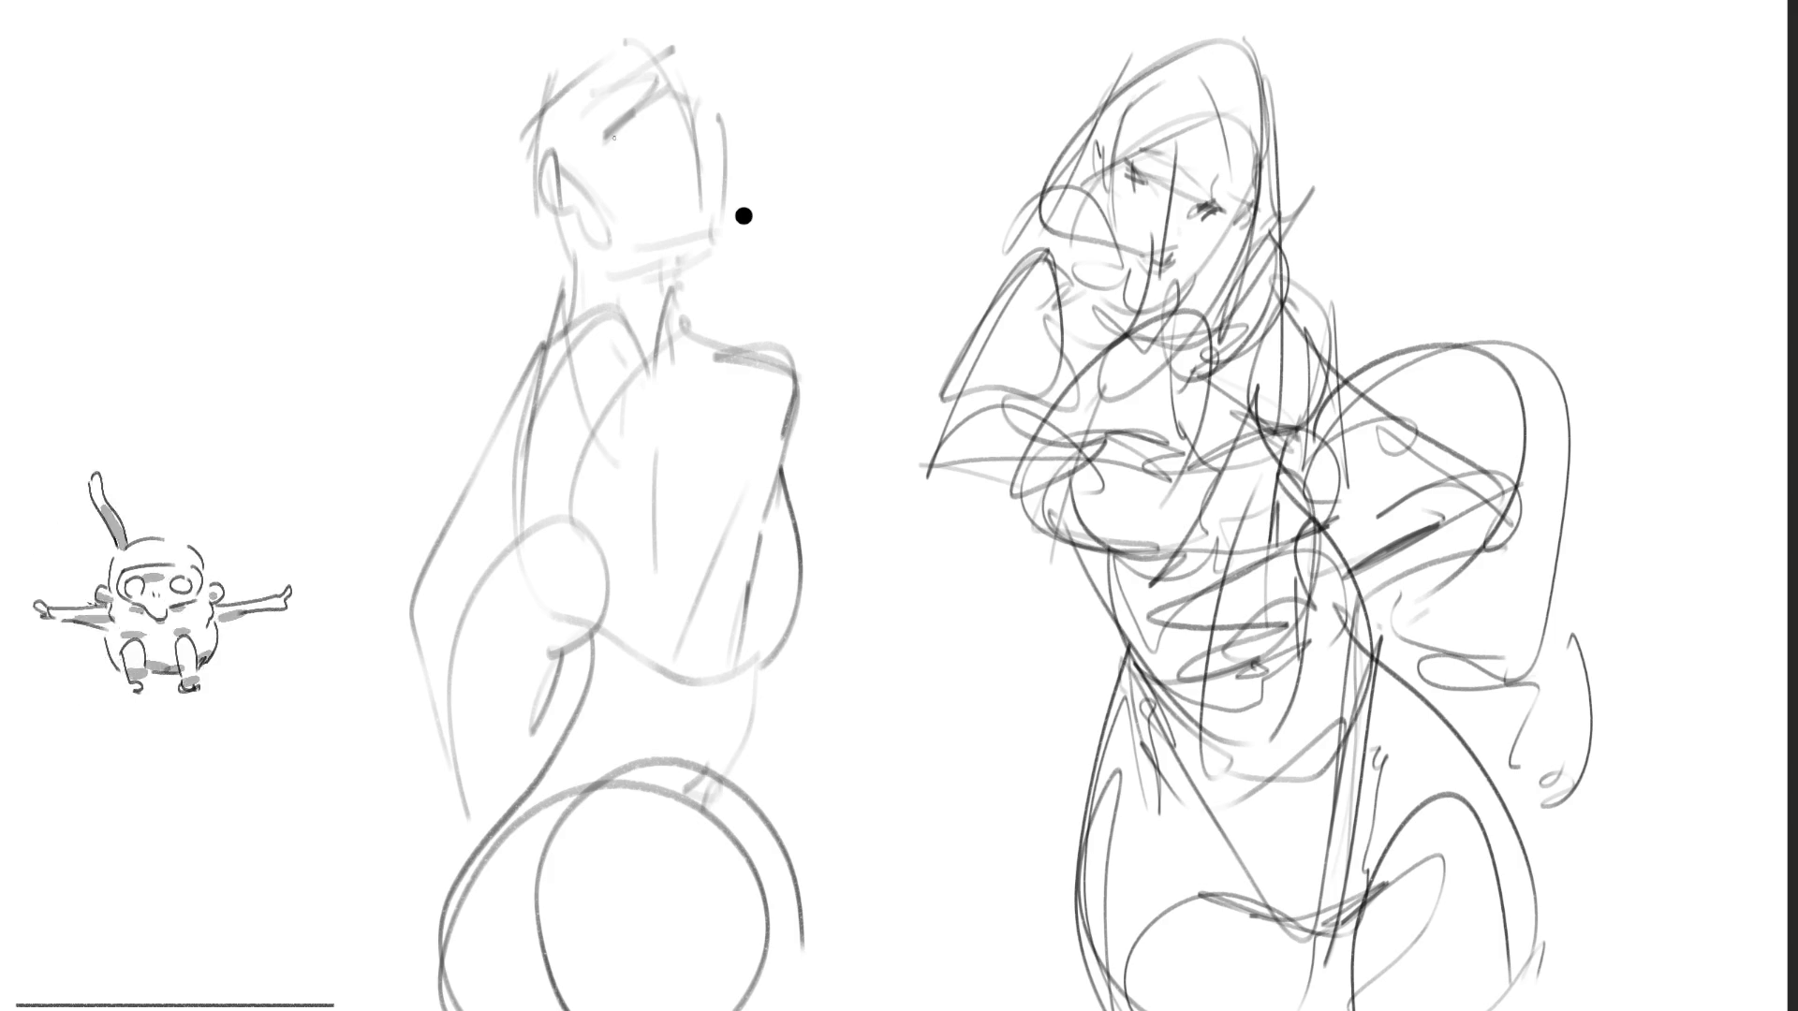
Step: Pencil in the left man's head, eye and glasses, with hatching, cheek, jaw and neck lines
drag(564, 175, 656, 86)
mouse_move(613, 150)
mouse_down()
mouse_move(627, 98)
mouse_move(688, 141)
mouse_move(688, 89)
mouse_move(716, 66)
mouse_move(712, 124)
mouse_move(641, 93)
mouse_up()
mouse_move(638, 98)
mouse_down()
mouse_move(581, 148)
mouse_move(721, 85)
mouse_up()
mouse_move(576, 120)
mouse_down()
mouse_move(738, 56)
mouse_move(539, 198)
mouse_up()
drag(712, 45, 679, 82)
drag(666, 92, 651, 107)
mouse_move(701, 113)
mouse_down()
mouse_move(699, 142)
mouse_move(733, 141)
mouse_move(721, 211)
mouse_move(824, 94)
mouse_up()
mouse_move(709, 194)
mouse_down()
mouse_move(685, 240)
mouse_move(721, 215)
mouse_move(653, 253)
mouse_up()
mouse_move(659, 248)
mouse_down()
mouse_move(634, 261)
mouse_move(629, 311)
mouse_up()
drag(695, 226, 653, 303)
drag(567, 213, 580, 323)
drag(665, 290, 582, 323)
Step: Sketch the left figure's long torso lines and shape the hip and buttock
drag(588, 261, 538, 579)
drag(632, 329, 533, 573)
mouse_move(652, 299)
mouse_down()
mouse_move(593, 420)
mouse_move(568, 692)
mouse_up()
drag(513, 446, 567, 656)
drag(567, 653, 575, 723)
drag(640, 721, 551, 798)
drag(573, 719, 553, 791)
mouse_move(547, 759)
mouse_down()
mouse_move(432, 936)
mouse_move(435, 1006)
mouse_up()
drag(482, 829, 449, 1006)
drag(551, 730, 482, 828)
drag(529, 760, 499, 875)
drag(573, 808, 488, 894)
mouse_move(638, 761)
mouse_down()
mouse_move(577, 807)
mouse_move(667, 773)
mouse_move(767, 568)
mouse_up()
Step: Add the chest curve, right-side torso lines, centre line and back line to the left figure
drag(777, 440, 775, 534)
mouse_move(792, 459)
mouse_down()
mouse_move(794, 604)
mouse_move(689, 779)
mouse_up()
drag(799, 406, 717, 714)
drag(653, 474, 648, 948)
drag(695, 687, 623, 841)
drag(433, 498, 461, 793)
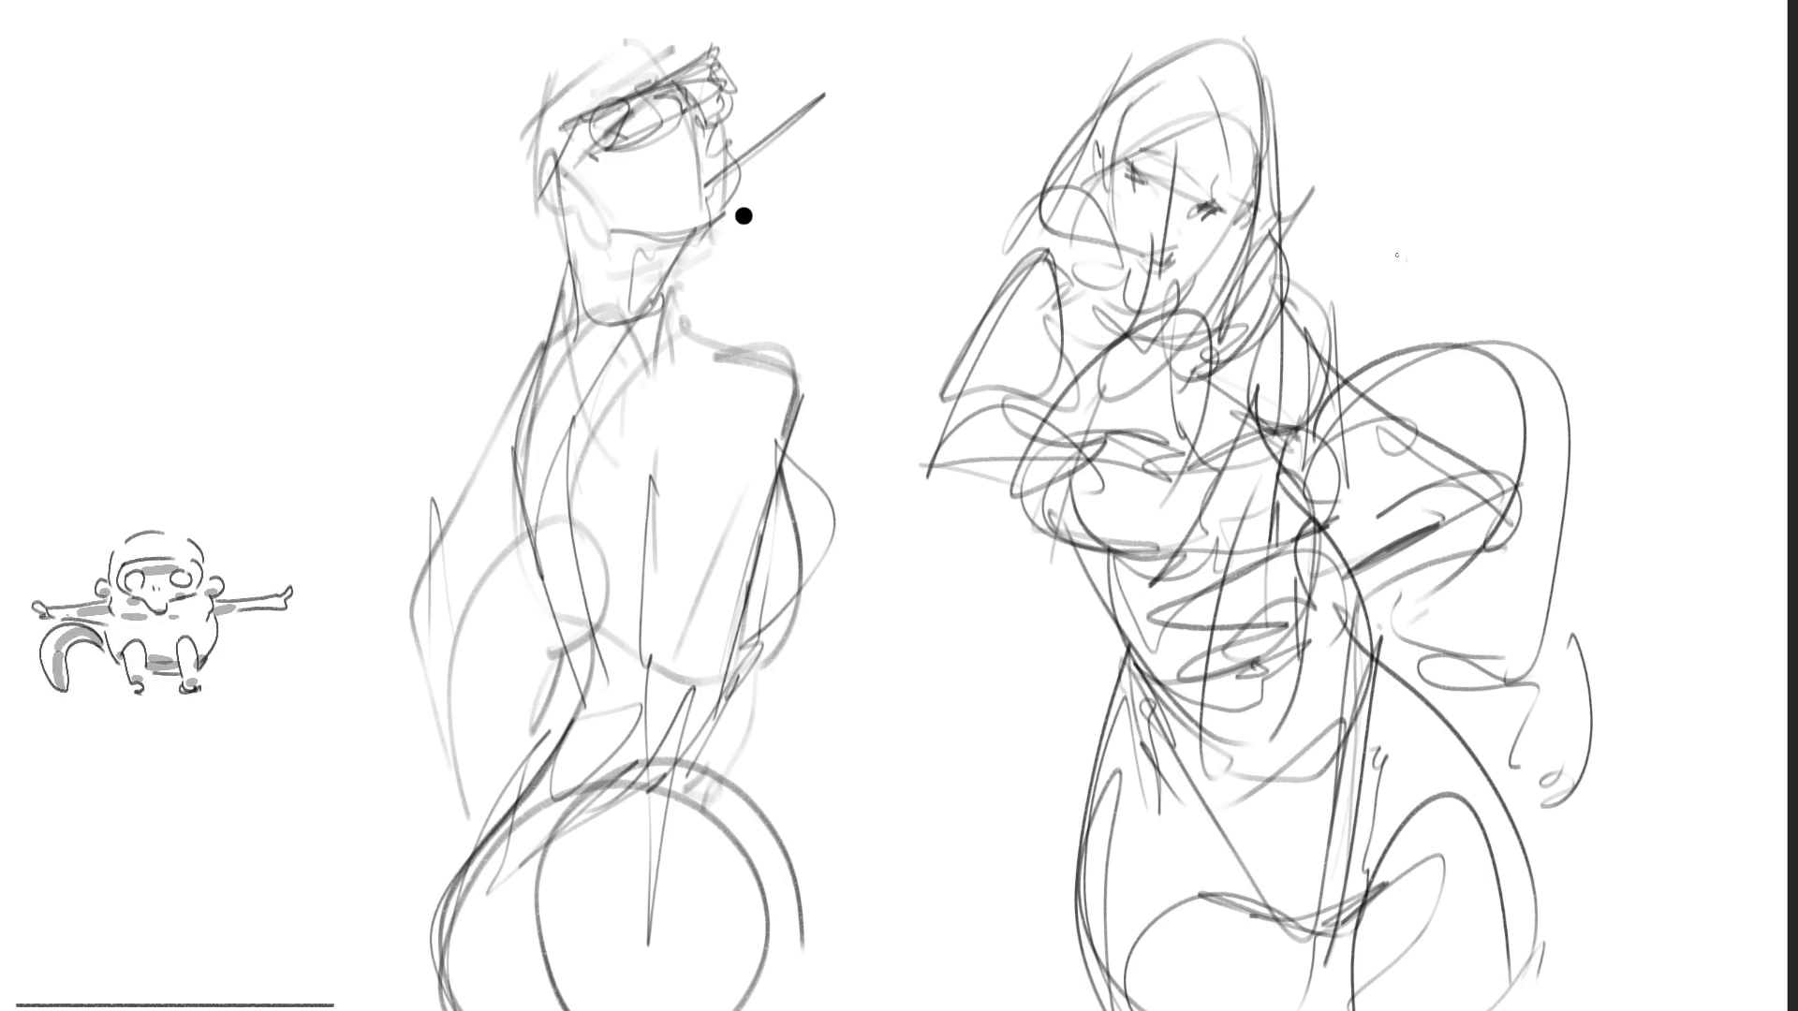
key(ctrl+t)
Step: Scale both figures down to about 82% and shift them up and left
drag(1542, 47, 1334, 234)
drag(999, 159, 878, 82)
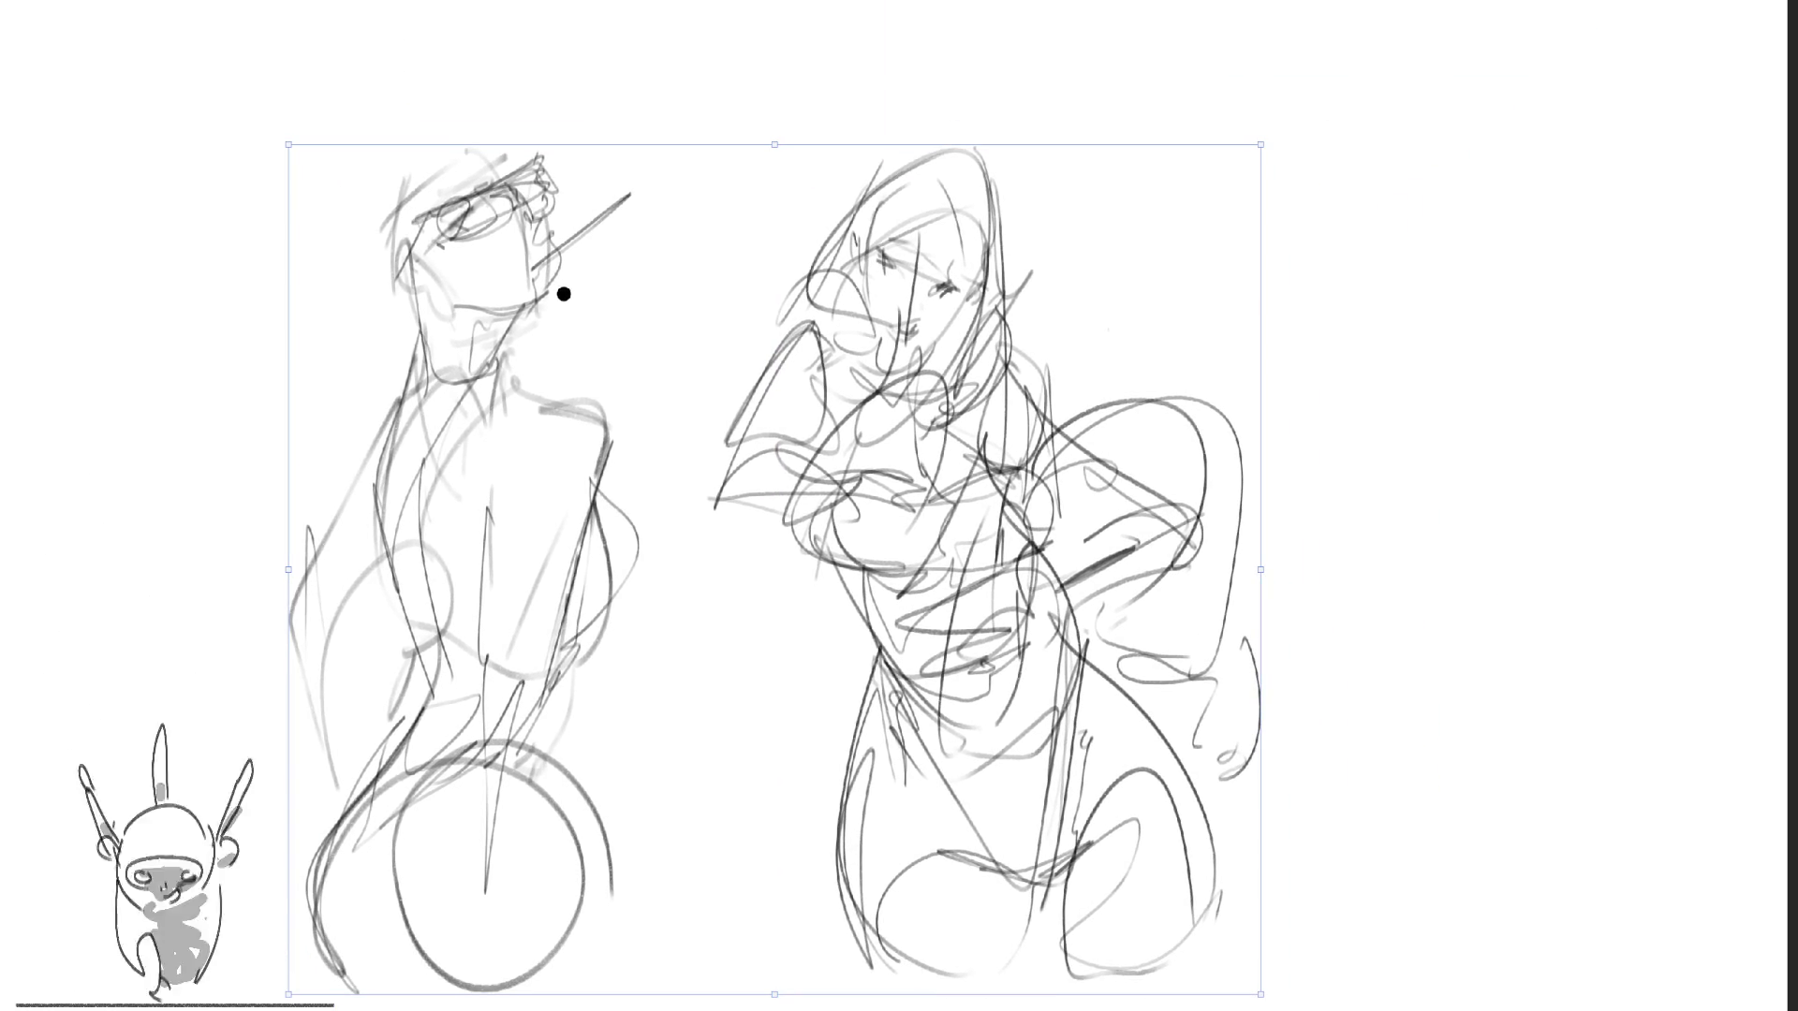
key(Return)
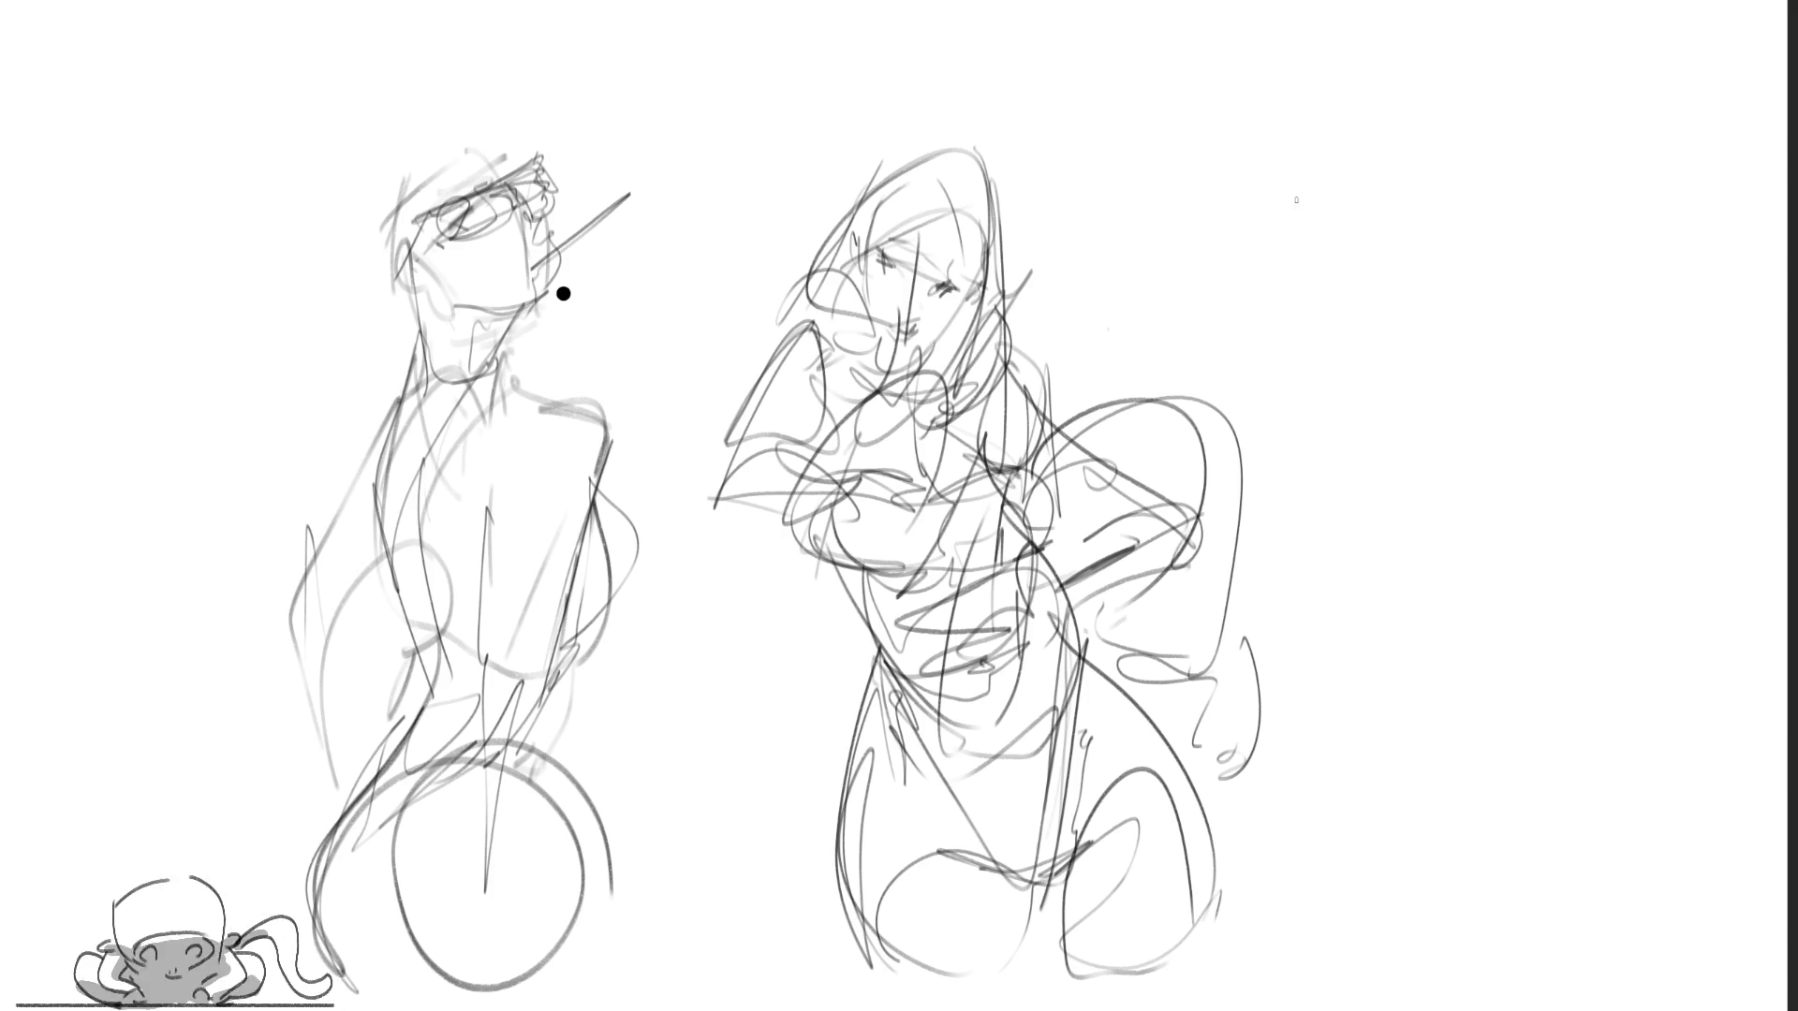
Step: Begin a new figure on the right with a long, curved downward limb
mouse_move(1279, 168)
mouse_down()
mouse_move(1317, 323)
mouse_move(1297, 187)
mouse_move(1374, 157)
mouse_move(1450, 269)
mouse_up()
drag(1293, 314, 1401, 489)
mouse_move(1320, 398)
mouse_down()
mouse_move(1449, 264)
mouse_move(1521, 674)
mouse_up()
drag(1310, 300, 1535, 843)
drag(1362, 460, 1522, 819)
drag(1358, 272, 1405, 467)
mouse_move(1456, 269)
mouse_down()
mouse_move(1530, 644)
mouse_move(1504, 686)
mouse_move(1526, 754)
mouse_up()
Step: Sketch the foot down to the page bottom and add upper-leg contour strokes
drag(1535, 679, 1611, 838)
drag(1625, 669, 1628, 843)
drag(1629, 758, 1618, 969)
mouse_move(1512, 725)
mouse_down()
mouse_move(1536, 819)
mouse_move(1634, 981)
mouse_up()
drag(1622, 792, 1610, 985)
drag(1484, 388, 1559, 579)
mouse_move(1432, 234)
mouse_down()
mouse_move(1519, 394)
mouse_move(1503, 449)
mouse_move(1409, 224)
mouse_up()
Step: Add an inner ellipse on the thigh and a large loop over the leg's top
mouse_move(1278, 208)
mouse_down()
mouse_move(1288, 178)
mouse_move(1508, 164)
mouse_up()
drag(1363, 117, 1639, 281)
drag(1456, 117, 1587, 192)
mouse_move(1592, 140)
mouse_down()
mouse_move(1526, 384)
mouse_move(1554, 520)
mouse_move(1592, 216)
mouse_up()
mouse_move(1442, 112)
mouse_down()
mouse_move(1502, 103)
mouse_move(1643, 487)
mouse_up()
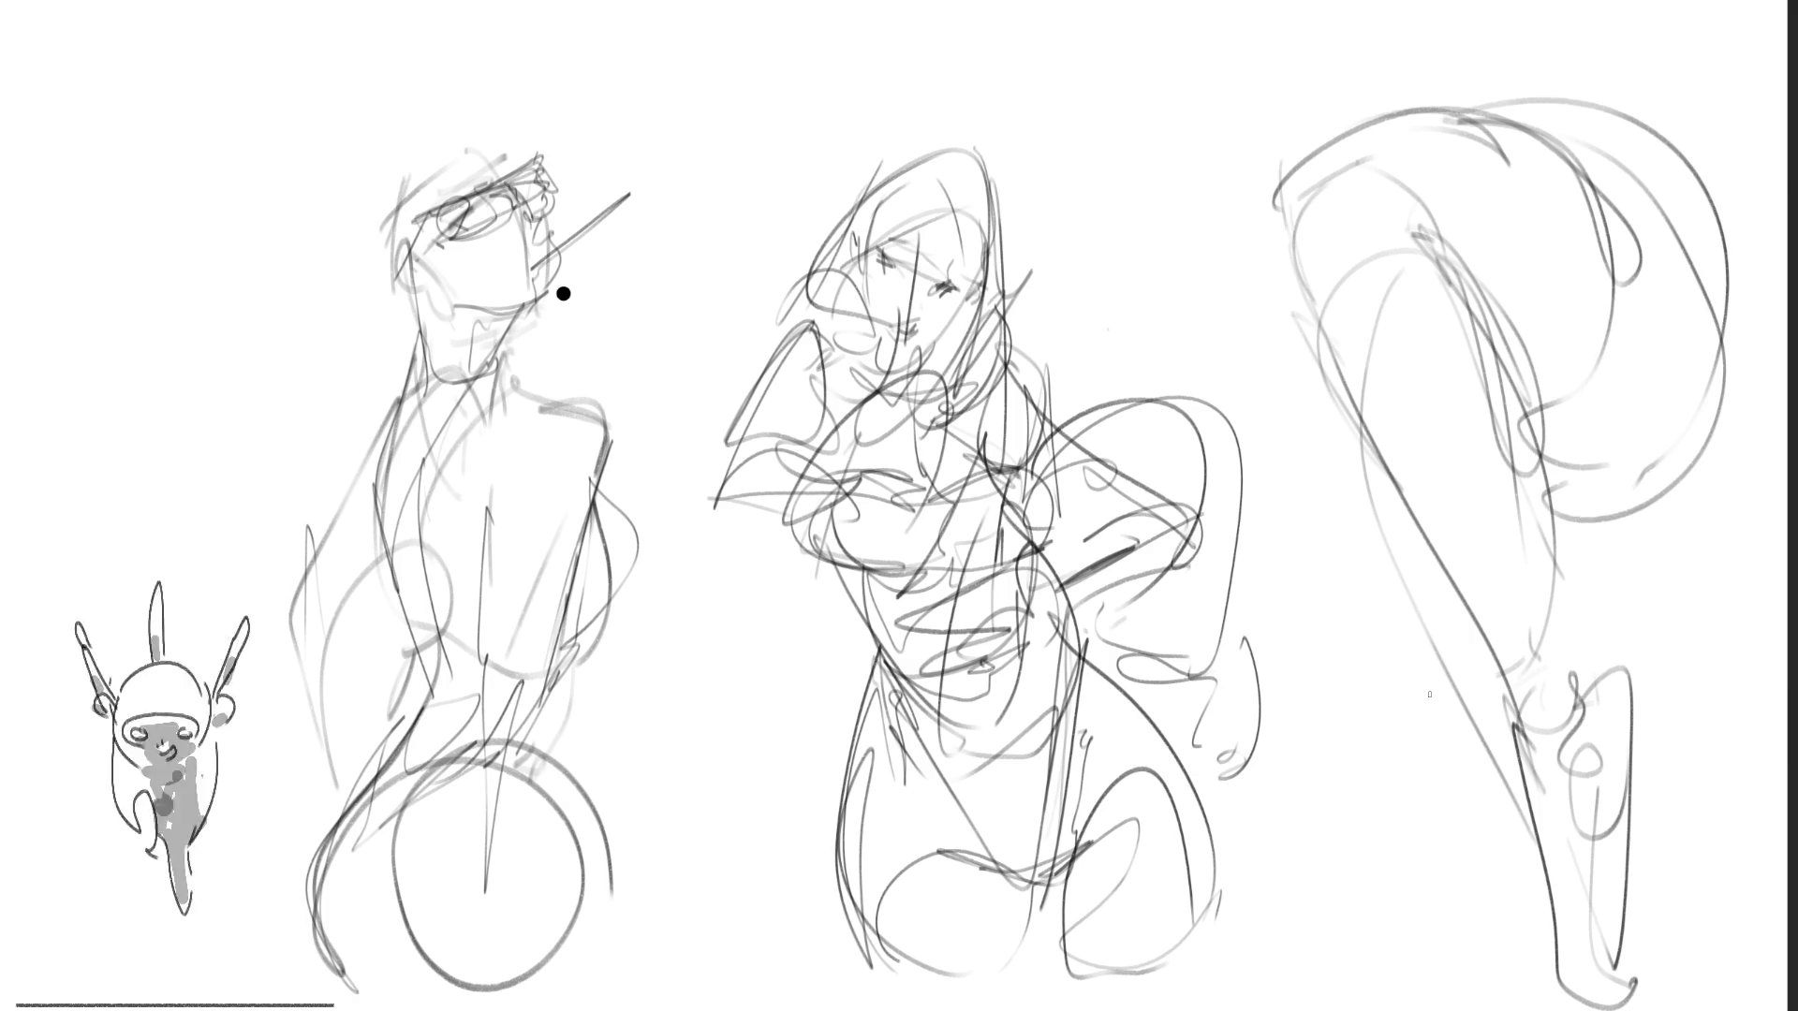
Step: Mirror the canvas horizontally, shift all sketches right, and lasso the leg sketch
key(m)
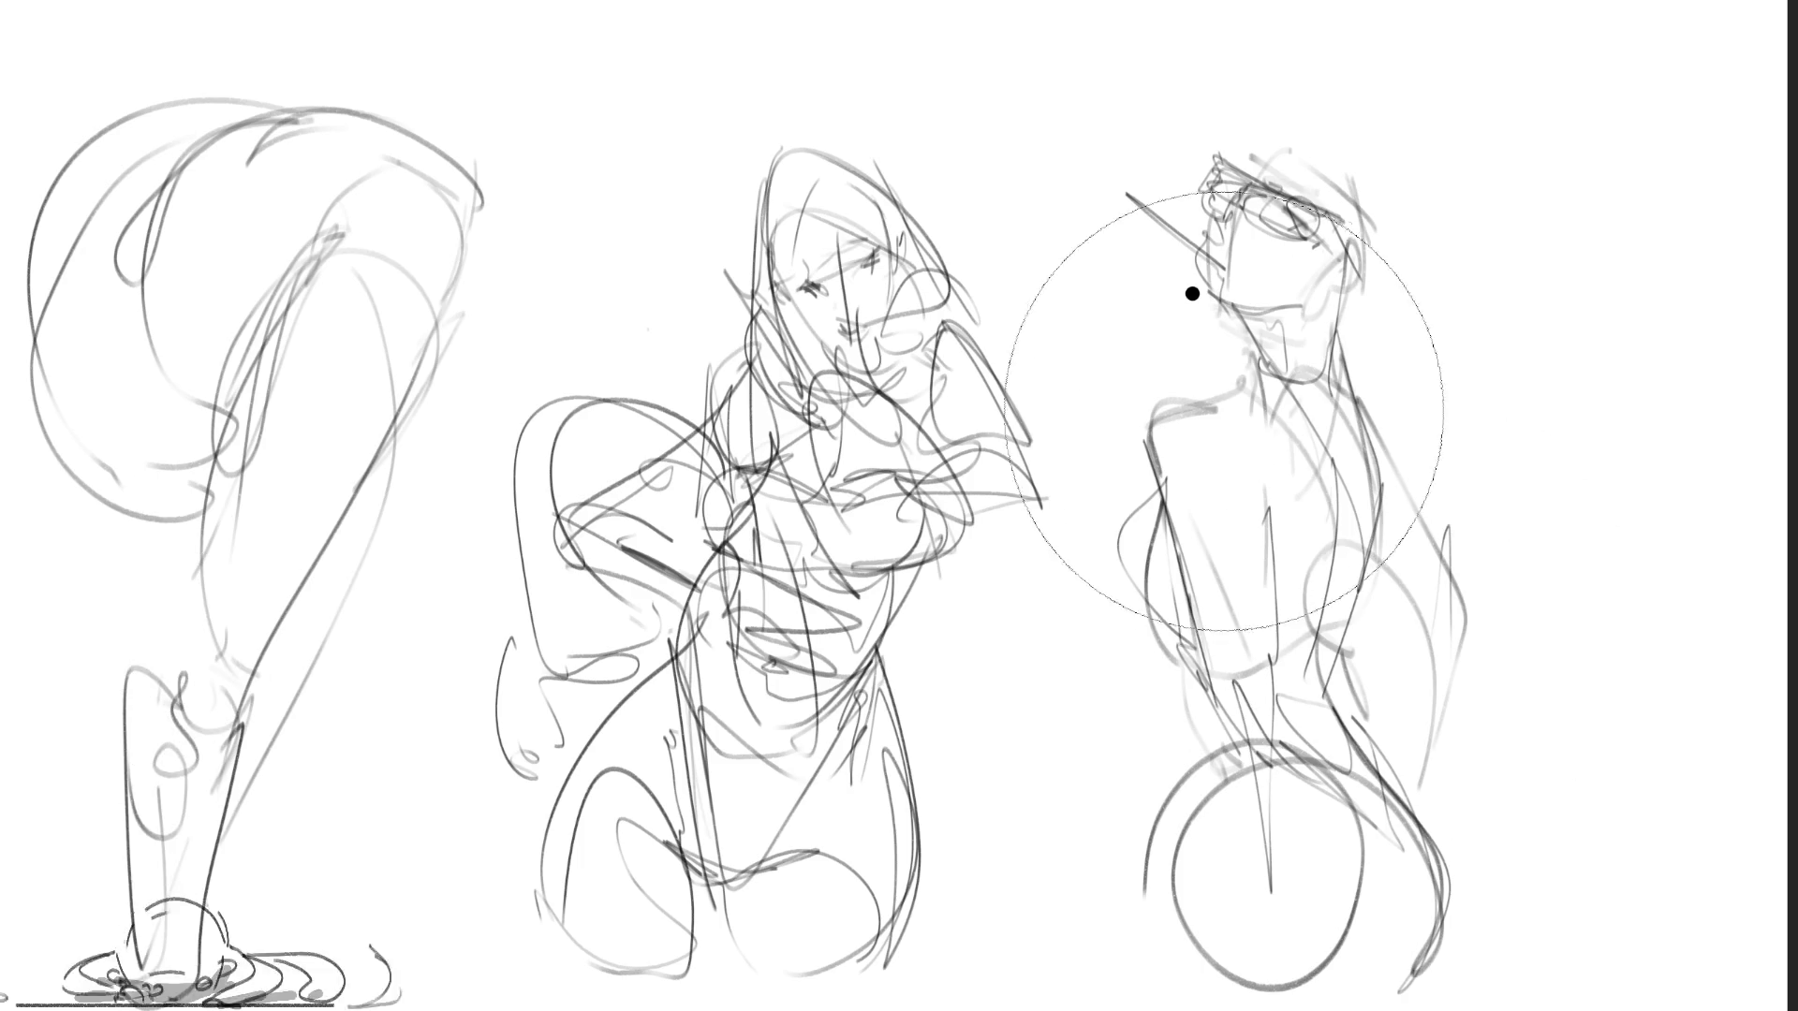
drag(234, 122, 477, 113)
key(Return)
mouse_move(773, 109)
mouse_down()
mouse_move(65, 487)
mouse_move(599, 922)
mouse_move(772, 315)
mouse_up()
Step: Shrink the leg sketch to roughly half size, move it lower, and deselect
key(ctrl+t)
mouse_move(748, 534)
mouse_down()
mouse_move(330, 481)
mouse_move(647, 702)
mouse_move(562, 730)
mouse_up()
key(Return)
key(ctrl+d)
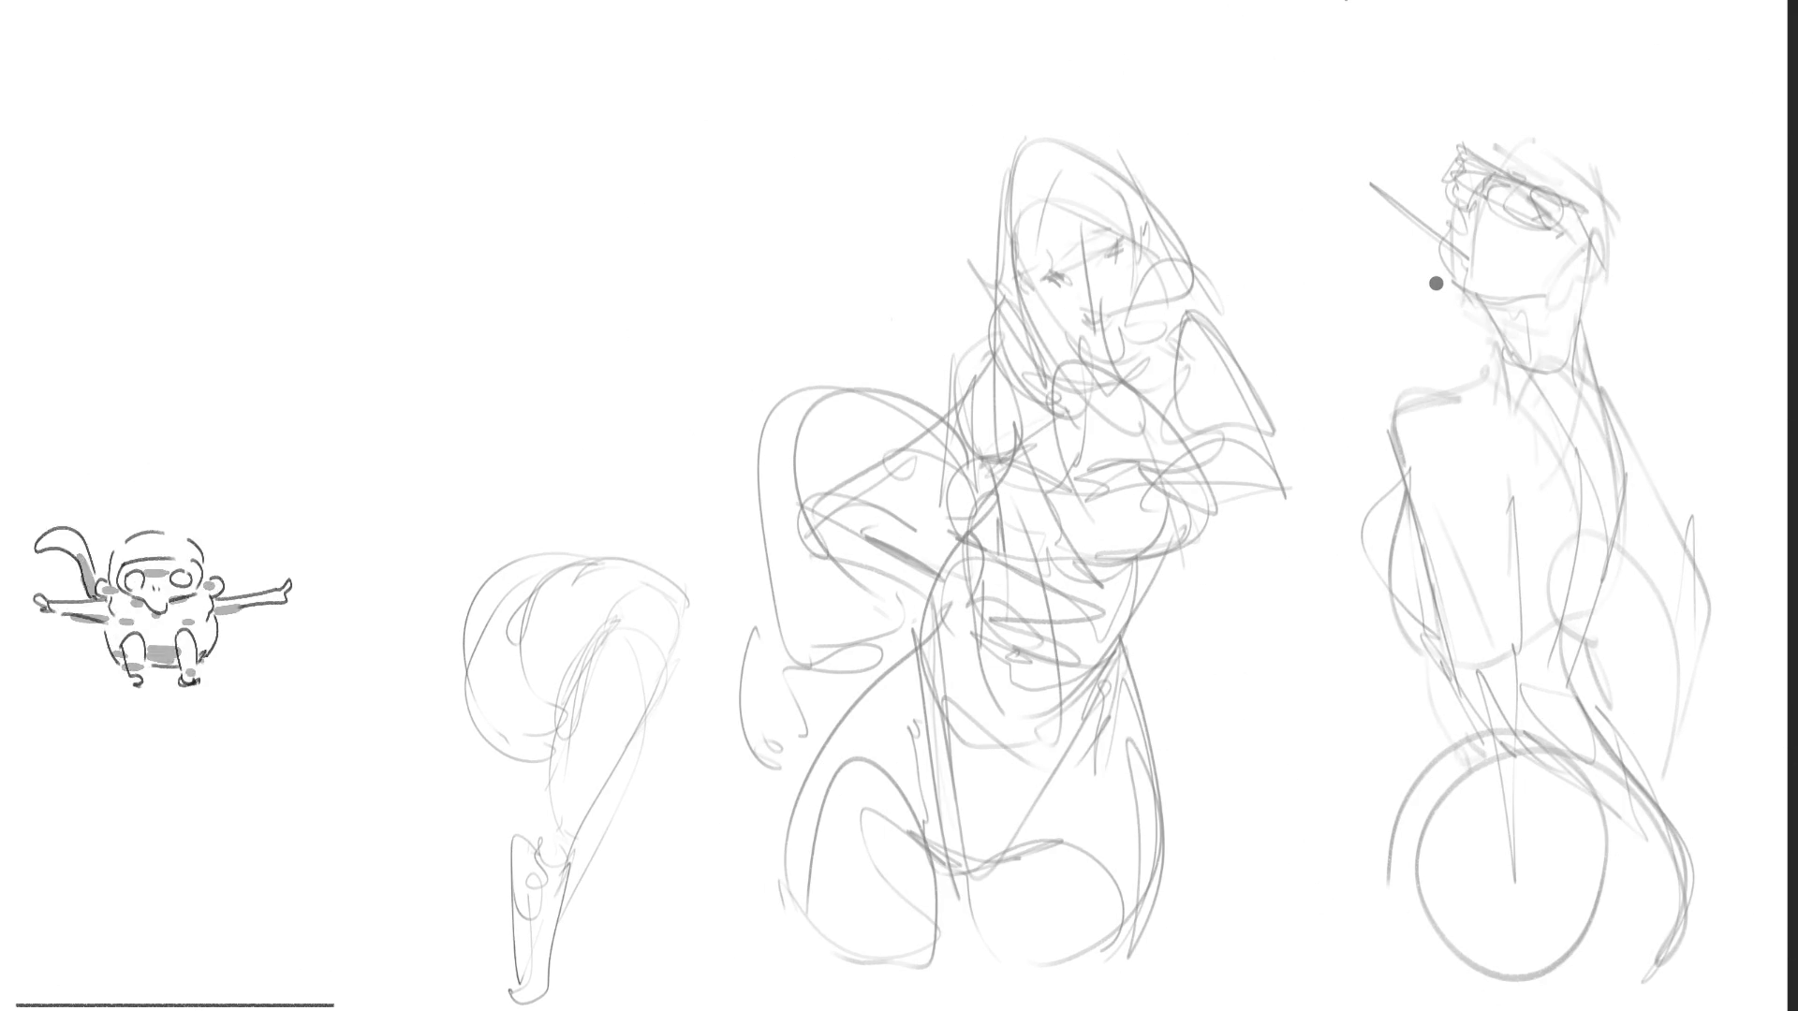
Step: Ink the woman's eyes, brows and lashes, undoing a stray nose stroke
drag(1041, 280, 1074, 283)
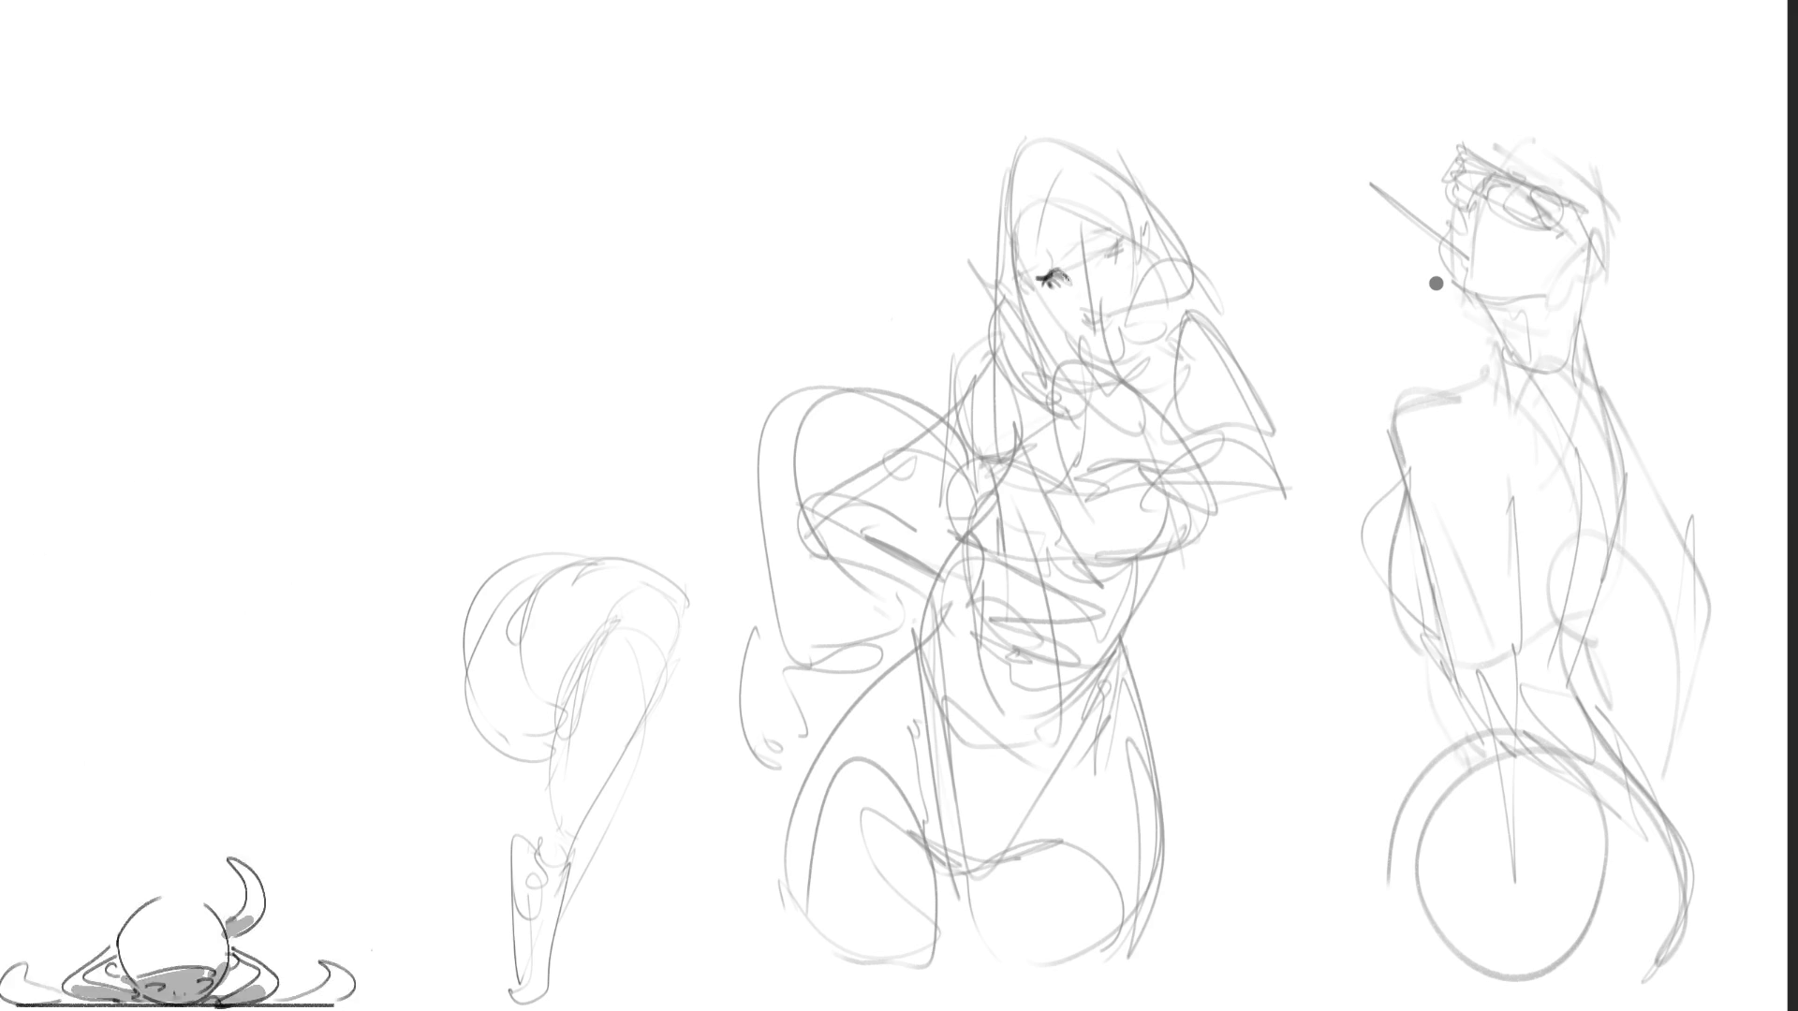
mouse_move(1030, 261)
mouse_down()
mouse_move(1101, 223)
mouse_move(1126, 240)
mouse_up()
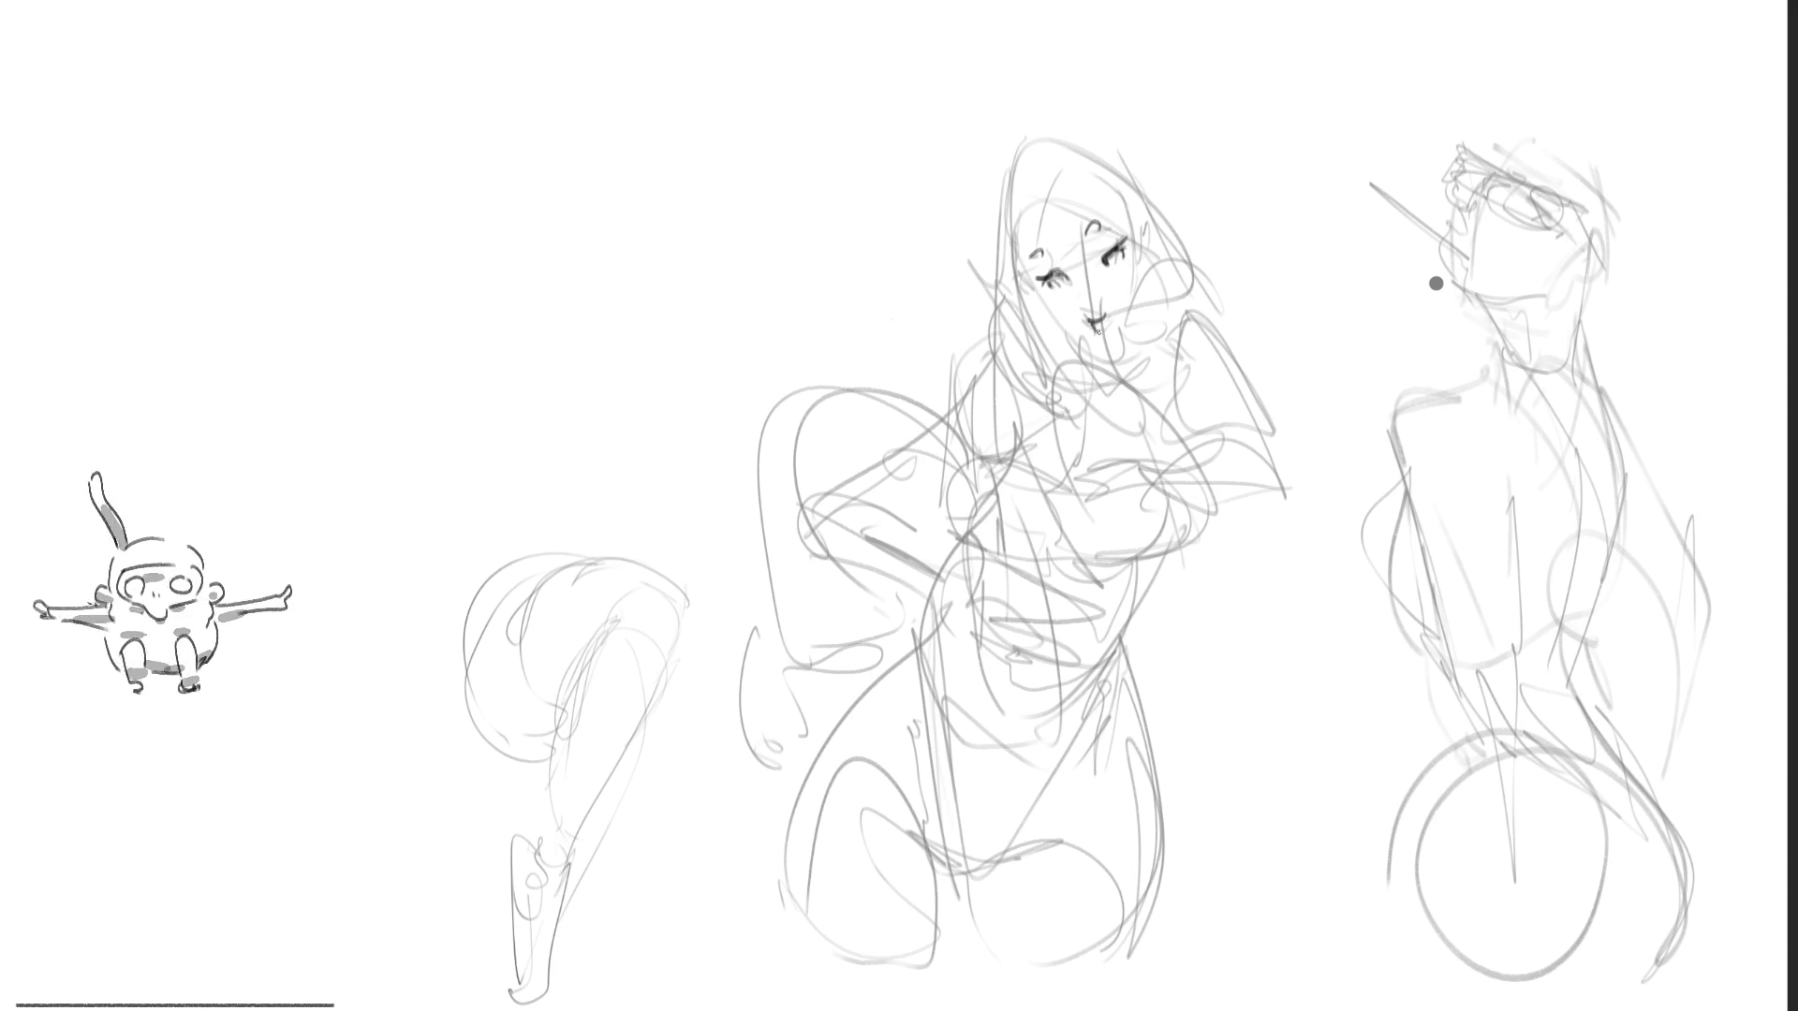
drag(1102, 299, 1104, 329)
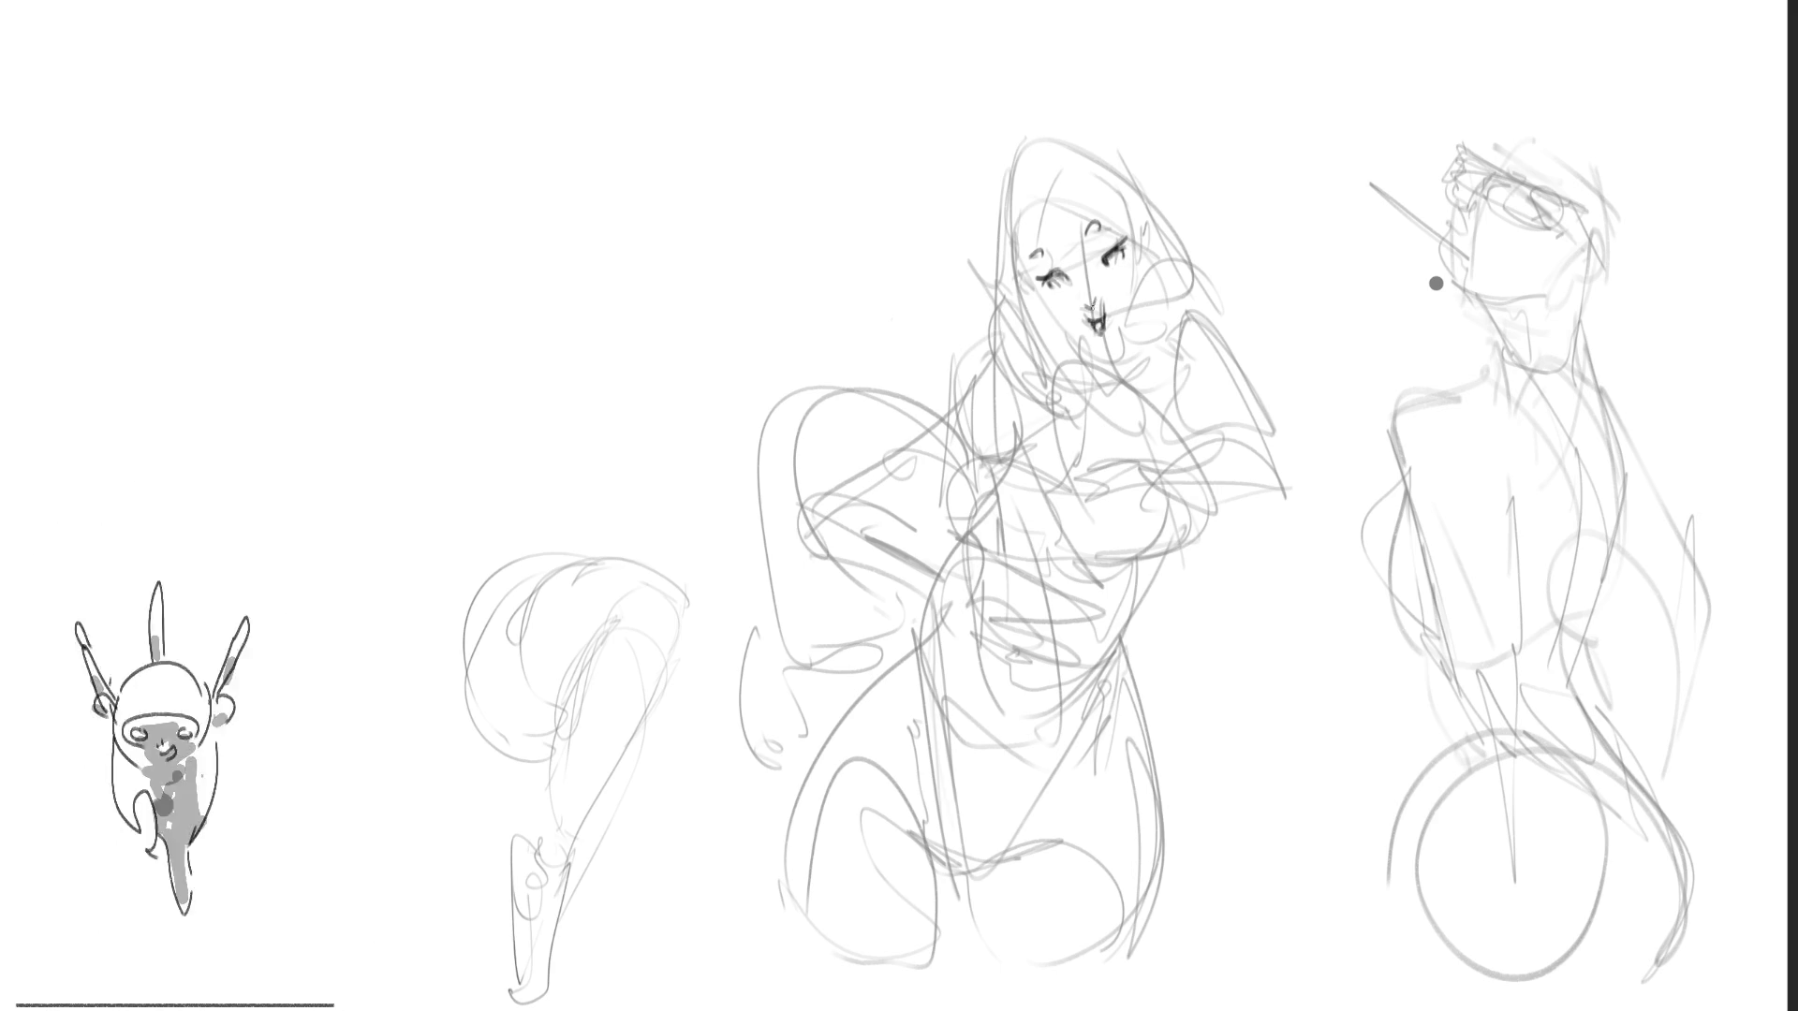
key(ctrl+z)
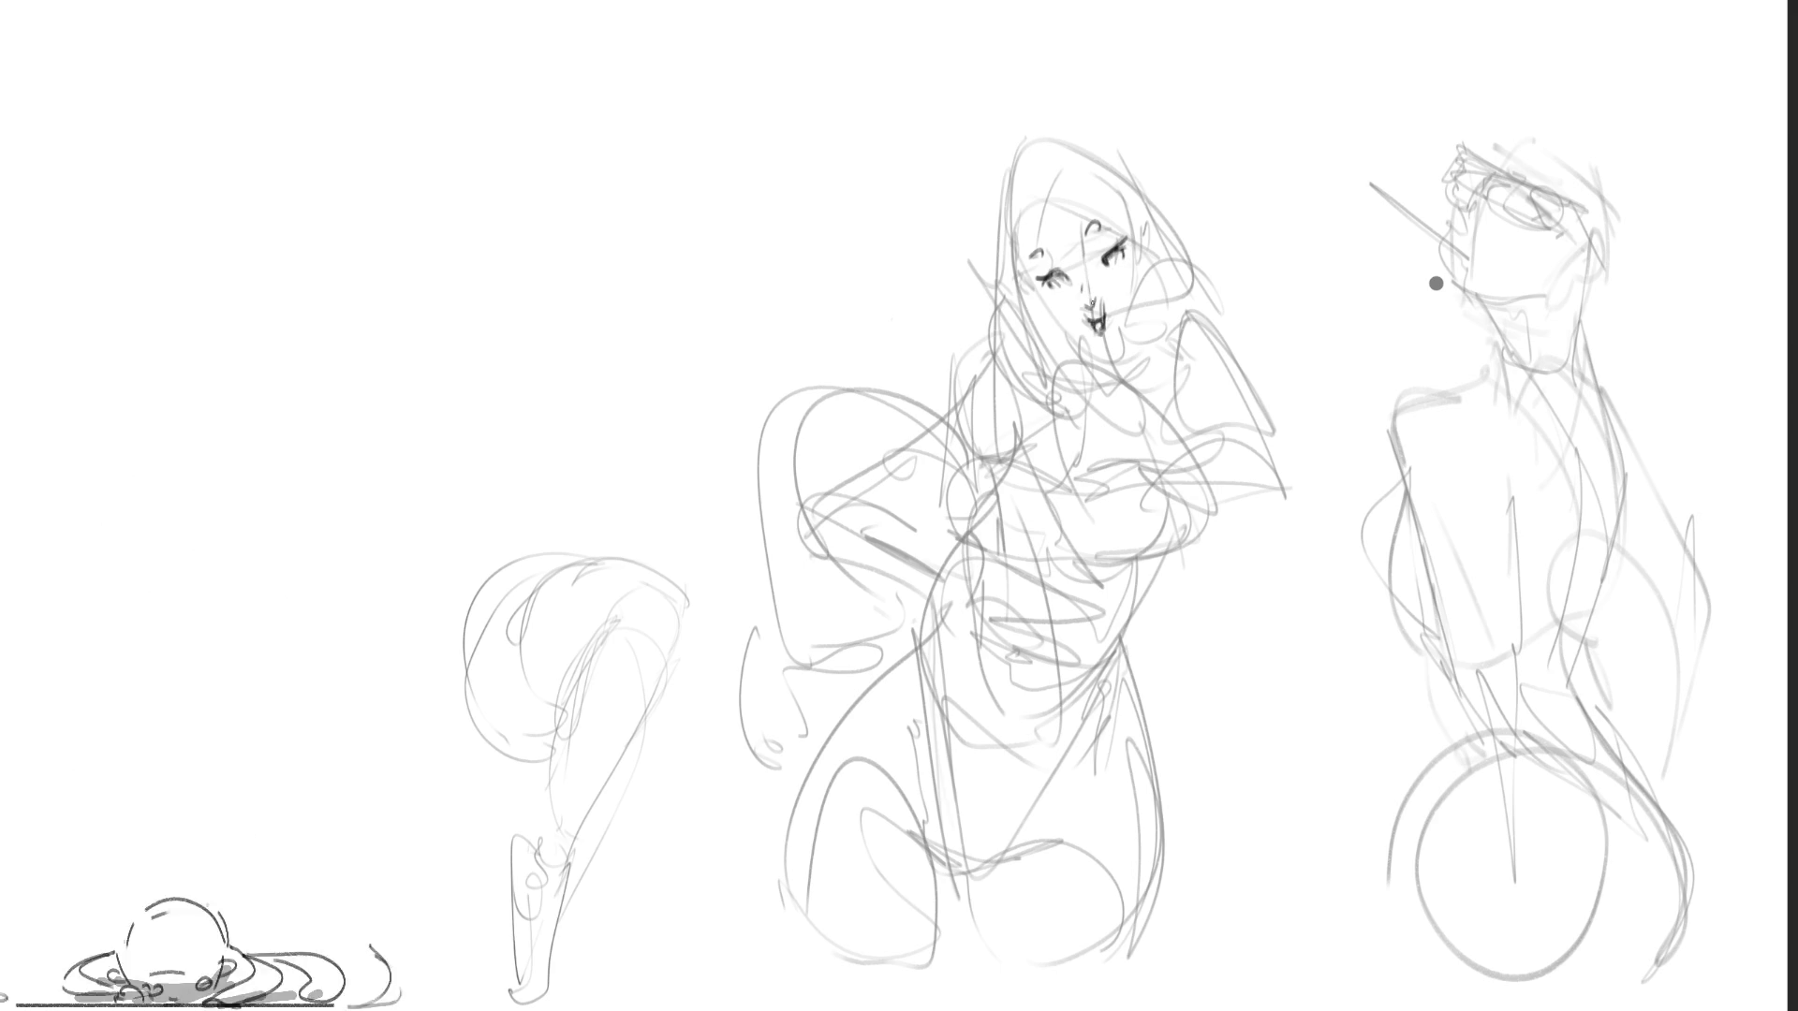
Step: Ink the hood, hairline, cheeks and hair strands with a curl on her left
mouse_move(1005, 230)
mouse_down()
mouse_move(1034, 202)
mouse_move(1083, 208)
mouse_move(1008, 225)
mouse_move(1031, 131)
mouse_move(1121, 152)
mouse_move(1166, 196)
mouse_move(1119, 233)
mouse_up()
mouse_move(1163, 225)
mouse_down()
mouse_move(1137, 269)
mouse_move(1150, 363)
mouse_move(1134, 367)
mouse_up()
drag(1154, 180, 1213, 347)
mouse_move(1017, 254)
mouse_down()
mouse_move(1048, 333)
mouse_move(1106, 362)
mouse_up()
drag(1014, 236, 1033, 304)
drag(985, 189, 988, 215)
drag(990, 215, 977, 299)
drag(987, 258, 943, 348)
mouse_move(972, 318)
mouse_down()
mouse_move(953, 354)
mouse_move(1086, 398)
mouse_up()
mouse_move(1044, 333)
mouse_down()
mouse_move(1114, 394)
mouse_move(1132, 336)
mouse_move(1096, 378)
mouse_move(1139, 367)
mouse_move(1117, 416)
mouse_up()
Step: Hatch the woman's neck and line her raised arm, undoing unwanted side strokes
key(ctrl+z)
key(ctrl+z)
key(ctrl+z)
mouse_move(1105, 355)
mouse_down()
mouse_move(1114, 414)
mouse_move(1128, 395)
mouse_move(1114, 406)
mouse_up()
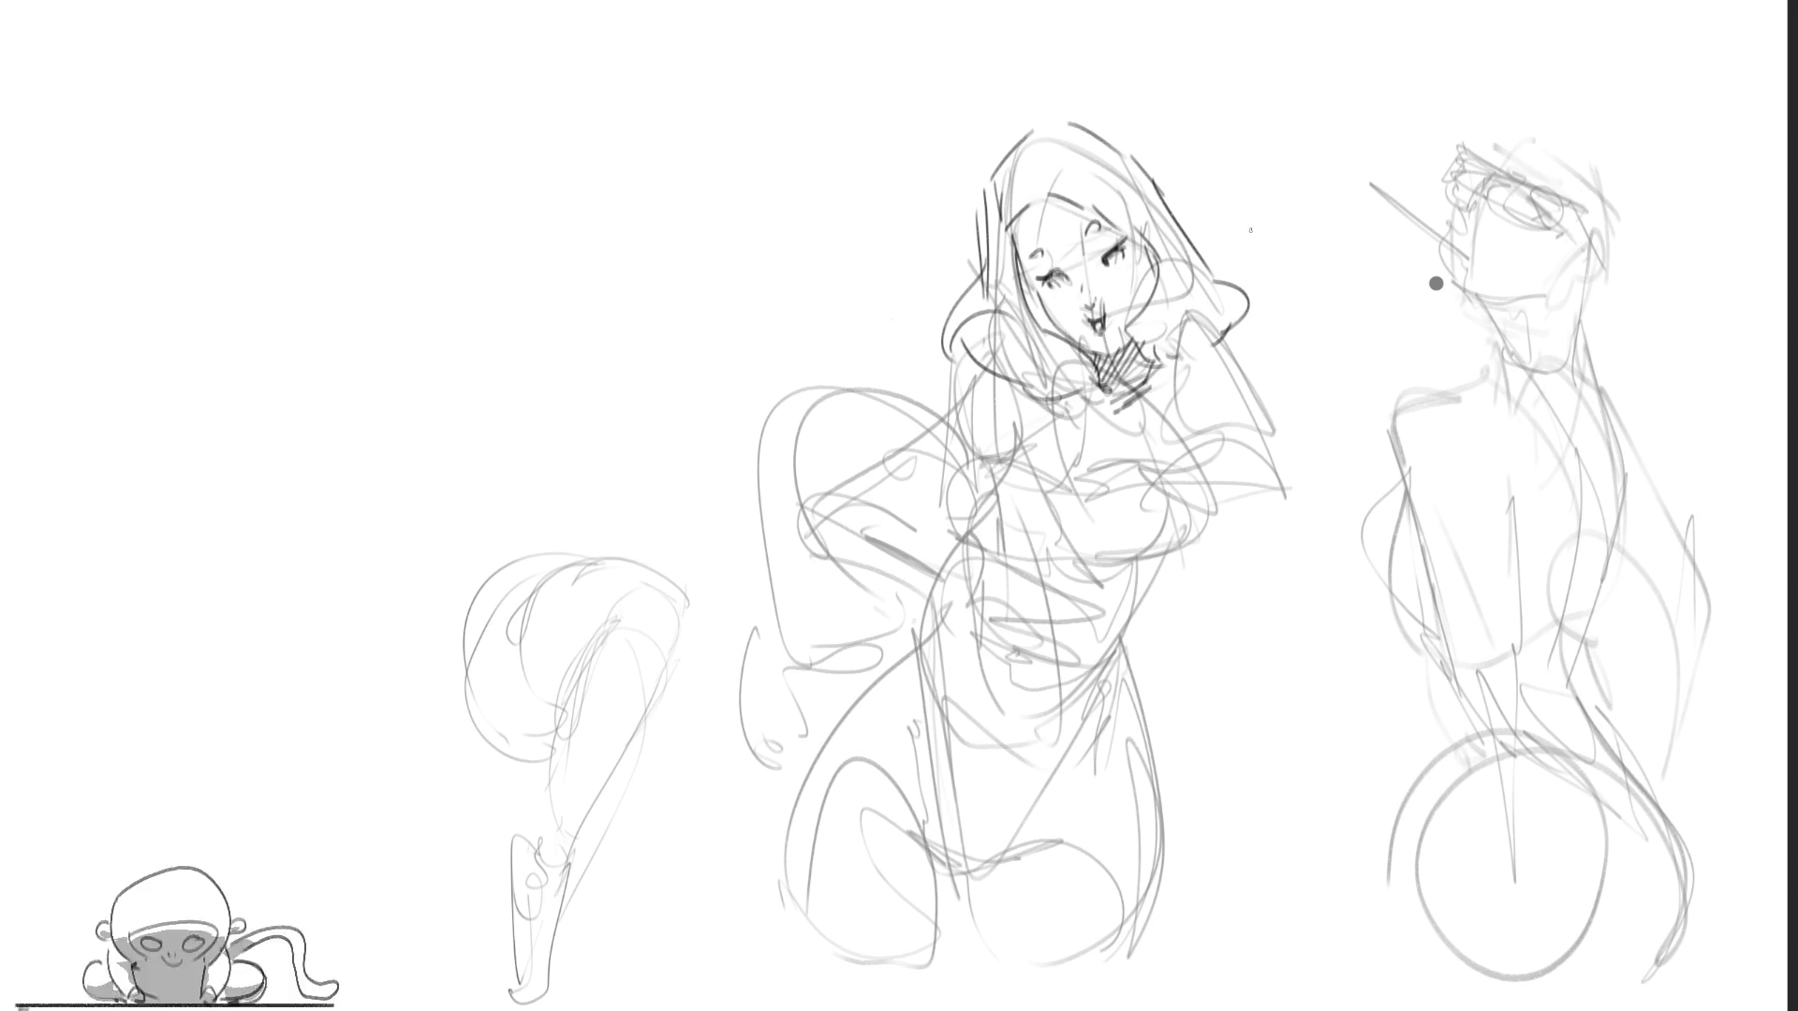
drag(1170, 342, 1142, 375)
mouse_move(1213, 322)
mouse_down()
mouse_move(1304, 487)
mouse_move(1220, 326)
mouse_move(1161, 379)
mouse_up()
drag(1004, 337, 942, 497)
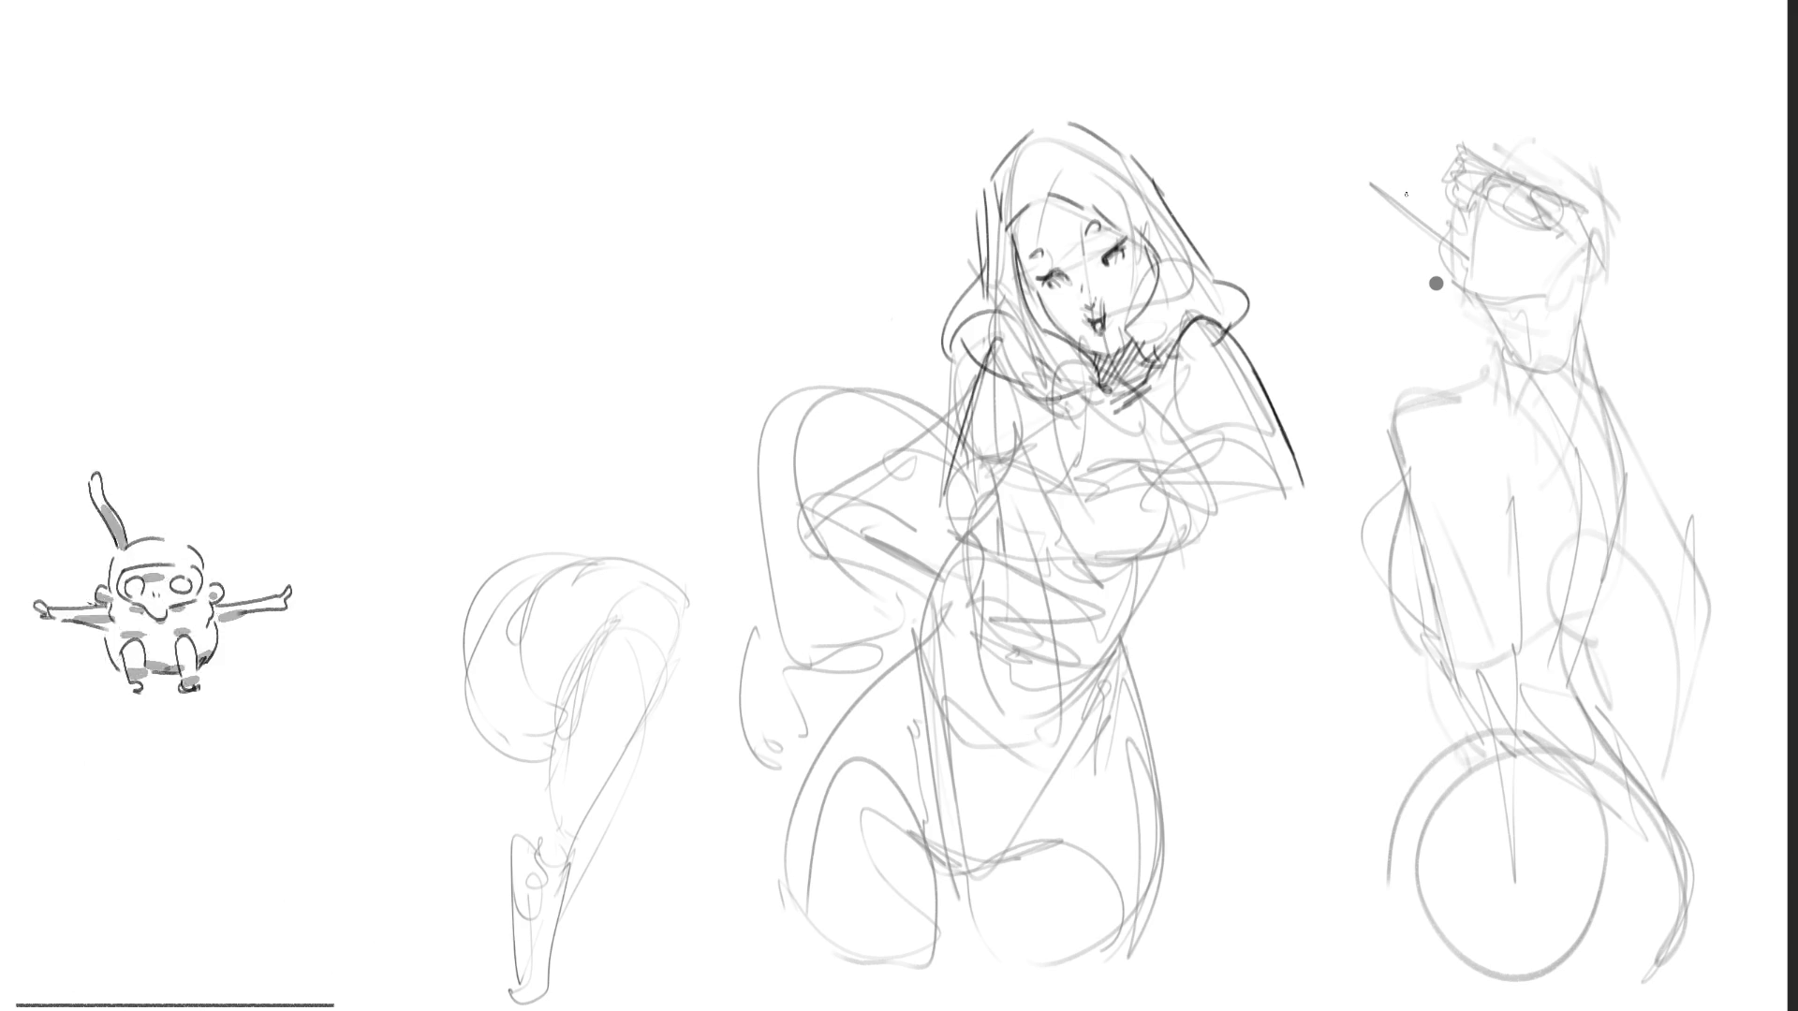
key(ctrl+z)
key(ctrl+z)
Step: Draw diagonal strokes across the woman's left shoulder and ink the right side of her hair
drag(1003, 342, 895, 457)
drag(990, 356, 891, 451)
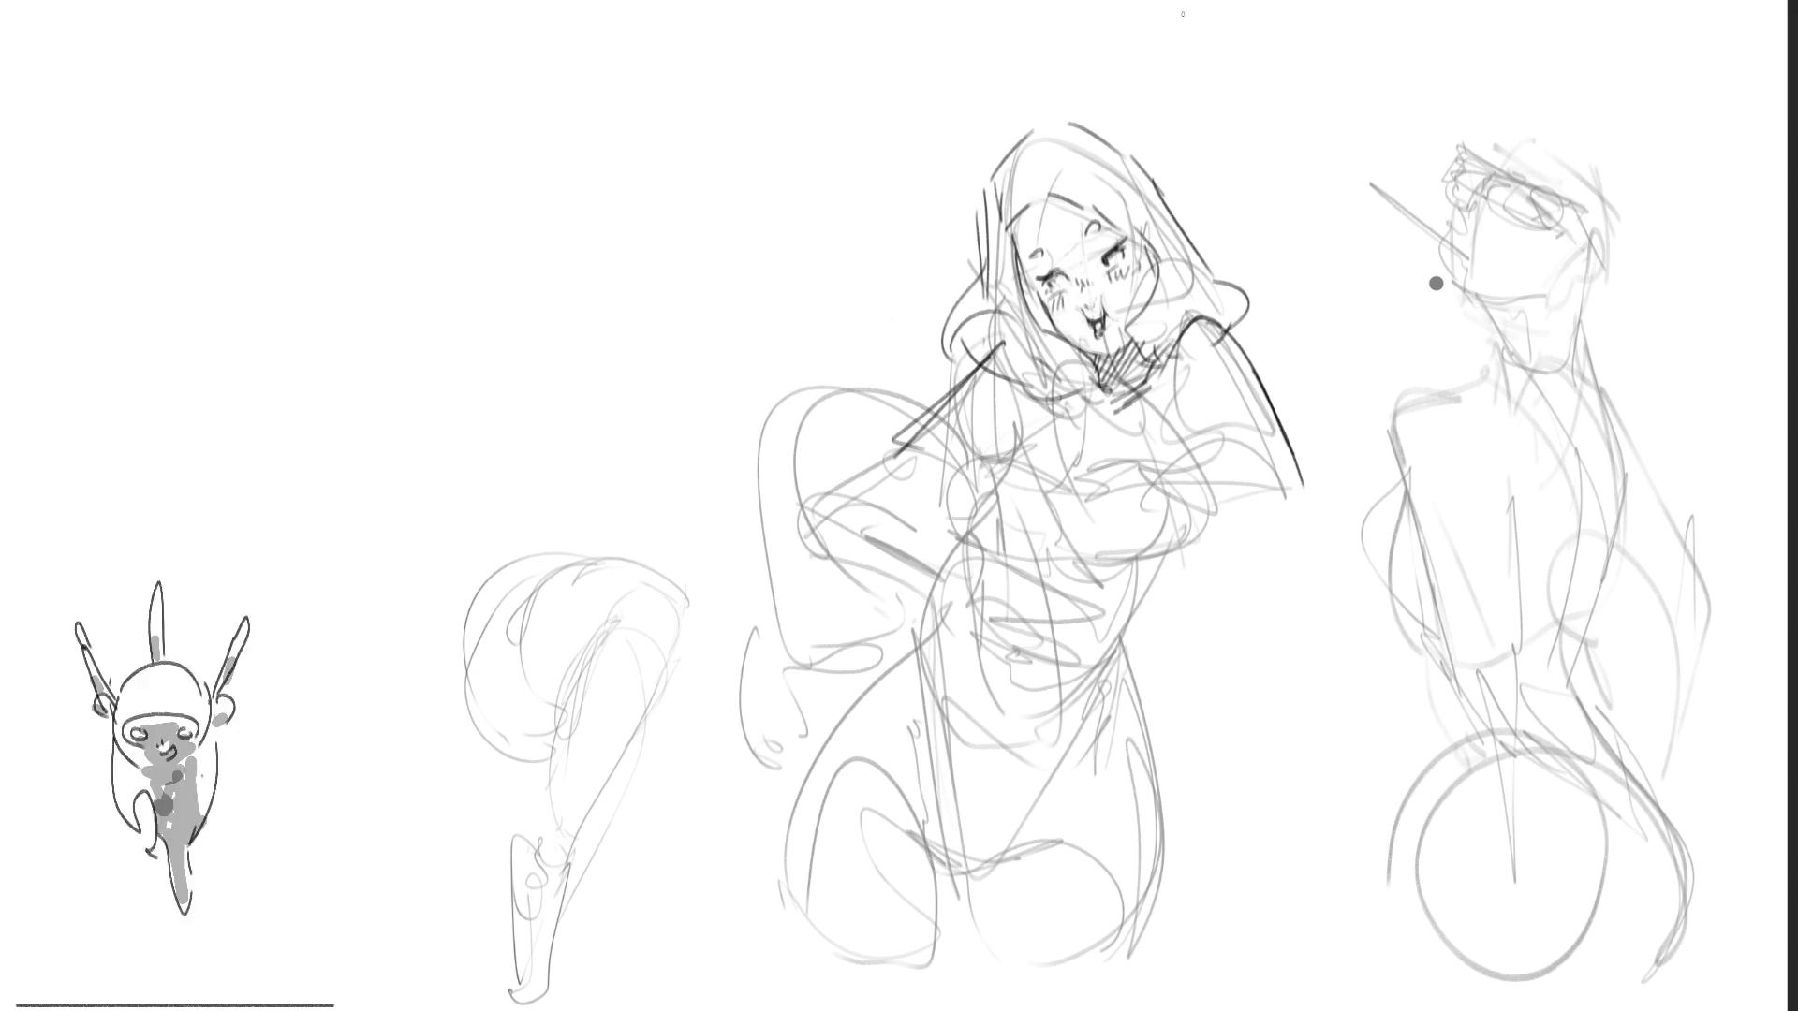
mouse_move(1084, 141)
mouse_down()
mouse_move(1249, 305)
mouse_move(1235, 339)
mouse_up()
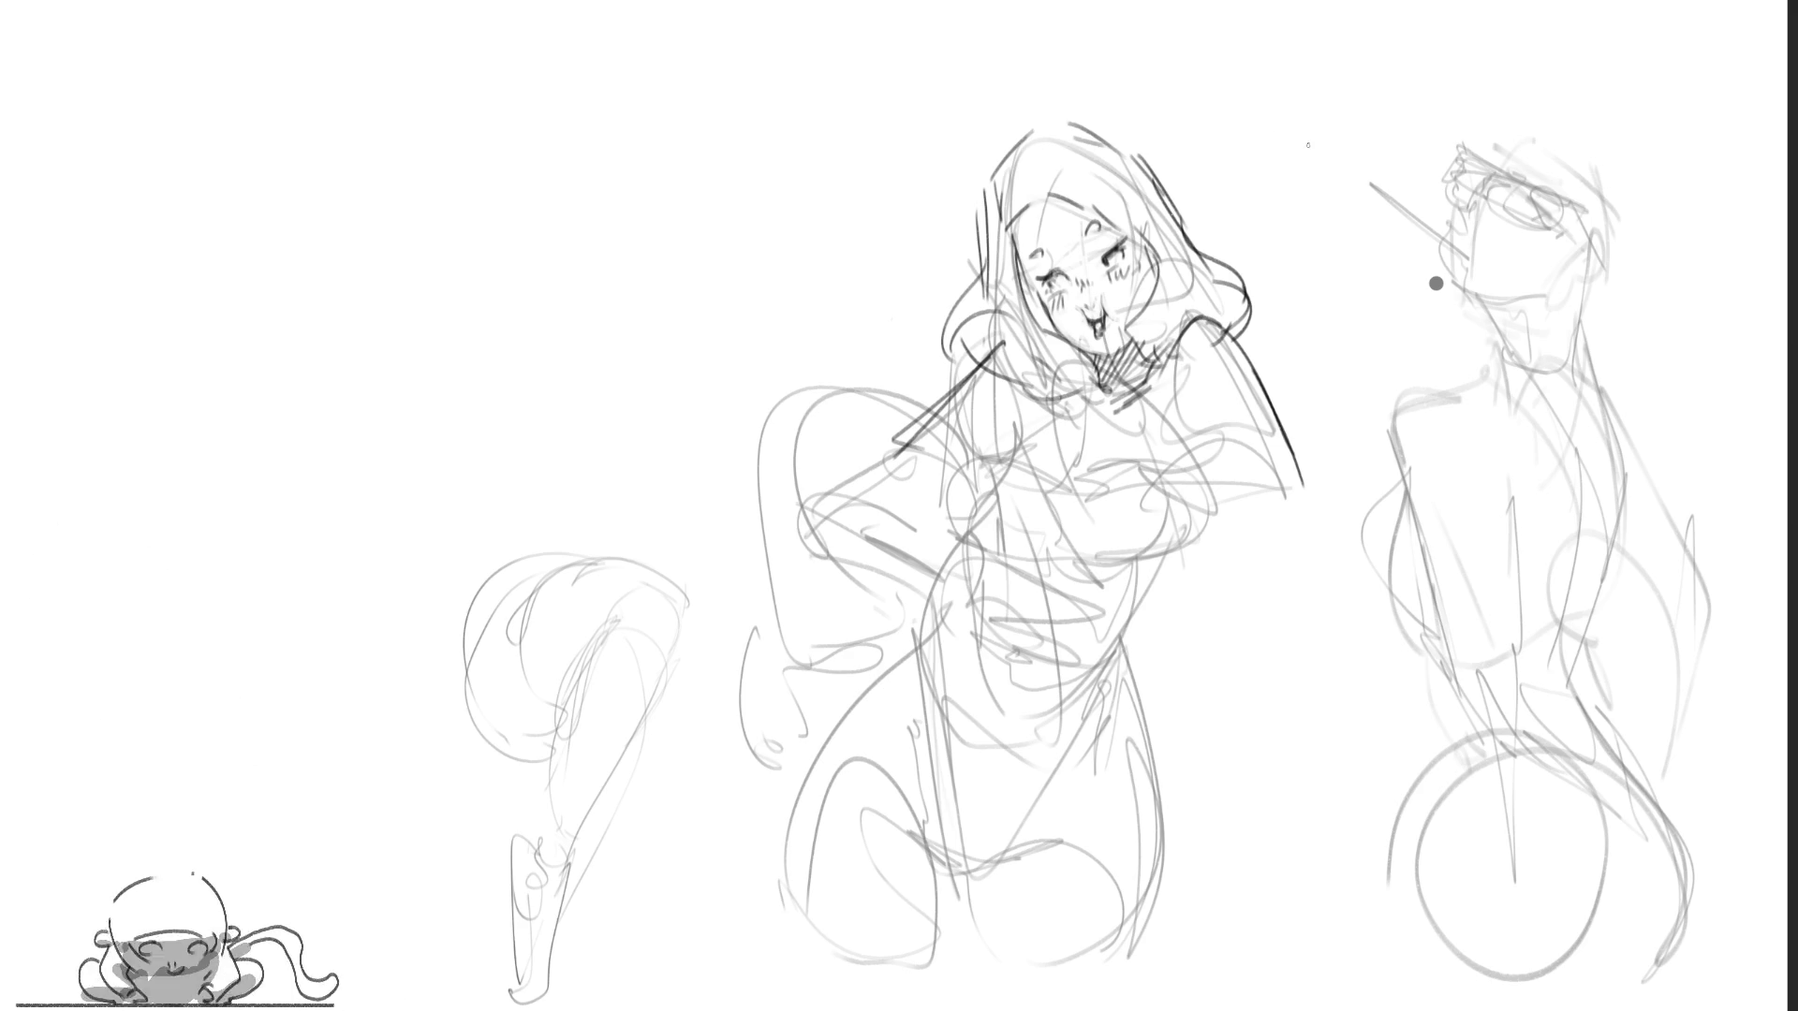
Step: Darken her left chest and body contours, add a body diagonal, and start hat lines
mouse_move(961, 539)
mouse_down()
mouse_move(1016, 465)
mouse_move(1171, 483)
mouse_move(1114, 560)
mouse_up()
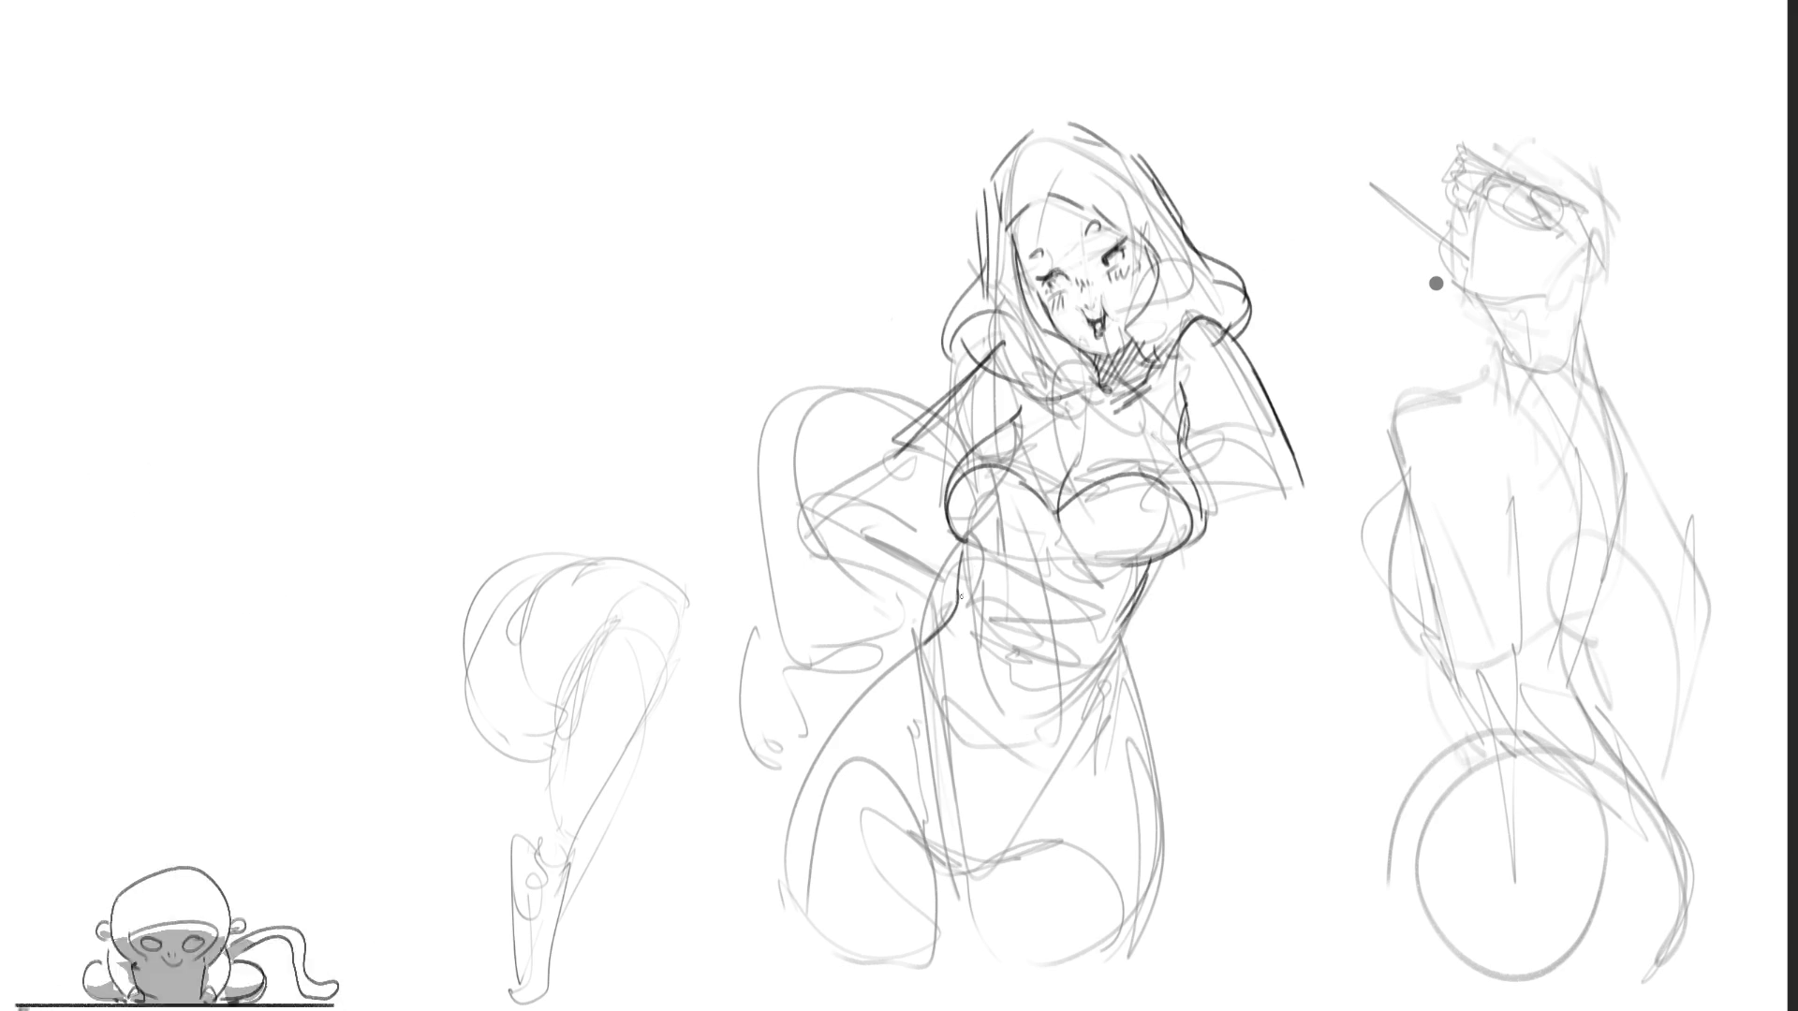
drag(935, 623, 954, 835)
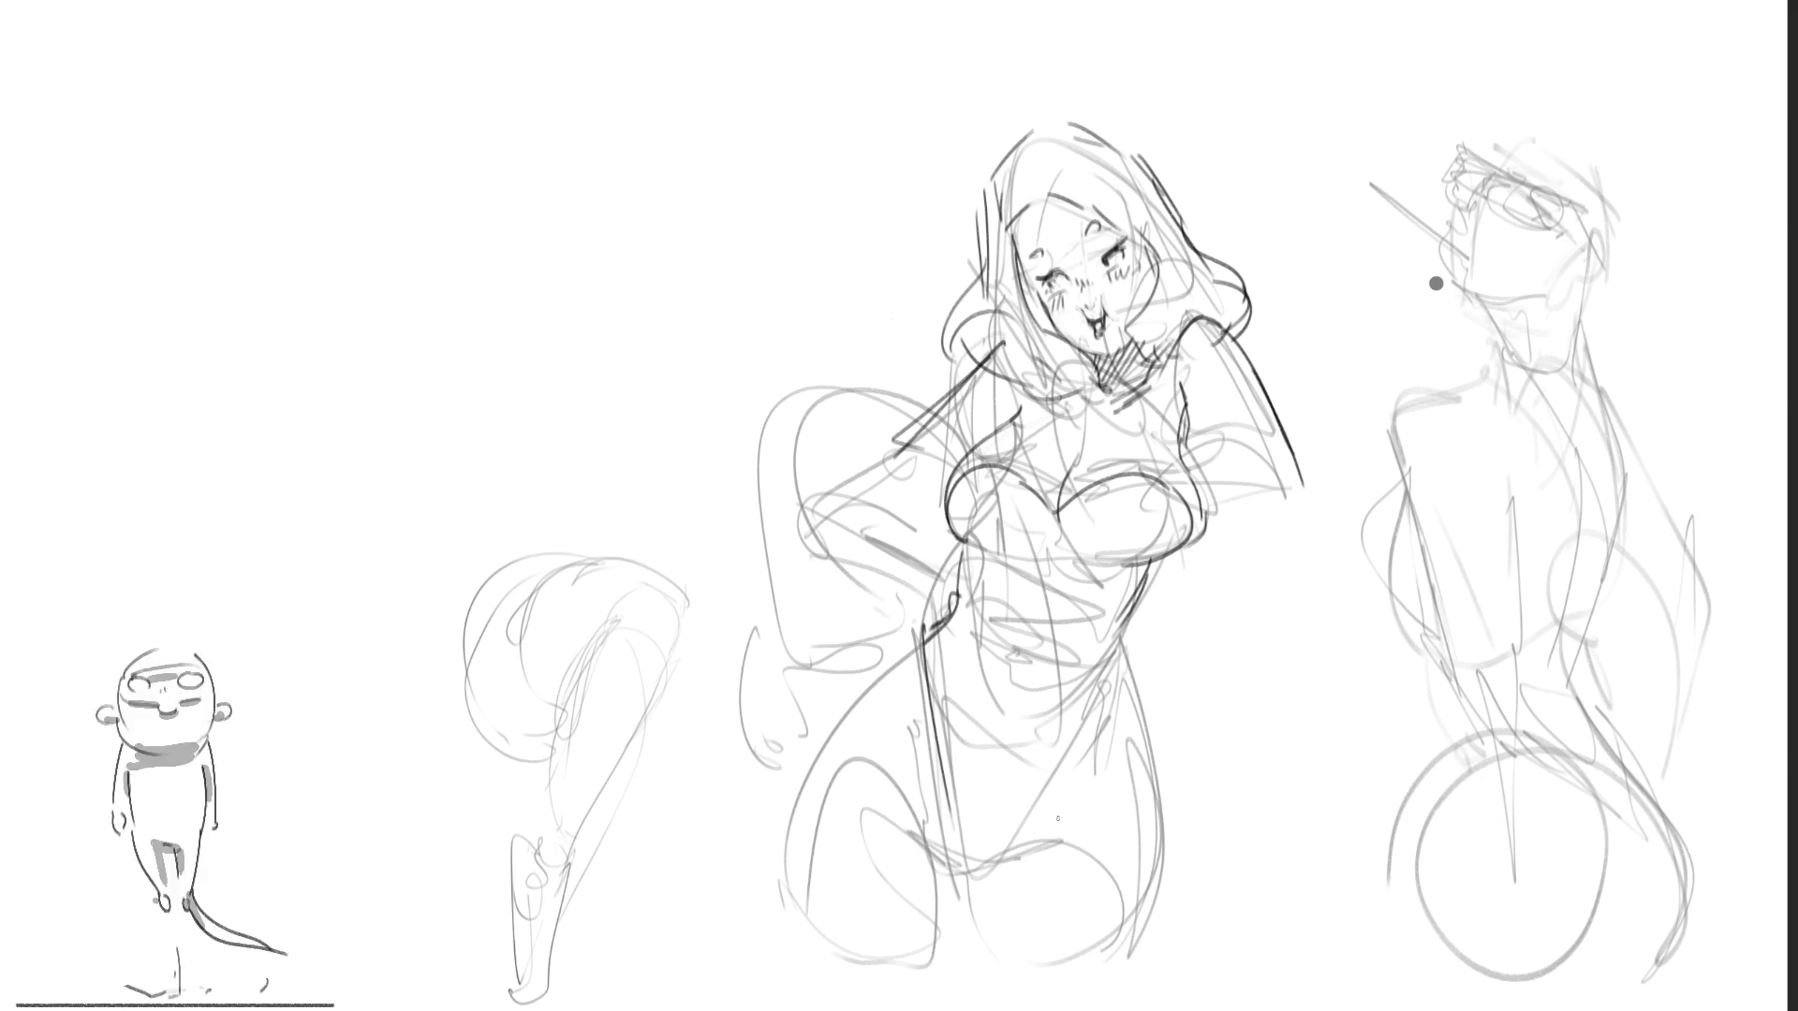
drag(1122, 636, 994, 856)
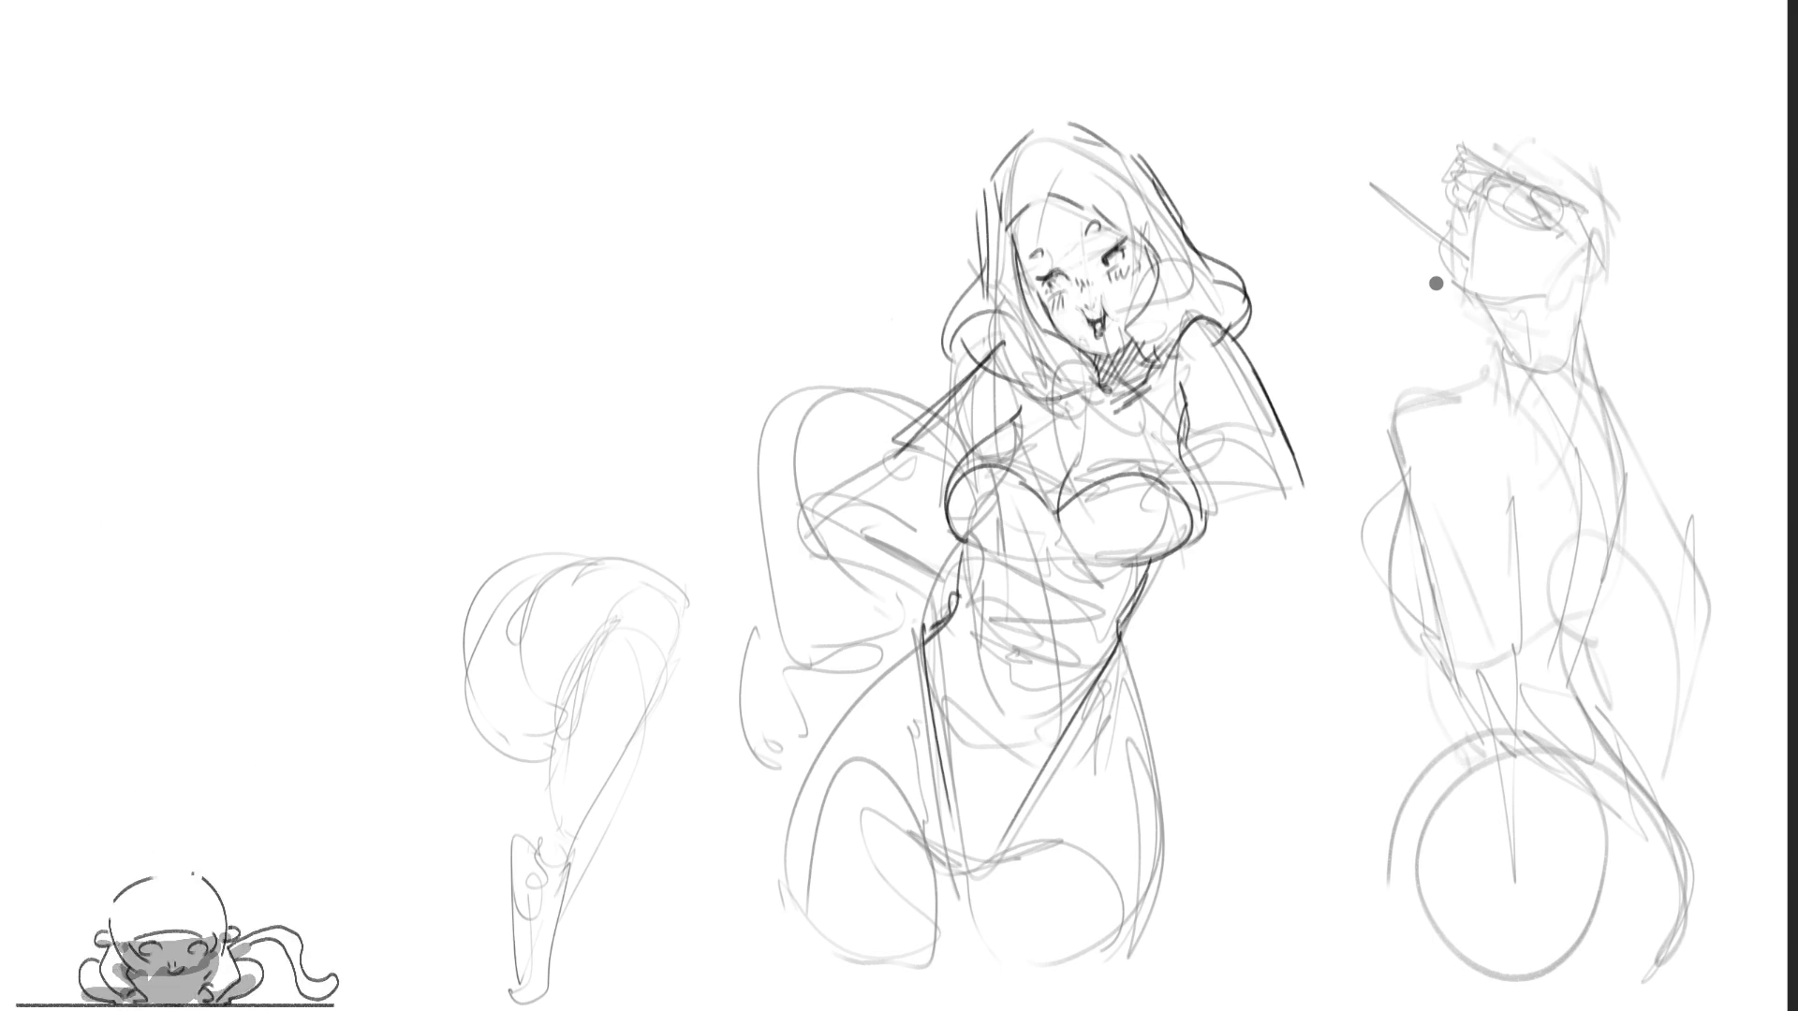
mouse_move(1036, 139)
mouse_down()
mouse_move(1013, 120)
mouse_move(1206, 197)
mouse_up()
Step: Sketch the top hat lines and diagonal strokes above the woman's head
mouse_move(993, 96)
mouse_down()
mouse_move(1053, 93)
mouse_move(1029, 65)
mouse_up()
drag(1041, 47, 1096, 56)
drag(1236, 114, 1170, 210)
drag(1228, 128, 1167, 231)
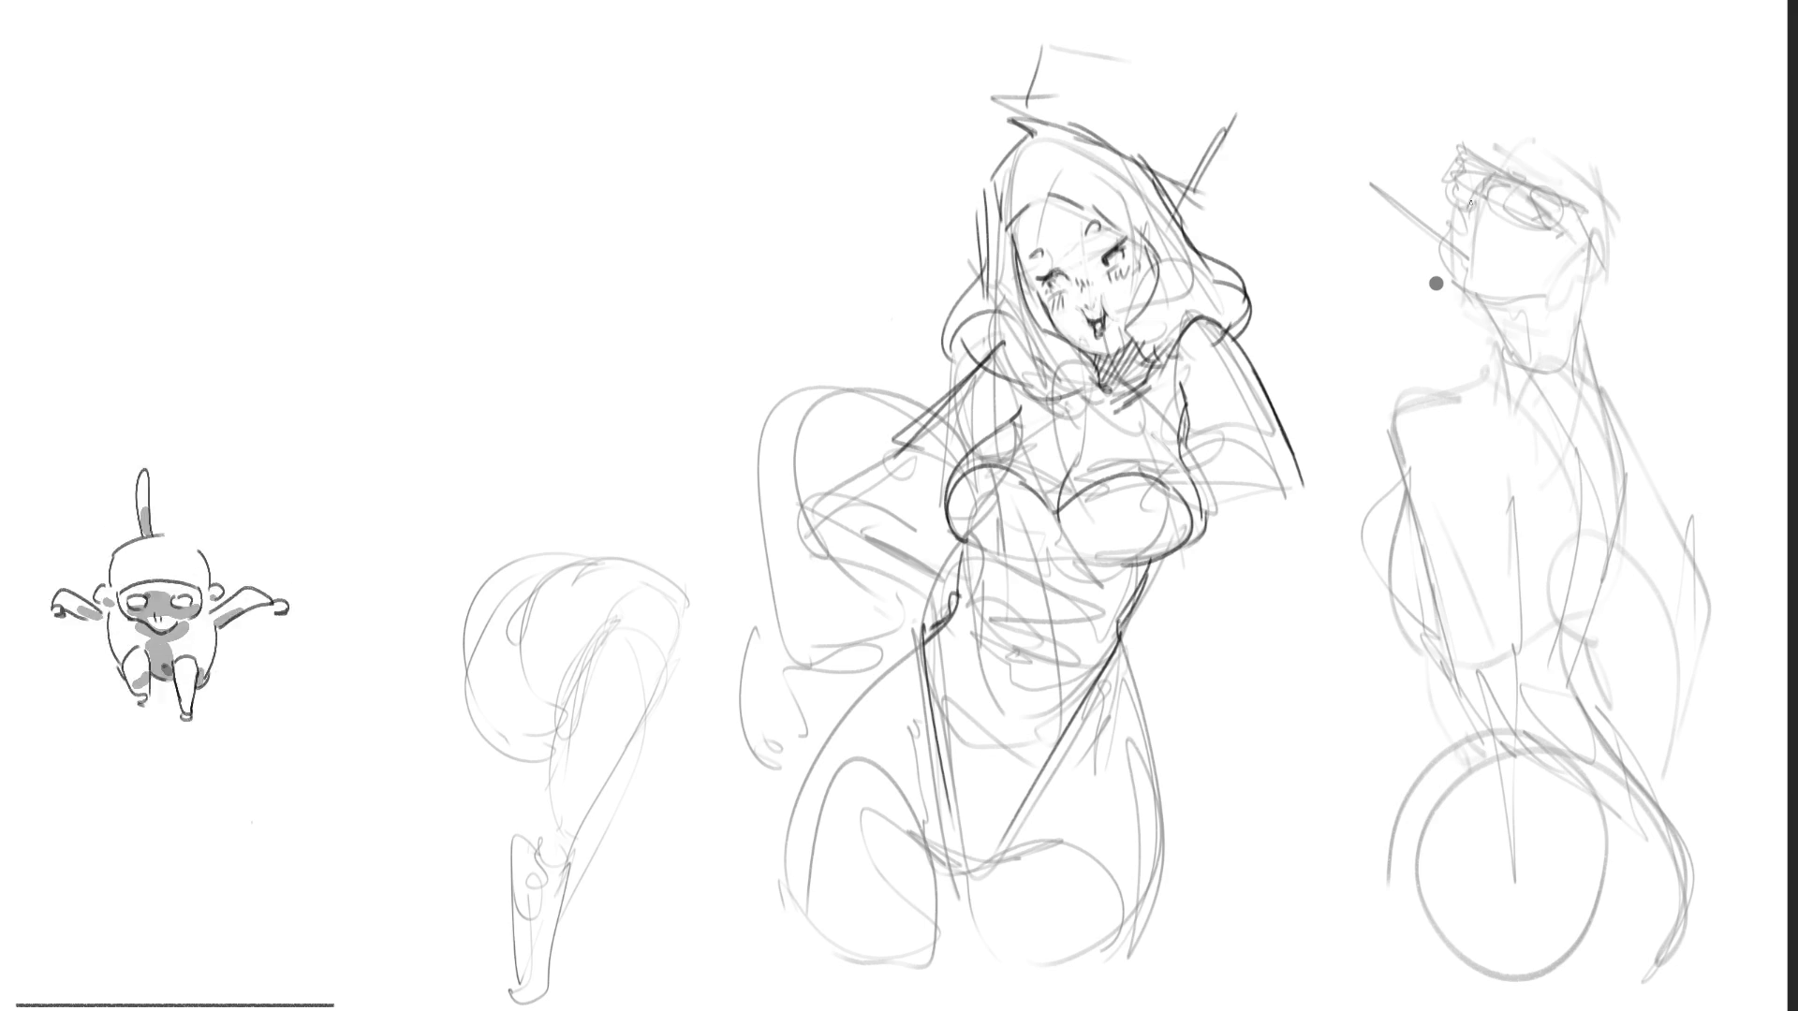
Step: Draw the man's glasses lenses with a curved frame stroke and a pupil, redoing misdrawn strokes
drag(1449, 148, 1472, 150)
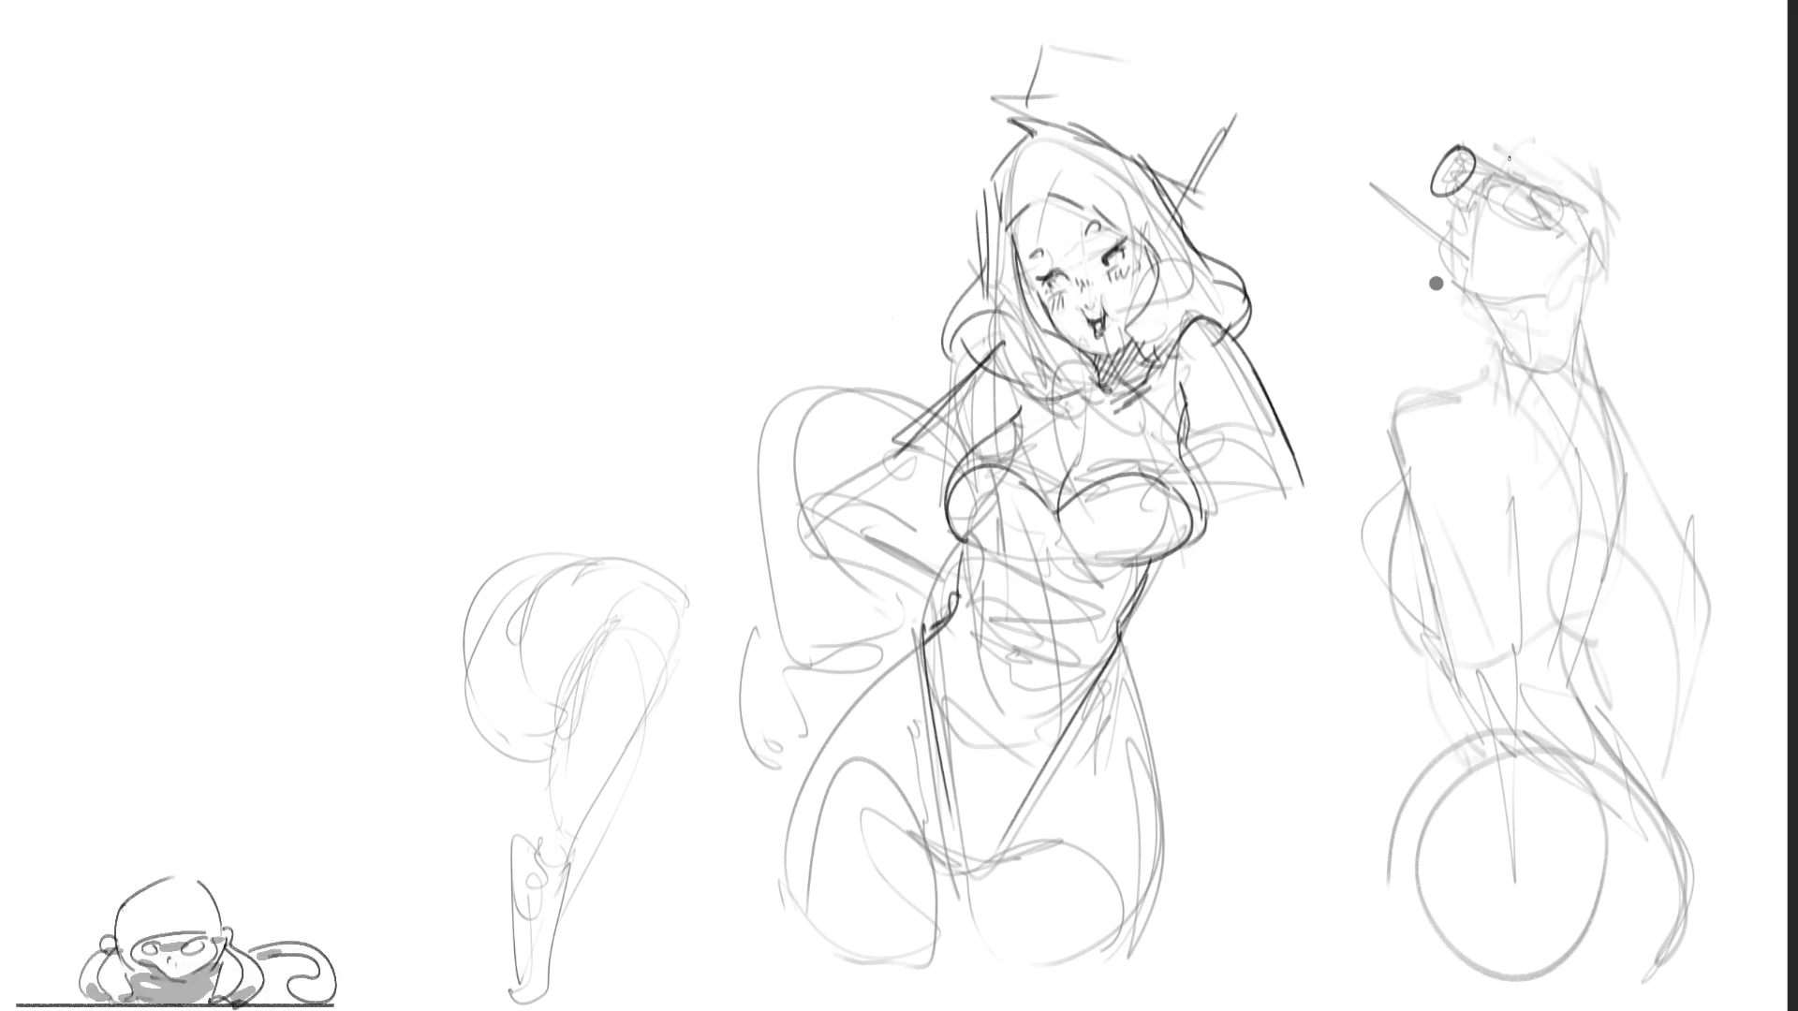
drag(1459, 143, 1561, 191)
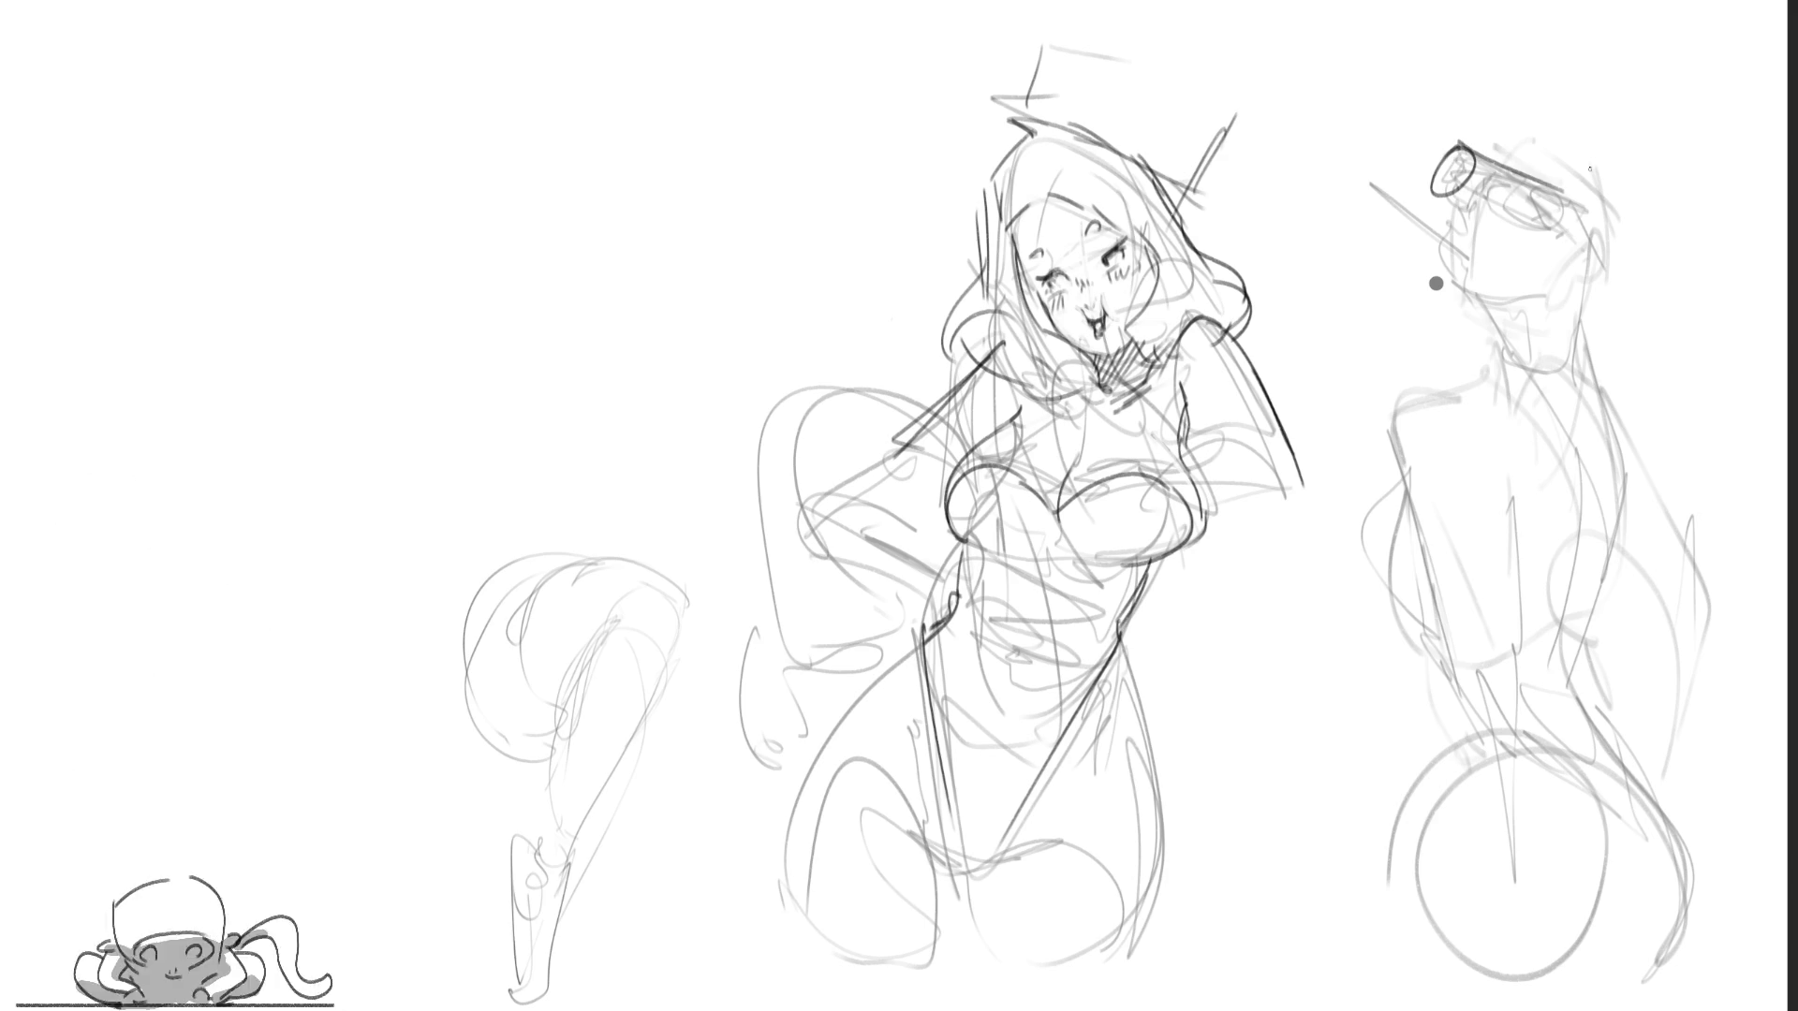
key(ctrl+z)
mouse_move(1463, 146)
mouse_down()
mouse_move(1531, 178)
mouse_move(1488, 224)
mouse_move(1547, 199)
mouse_up()
key(ctrl+z)
key(ctrl+z)
key(ctrl+z)
key(ctrl+z)
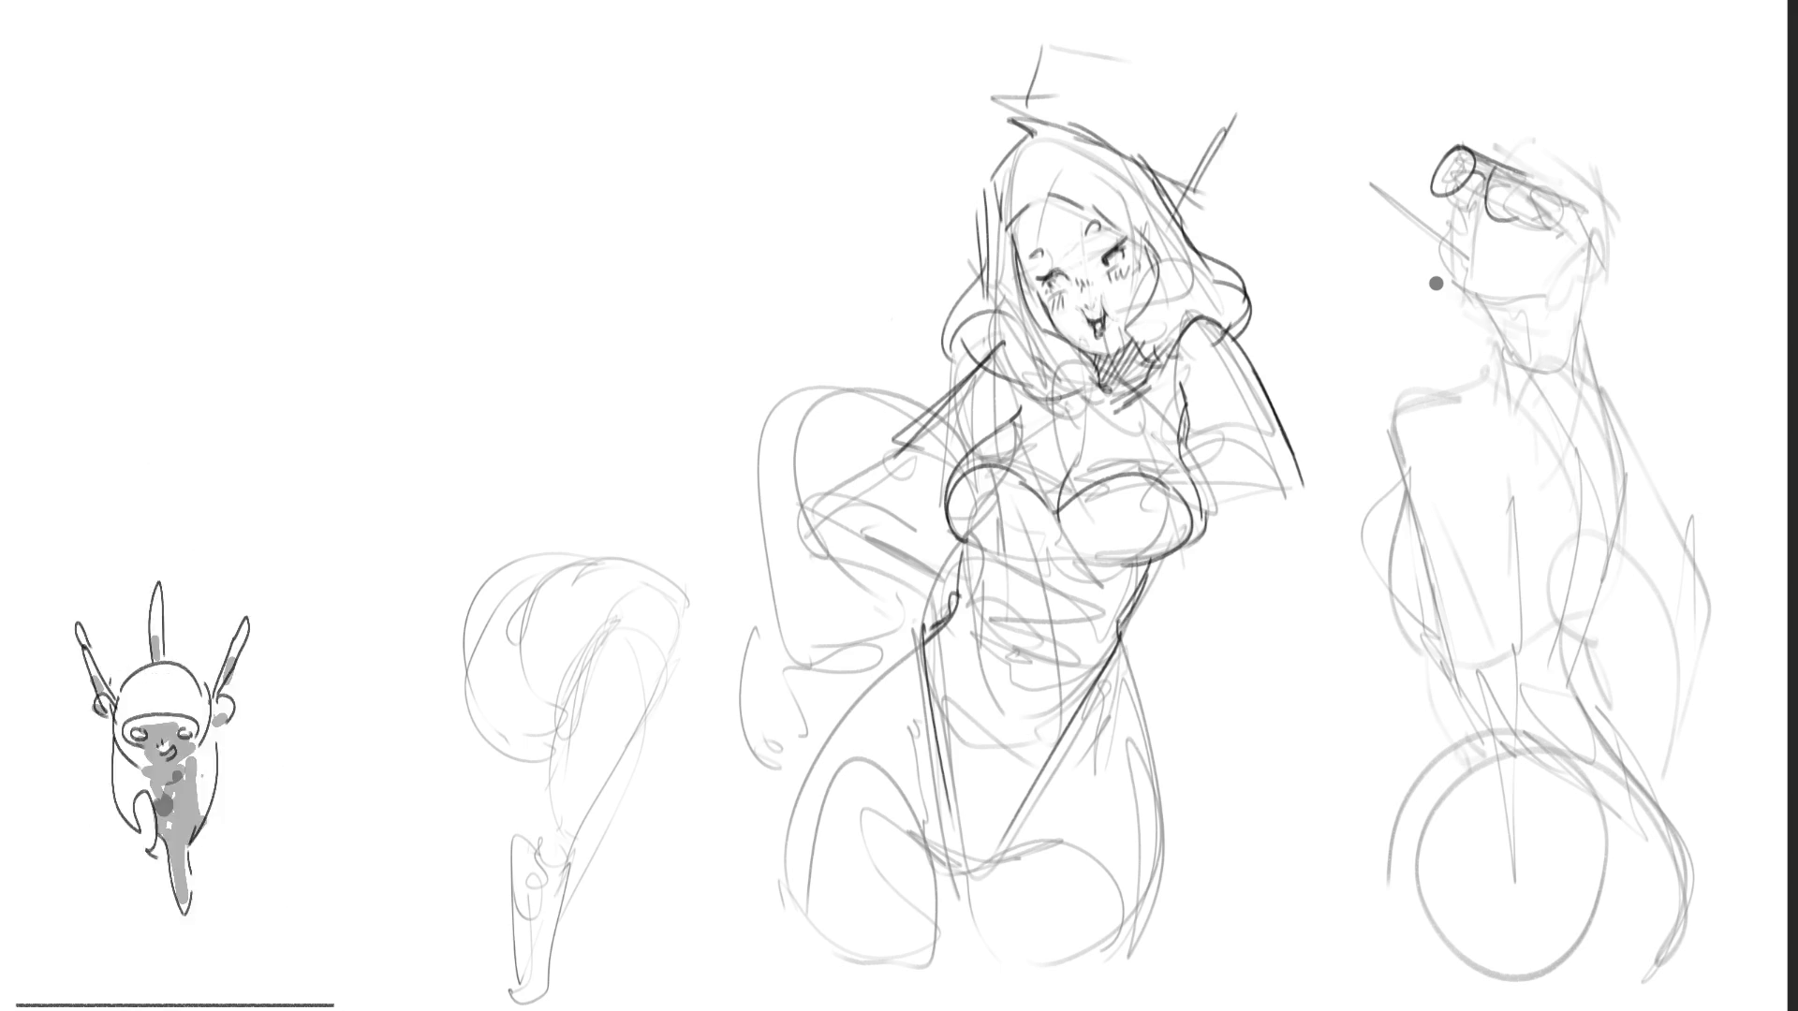
mouse_move(1523, 175)
mouse_down()
mouse_move(1543, 199)
mouse_move(1516, 222)
mouse_move(1592, 251)
mouse_up()
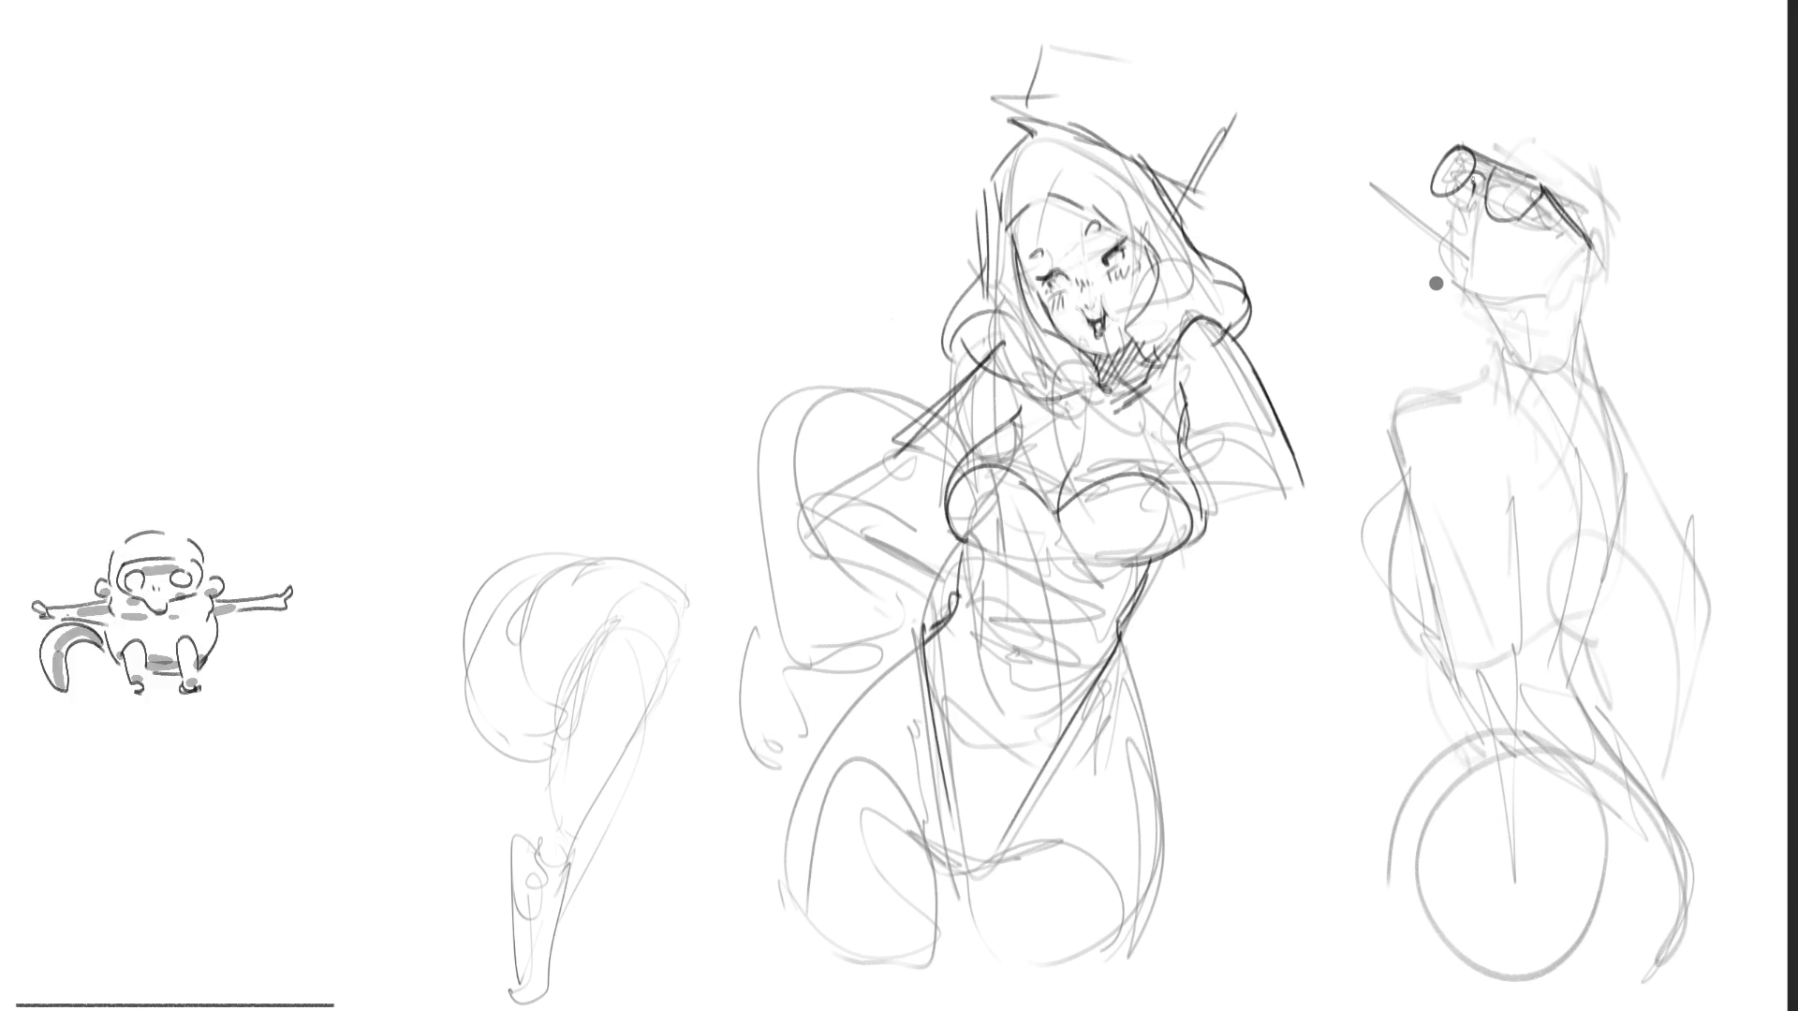
drag(1517, 192, 1513, 206)
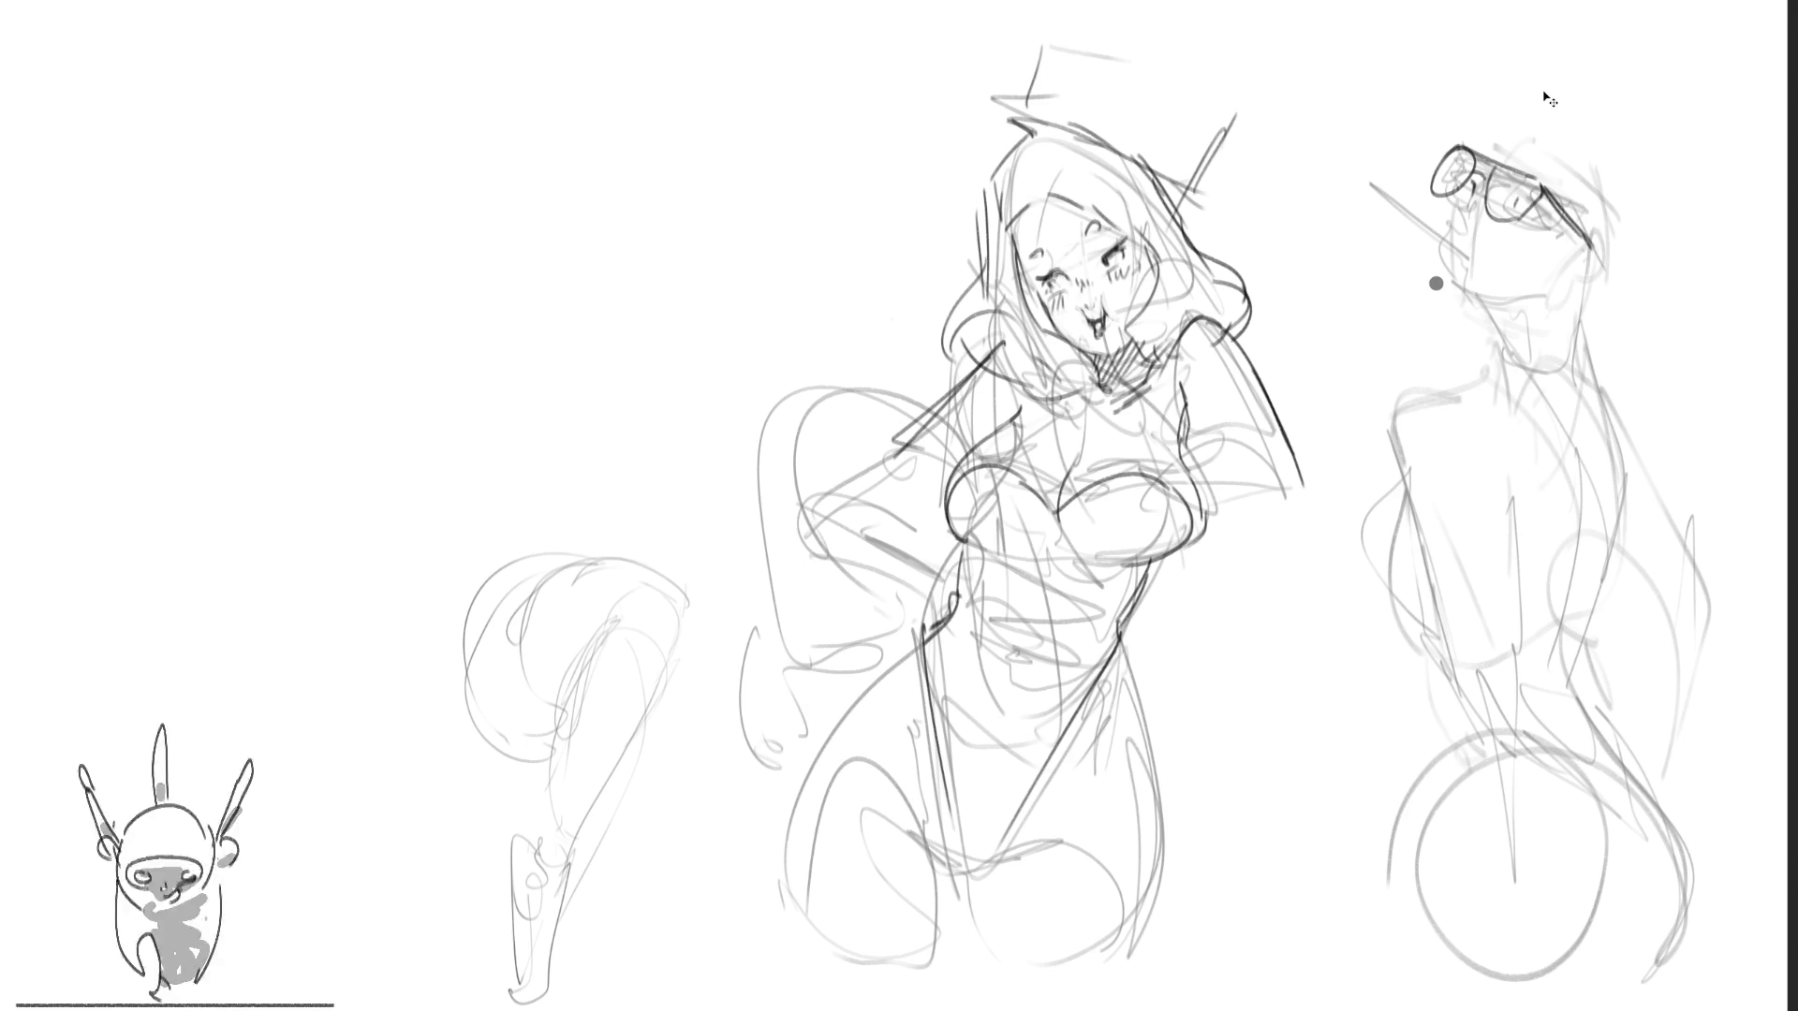
Step: Darken the man's left lens outline, undoing a long face-profile stroke
mouse_move(1483, 174)
mouse_down()
mouse_move(1438, 192)
mouse_move(1435, 216)
mouse_move(1439, 196)
mouse_up()
drag(1449, 189, 1435, 267)
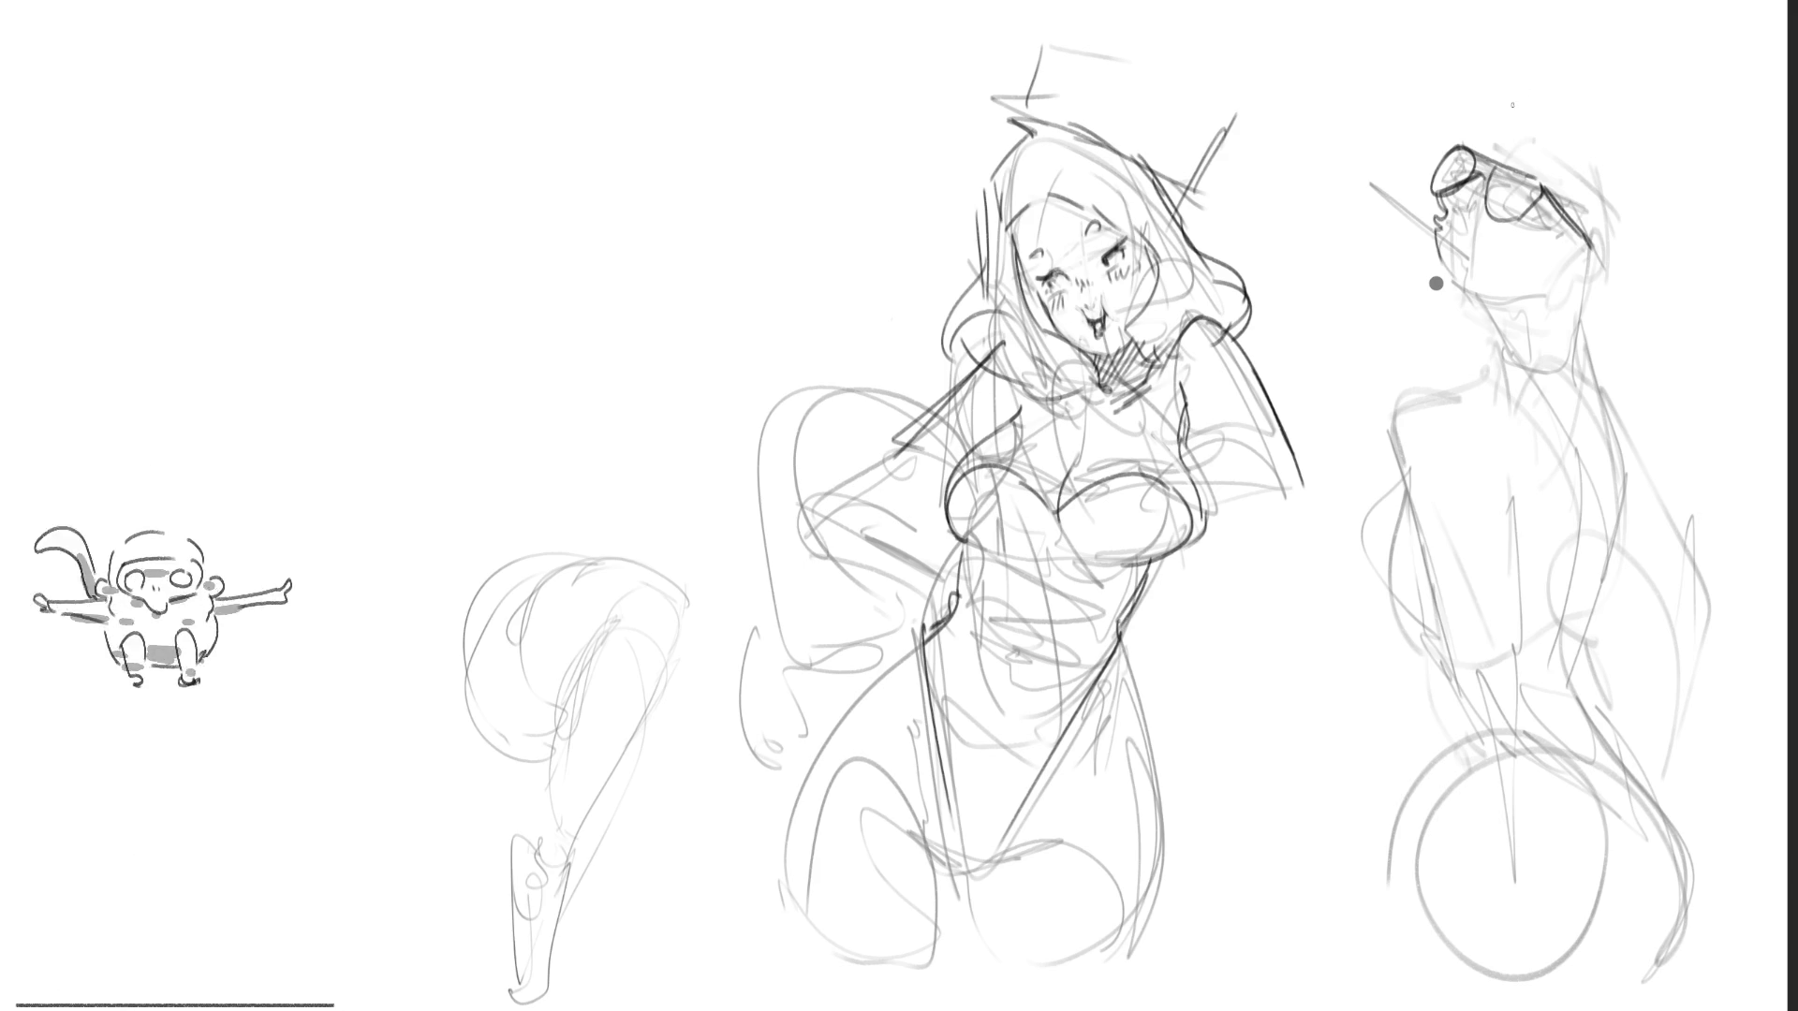
drag(1435, 204, 1416, 275)
key(ctrl+z)
Step: Redraw the man's nose and lips in profile and outline a cap on his head
mouse_move(1442, 206)
mouse_down()
mouse_move(1423, 275)
mouse_move(1535, 274)
mouse_up()
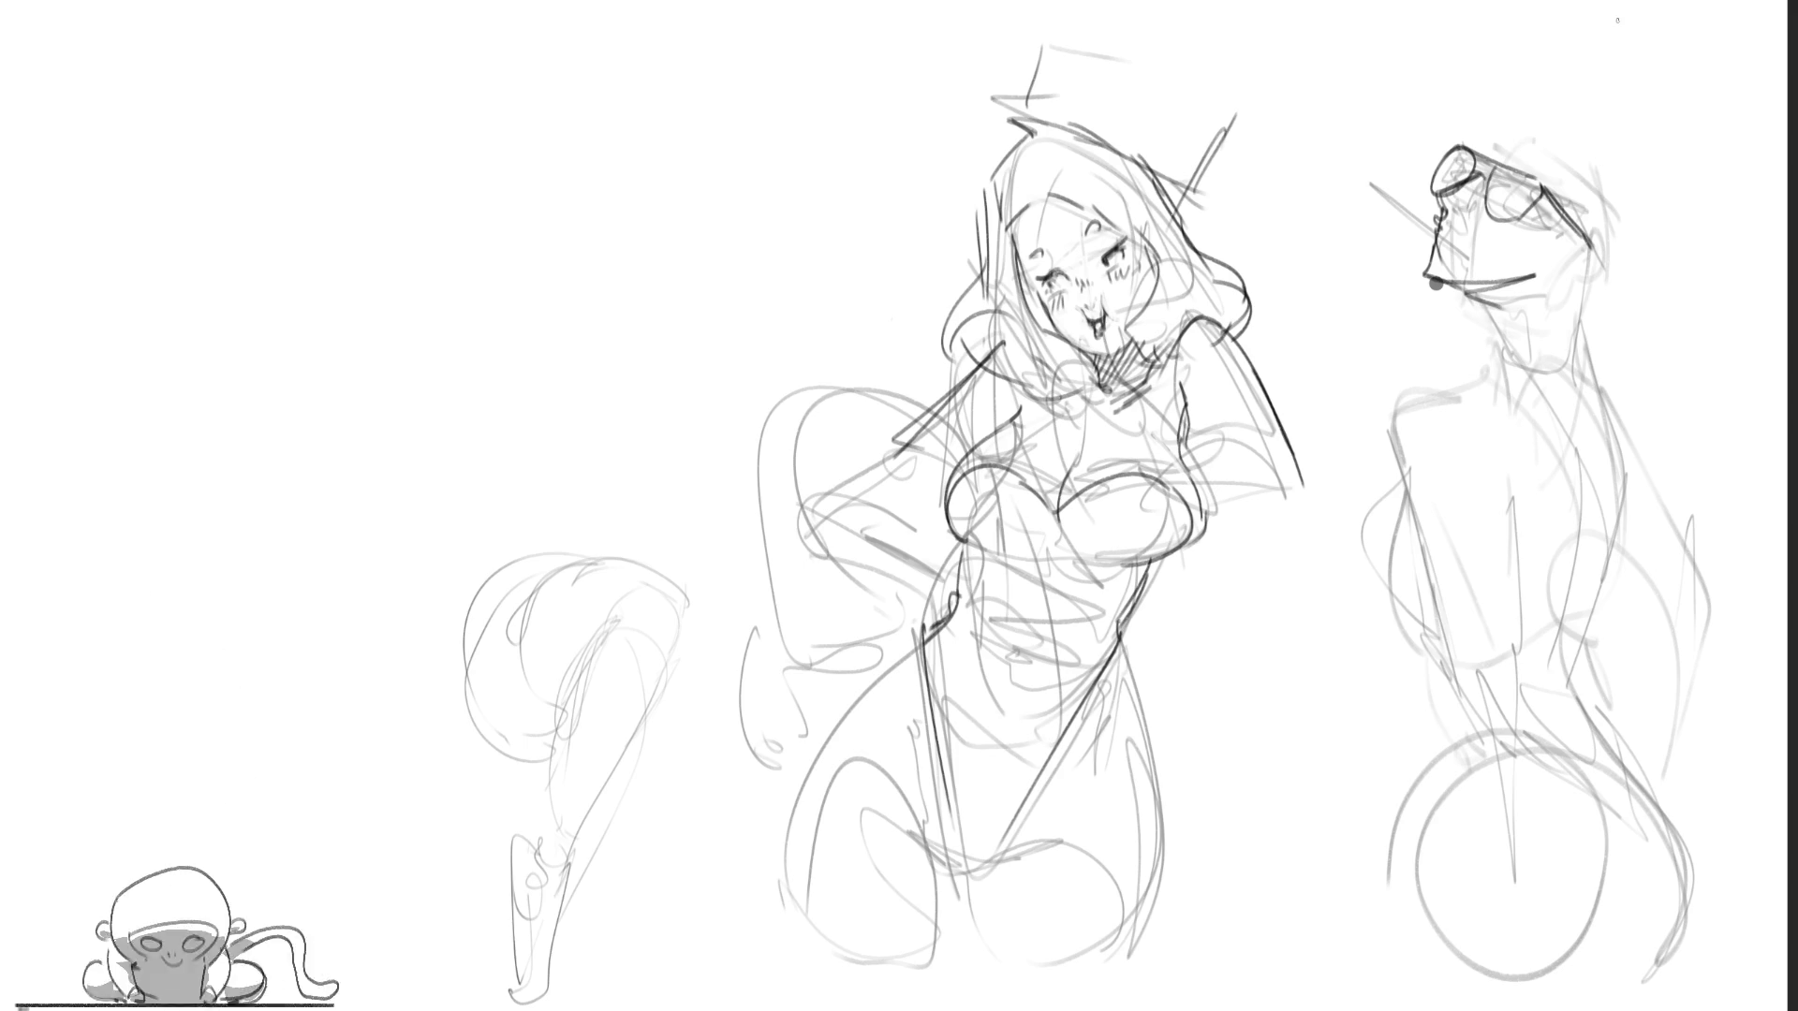
mouse_move(1477, 156)
mouse_down()
mouse_move(1516, 111)
mouse_move(1566, 124)
mouse_move(1586, 184)
mouse_move(1493, 143)
mouse_move(1551, 170)
mouse_up()
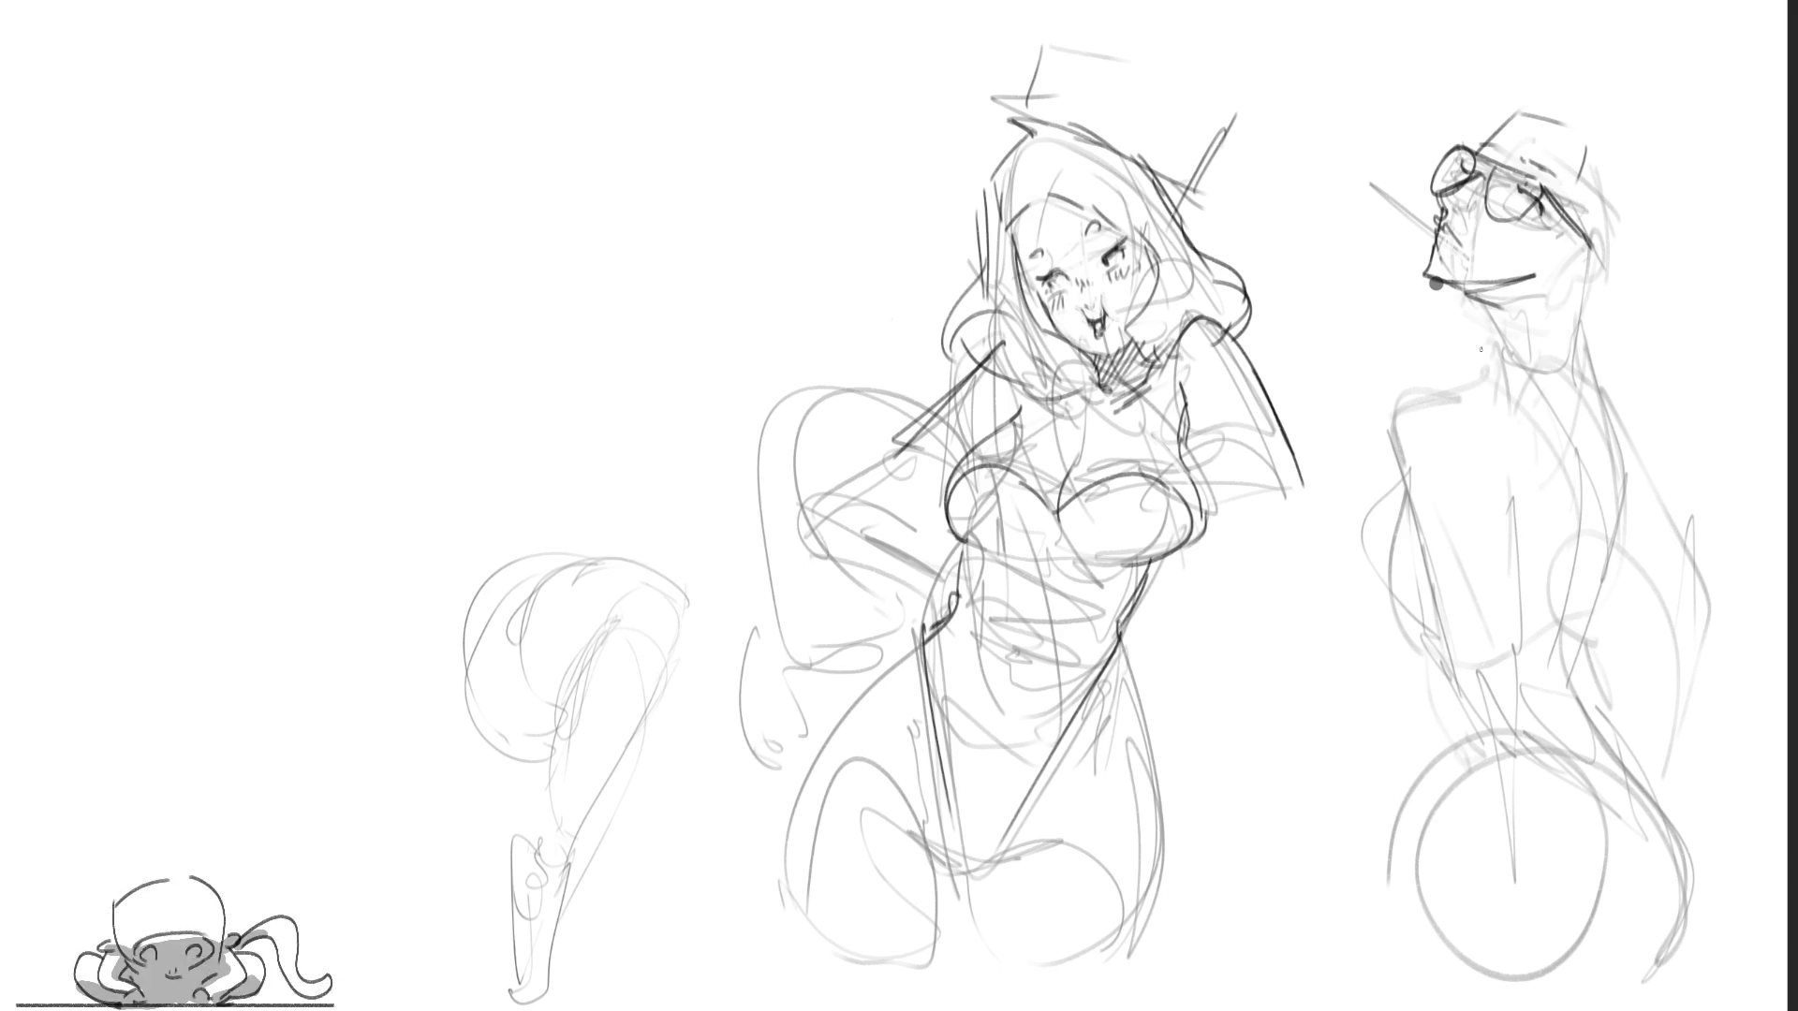
mouse_move(1451, 214)
mouse_down()
mouse_move(1444, 248)
mouse_move(1467, 248)
mouse_up()
key(ctrl+z)
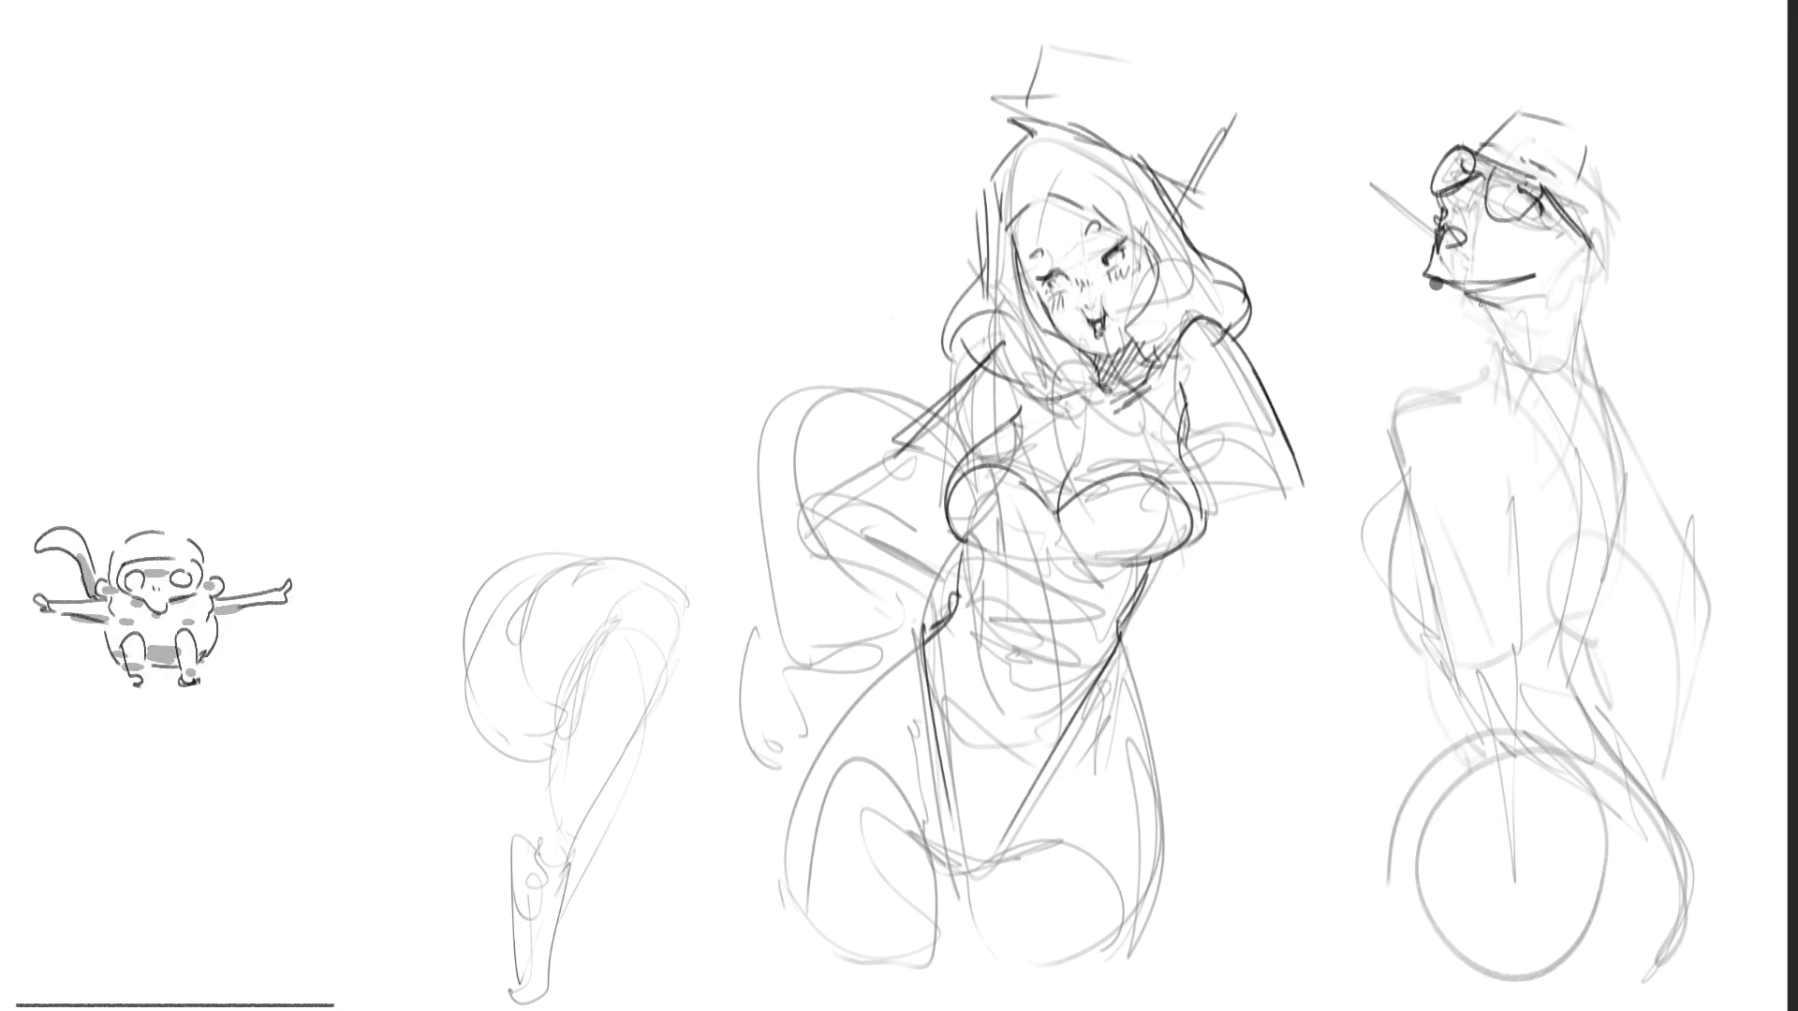
key(ctrl+z)
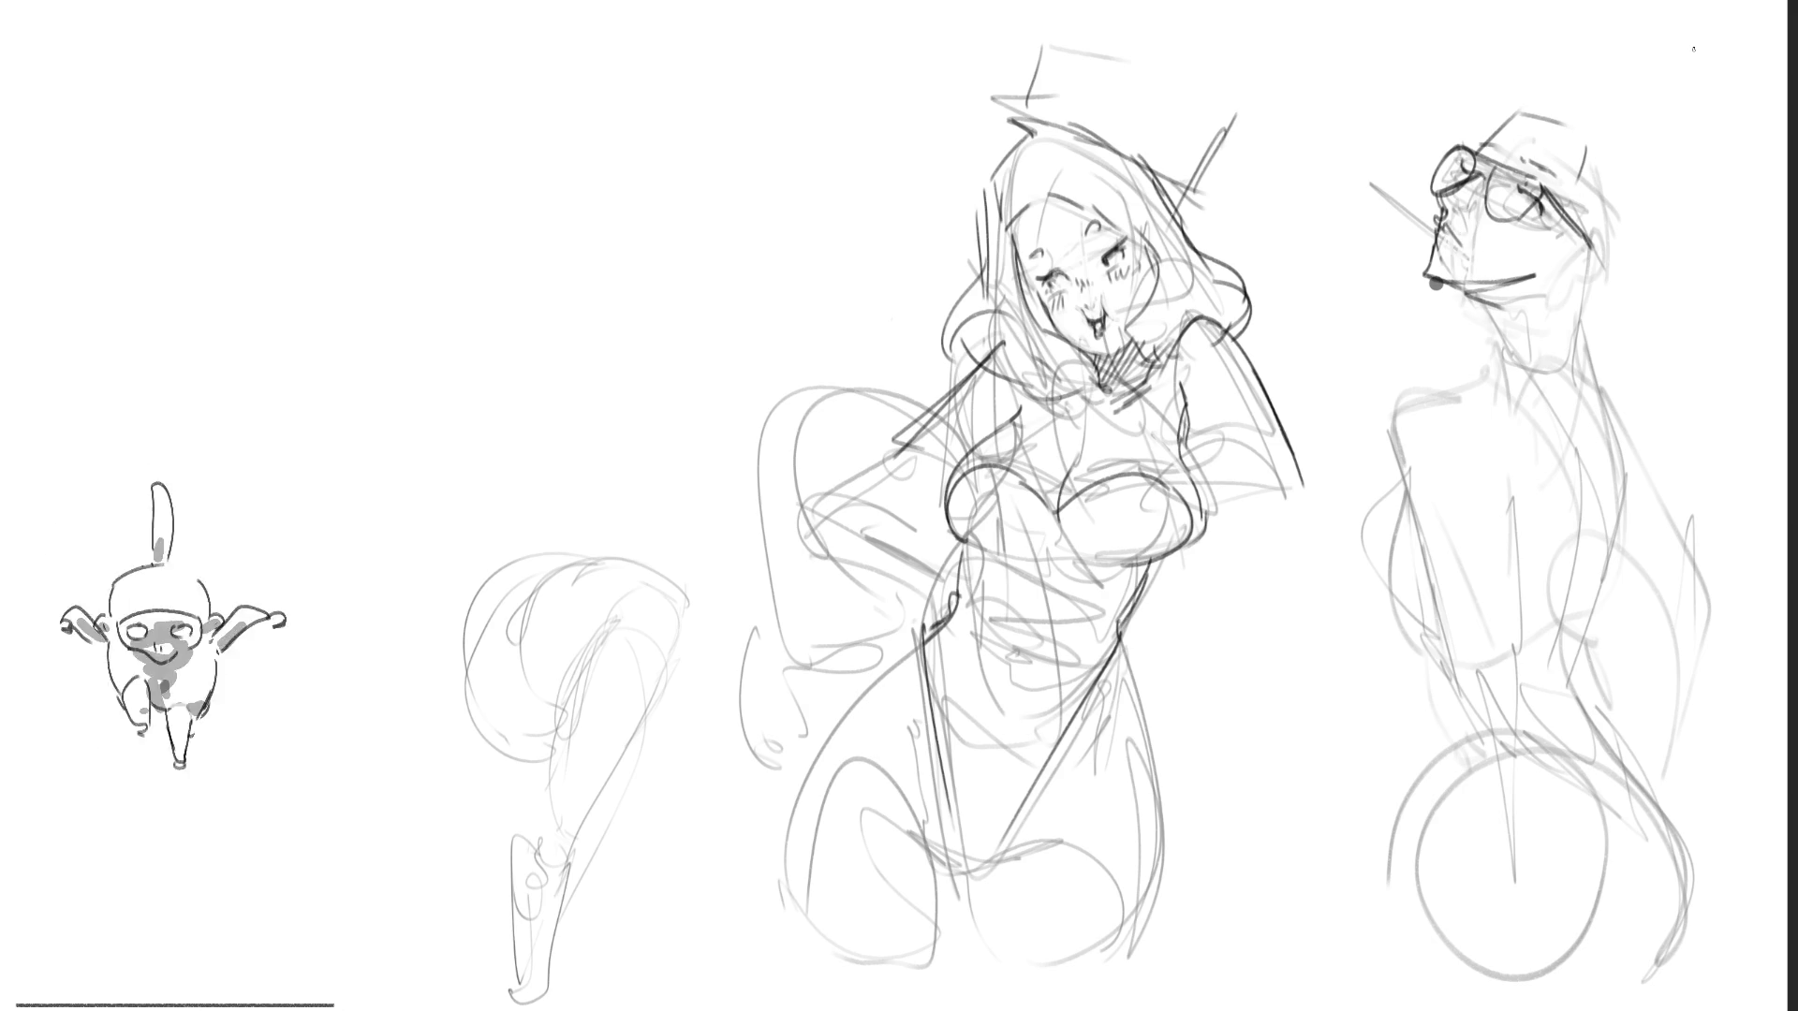
Step: Block in guide lines across the man's hat, head, left edge and neck
mouse_move(1447, 137)
mouse_down()
mouse_move(1632, 73)
mouse_move(1606, 90)
mouse_move(1630, 96)
mouse_move(1669, 194)
mouse_up()
drag(1640, 121, 1682, 340)
drag(1709, 131, 1474, 315)
drag(1663, 189, 1491, 330)
drag(1442, 60, 1394, 413)
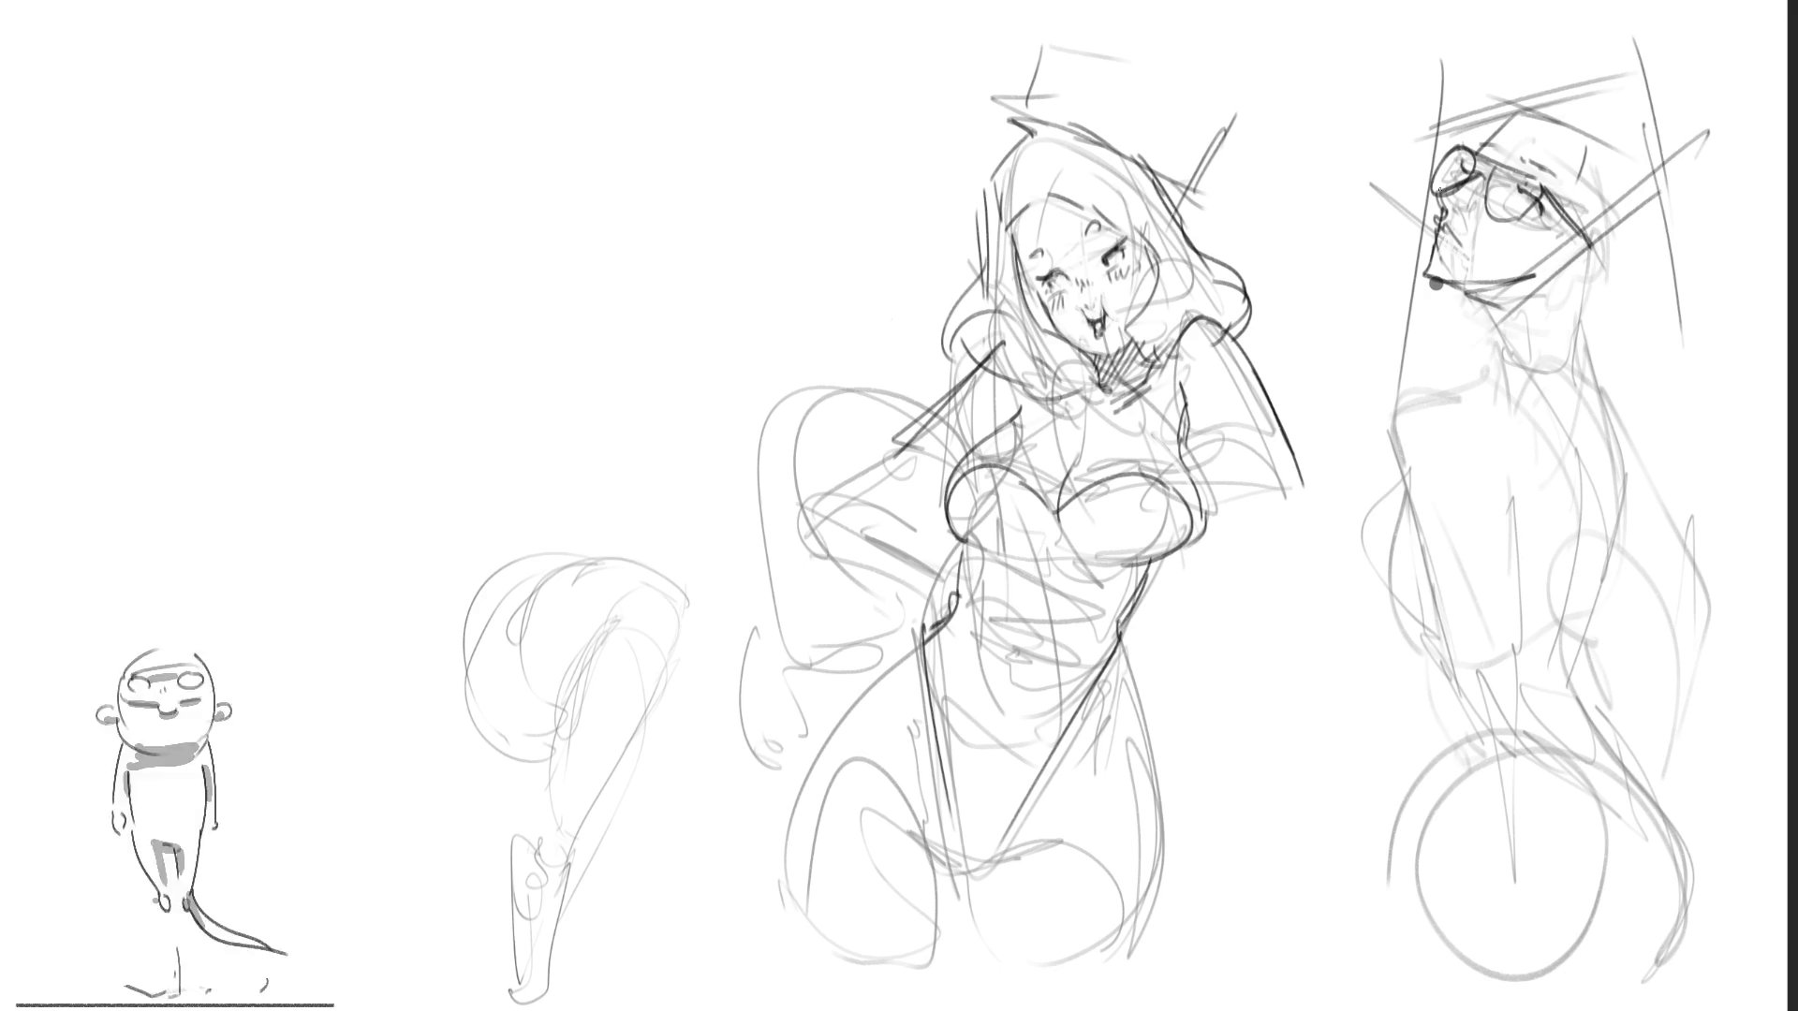
drag(1451, 89, 1406, 289)
drag(1255, 412, 1560, 305)
drag(1648, 190, 1611, 366)
drag(1652, 224, 1432, 397)
Step: Sketch the man's neck, shoulder and left body contours
mouse_move(1661, 216)
mouse_down()
mouse_move(1384, 381)
mouse_move(1431, 639)
mouse_up()
drag(1361, 364, 1456, 543)
mouse_move(1456, 366)
mouse_down()
mouse_move(1608, 311)
mouse_move(1744, 540)
mouse_up()
drag(1733, 468, 1663, 770)
drag(1756, 401, 1671, 781)
drag(1351, 381, 1562, 950)
mouse_move(1522, 979)
mouse_down()
mouse_move(1610, 953)
mouse_move(1677, 966)
mouse_up()
Step: Sketch the man's right-side contours and base curve, then the woman's collar and raised hand
drag(1762, 479, 1738, 585)
drag(1740, 568, 1695, 962)
drag(1737, 826, 1679, 978)
drag(1739, 727, 1701, 914)
drag(1759, 512, 1704, 908)
mouse_move(1444, 368)
mouse_down()
mouse_move(1314, 595)
mouse_move(1517, 783)
mouse_up()
drag(1300, 564, 1756, 913)
drag(1463, 430, 1393, 941)
drag(1365, 901, 1671, 992)
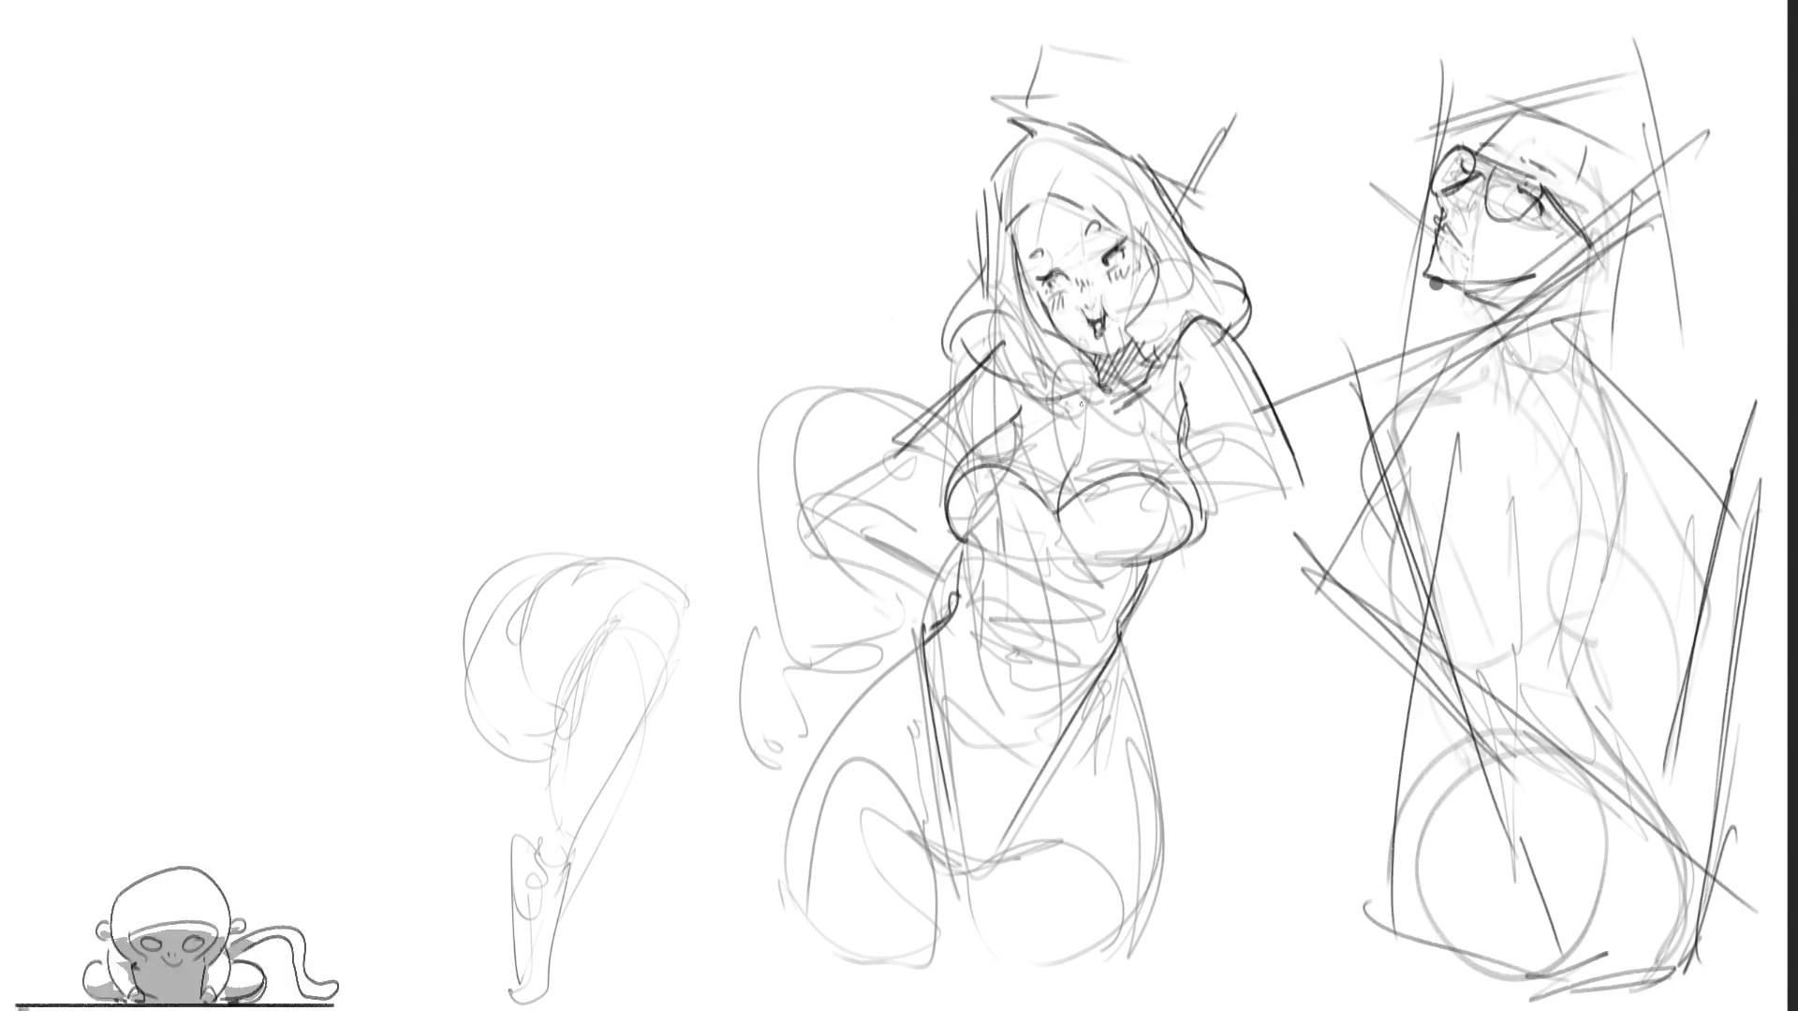
mouse_move(1062, 392)
mouse_down()
mouse_move(1073, 375)
mouse_move(1084, 426)
mouse_move(1026, 379)
mouse_move(1011, 404)
mouse_move(973, 386)
mouse_move(1019, 426)
mouse_move(1097, 419)
mouse_move(1219, 475)
mouse_move(1281, 463)
mouse_up()
drag(1258, 458, 1281, 478)
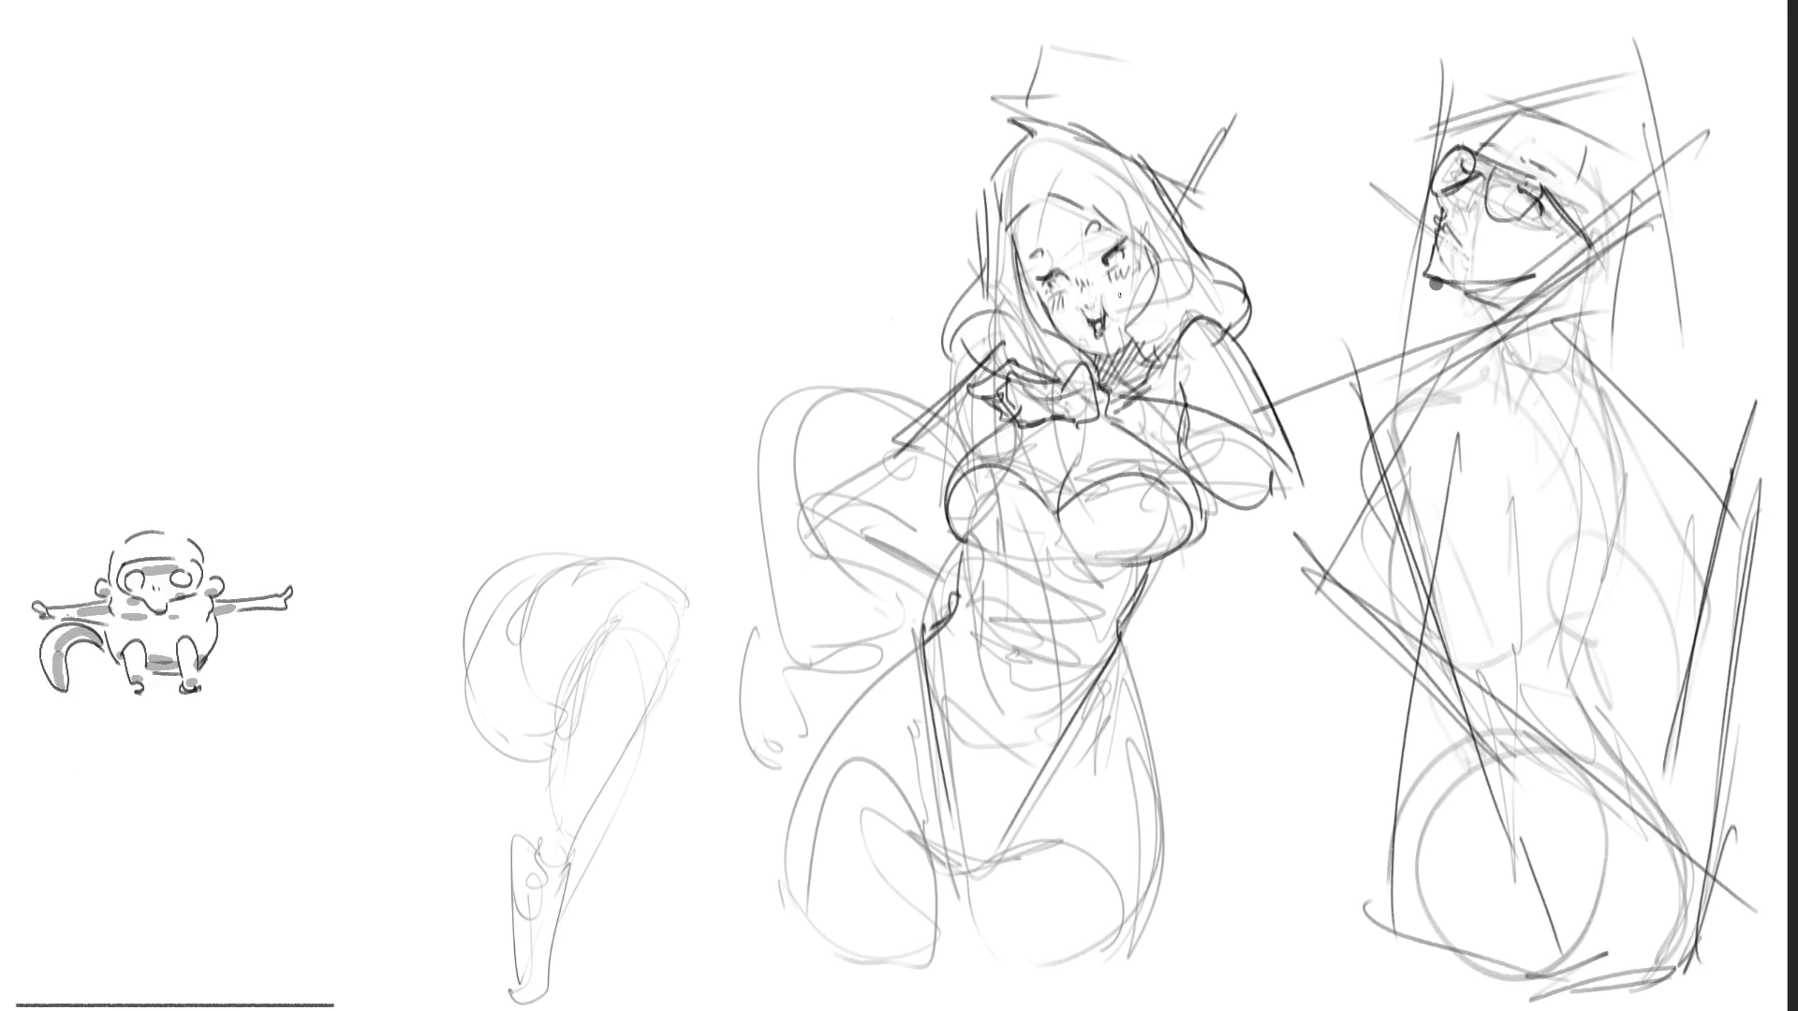
Step: Draw a long wand line extending left from the woman's hand, redrawing it once
mouse_move(969, 392)
mouse_down()
mouse_move(708, 328)
mouse_move(936, 399)
mouse_up()
key(ctrl+z)
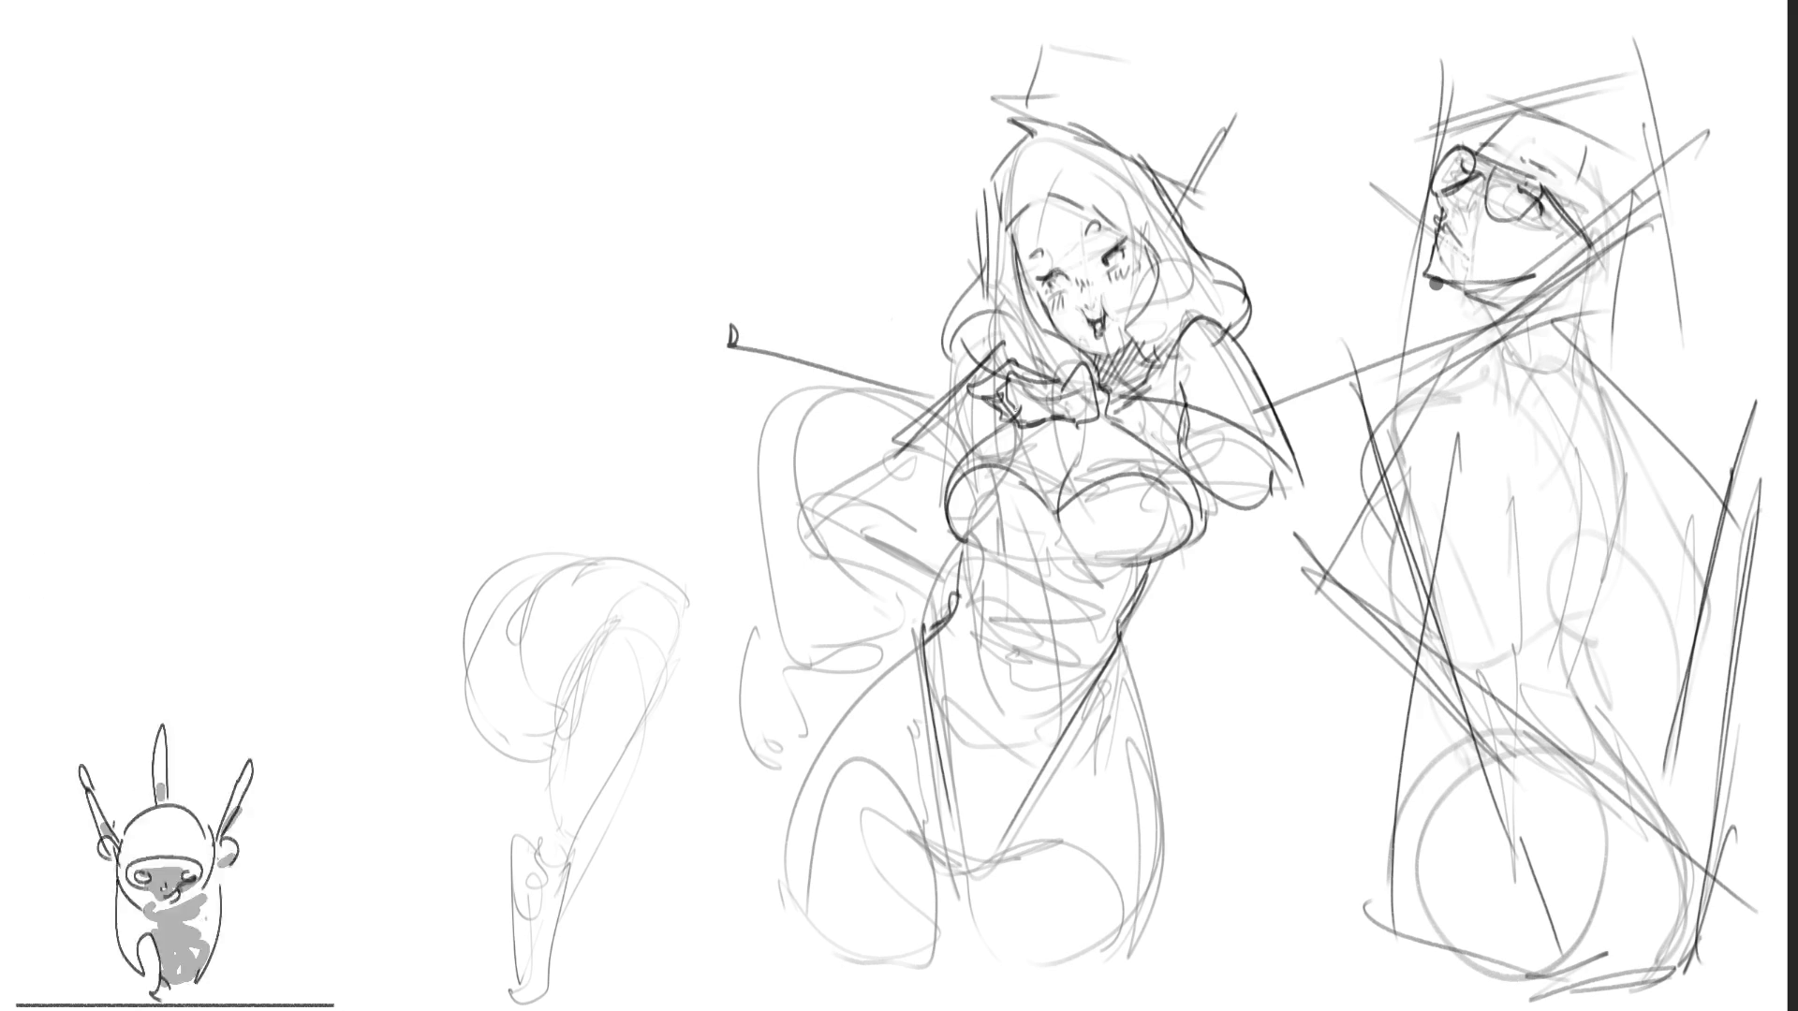
drag(714, 327, 941, 399)
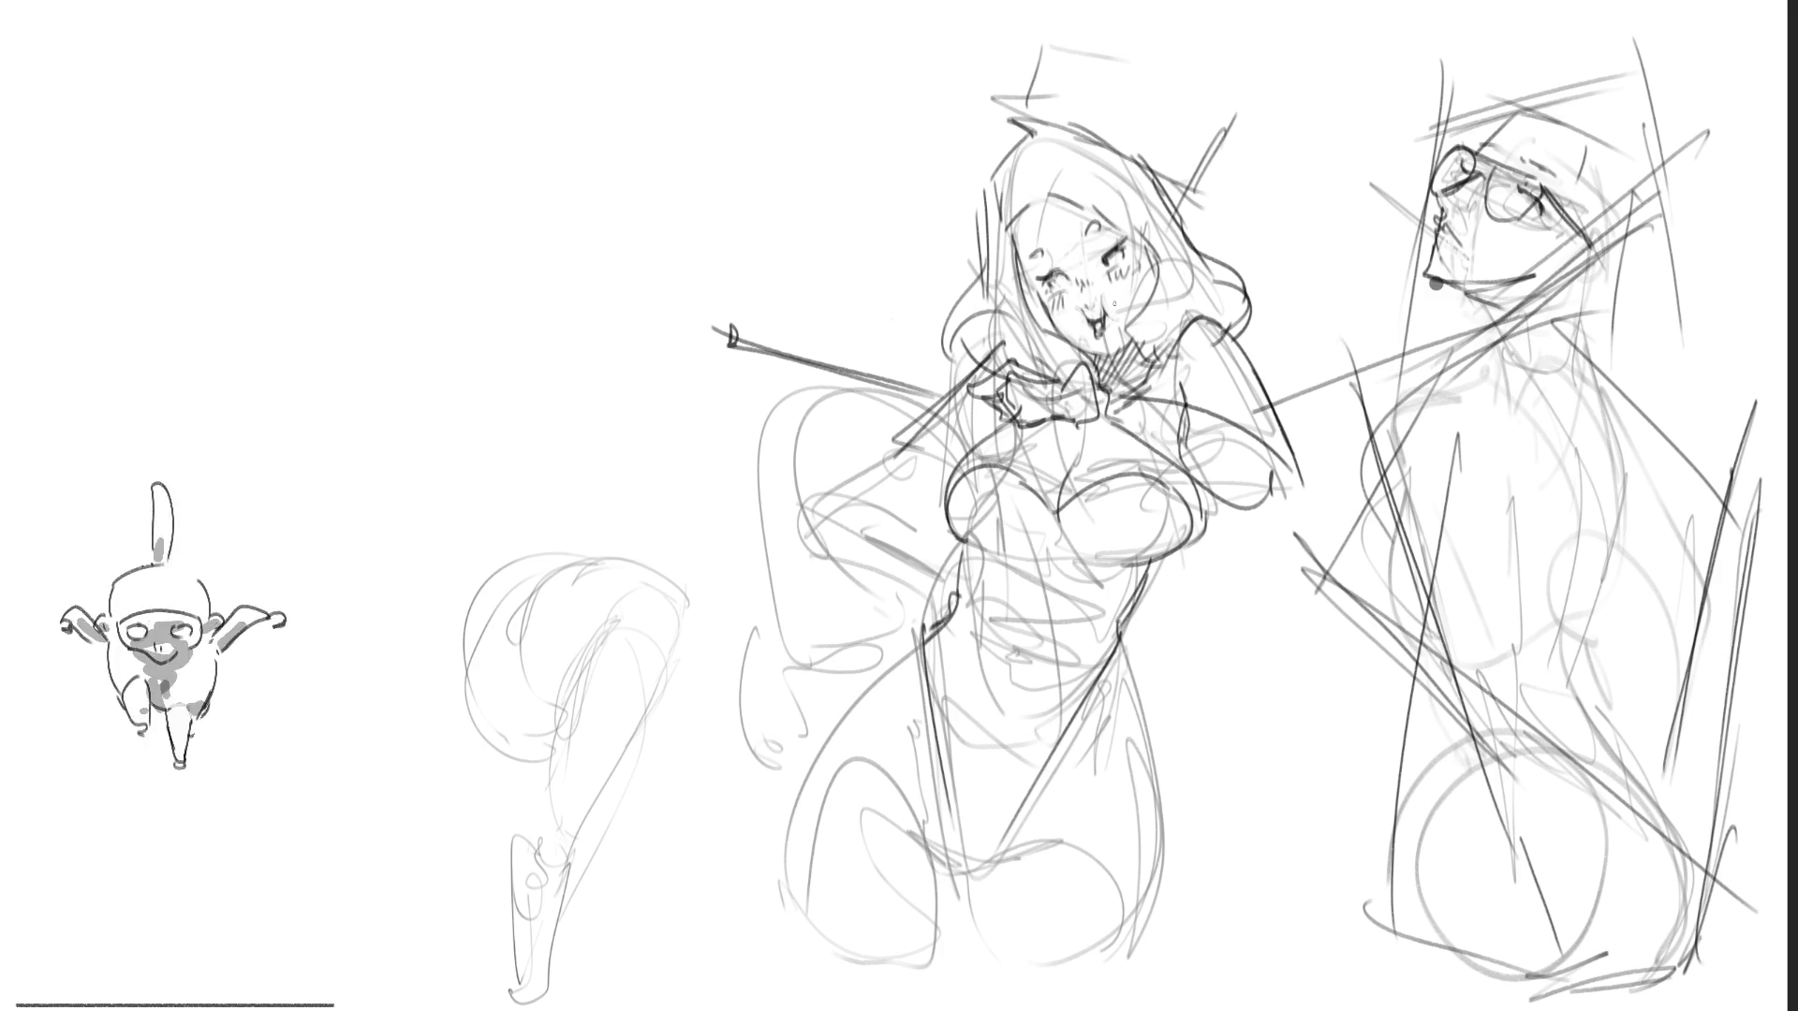
Step: Rough in arcs beside the woman's left hair, including a tall rabbit ear
drag(785, 482, 813, 395)
drag(836, 358, 920, 371)
drag(794, 520, 862, 478)
mouse_move(961, 417)
mouse_down()
mouse_move(952, 473)
mouse_move(886, 540)
mouse_up()
drag(788, 401, 735, 376)
drag(633, 227, 749, 356)
drag(847, 398, 884, 323)
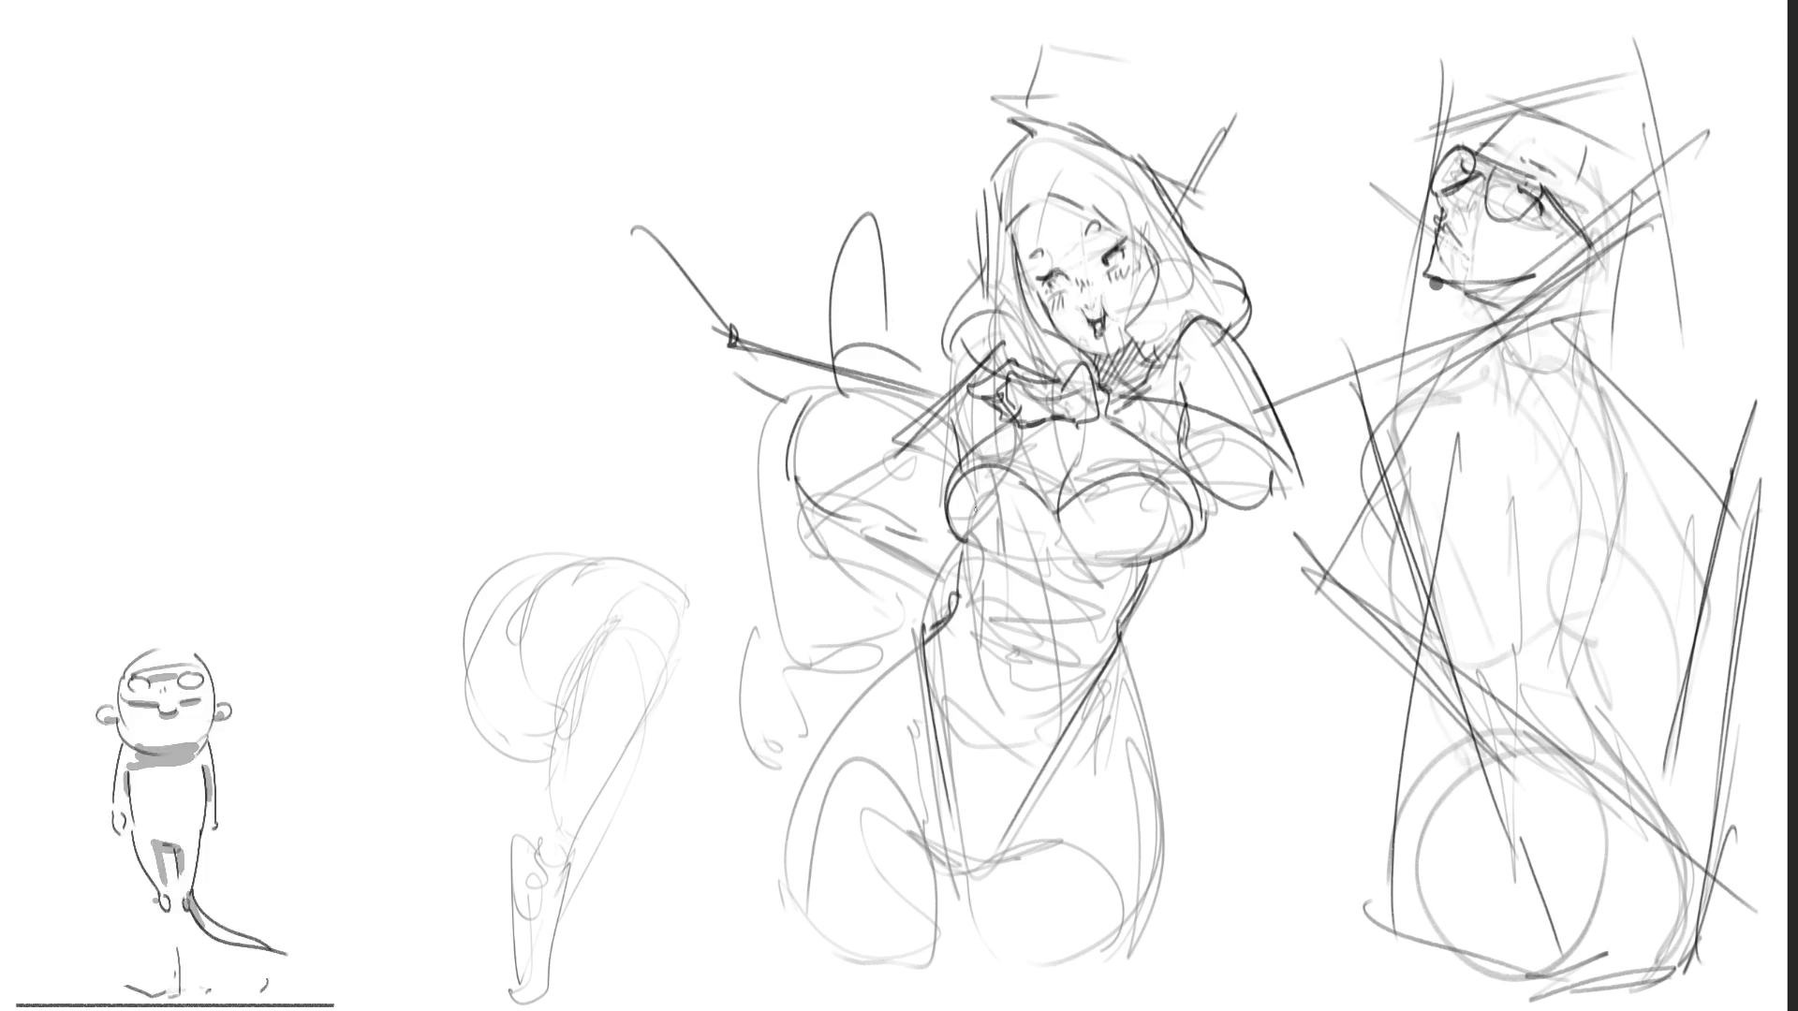
Step: Draw a circle for the rabbit's head, the holding fingers, and its lower edge
mouse_move(868, 473)
mouse_down()
mouse_move(908, 440)
mouse_move(883, 483)
mouse_move(892, 530)
mouse_move(921, 478)
mouse_up()
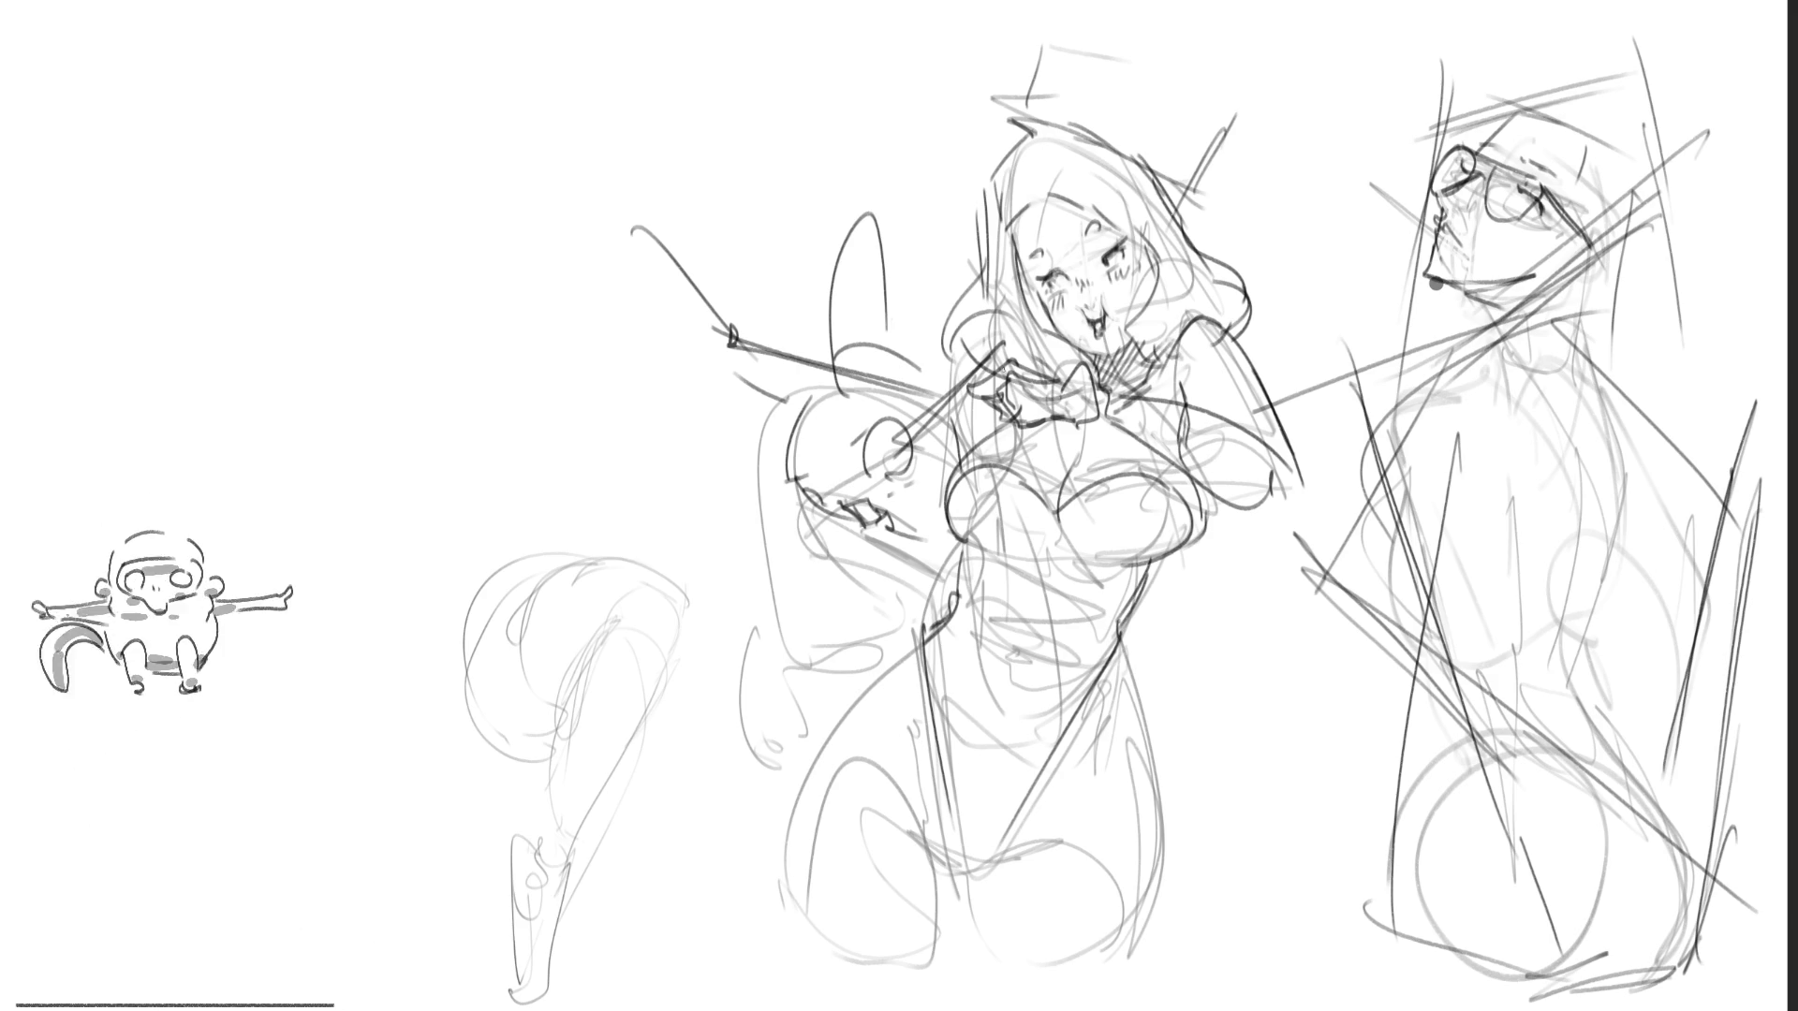
drag(896, 534, 940, 560)
mouse_move(913, 485)
mouse_down()
mouse_move(946, 545)
mouse_move(952, 505)
mouse_move(929, 507)
mouse_move(943, 479)
mouse_up()
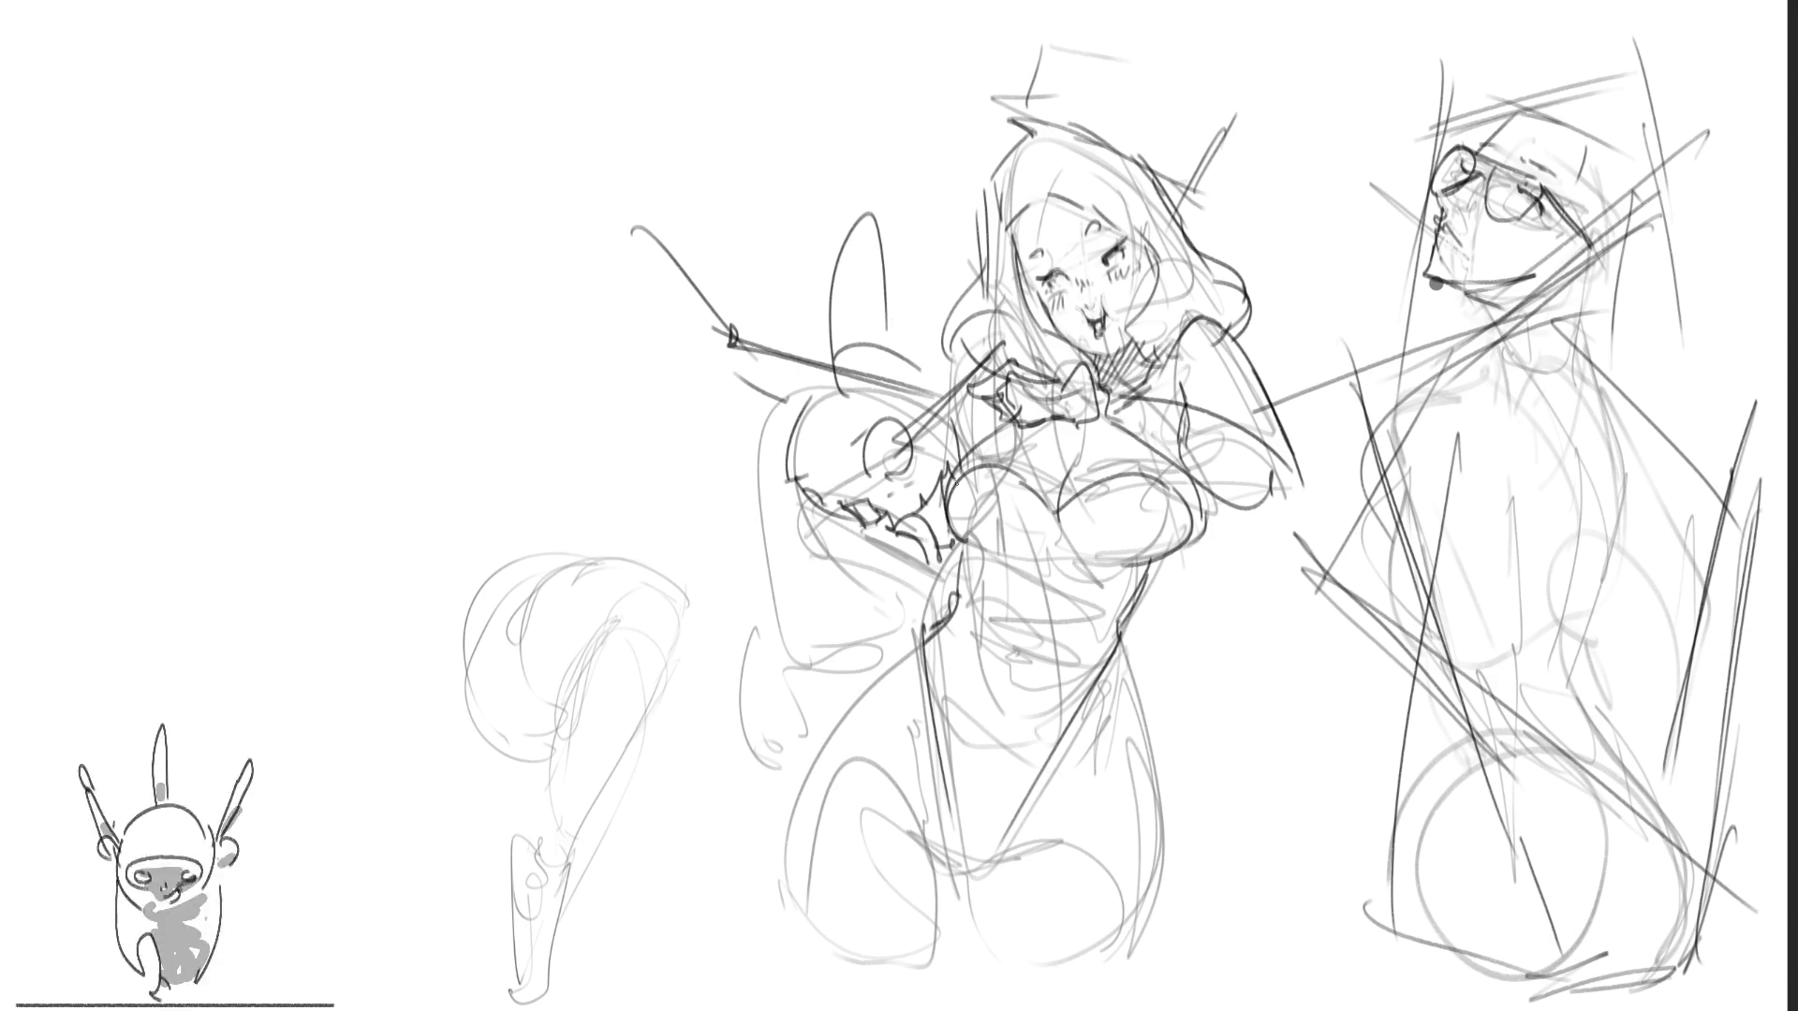
mouse_move(798, 499)
mouse_down()
mouse_move(833, 581)
mouse_move(925, 571)
mouse_up()
drag(827, 518, 928, 566)
Step: Step back and forth through the rabbit strokes, restoring its lower edge and left outline
key(ctrl+z)
key(ctrl+z)
key(ctrl+z)
key(ctrl+shift+z)
key(ctrl+shift+z)
key(ctrl+z)
key(ctrl+shift+z)
key(ctrl+shift+z)
key(ctrl+z)
key(ctrl+z)
key(ctrl+z)
key(ctrl+shift+z)
key(ctrl+shift+z)
key(ctrl+shift+z)
key(ctrl+shift+z)
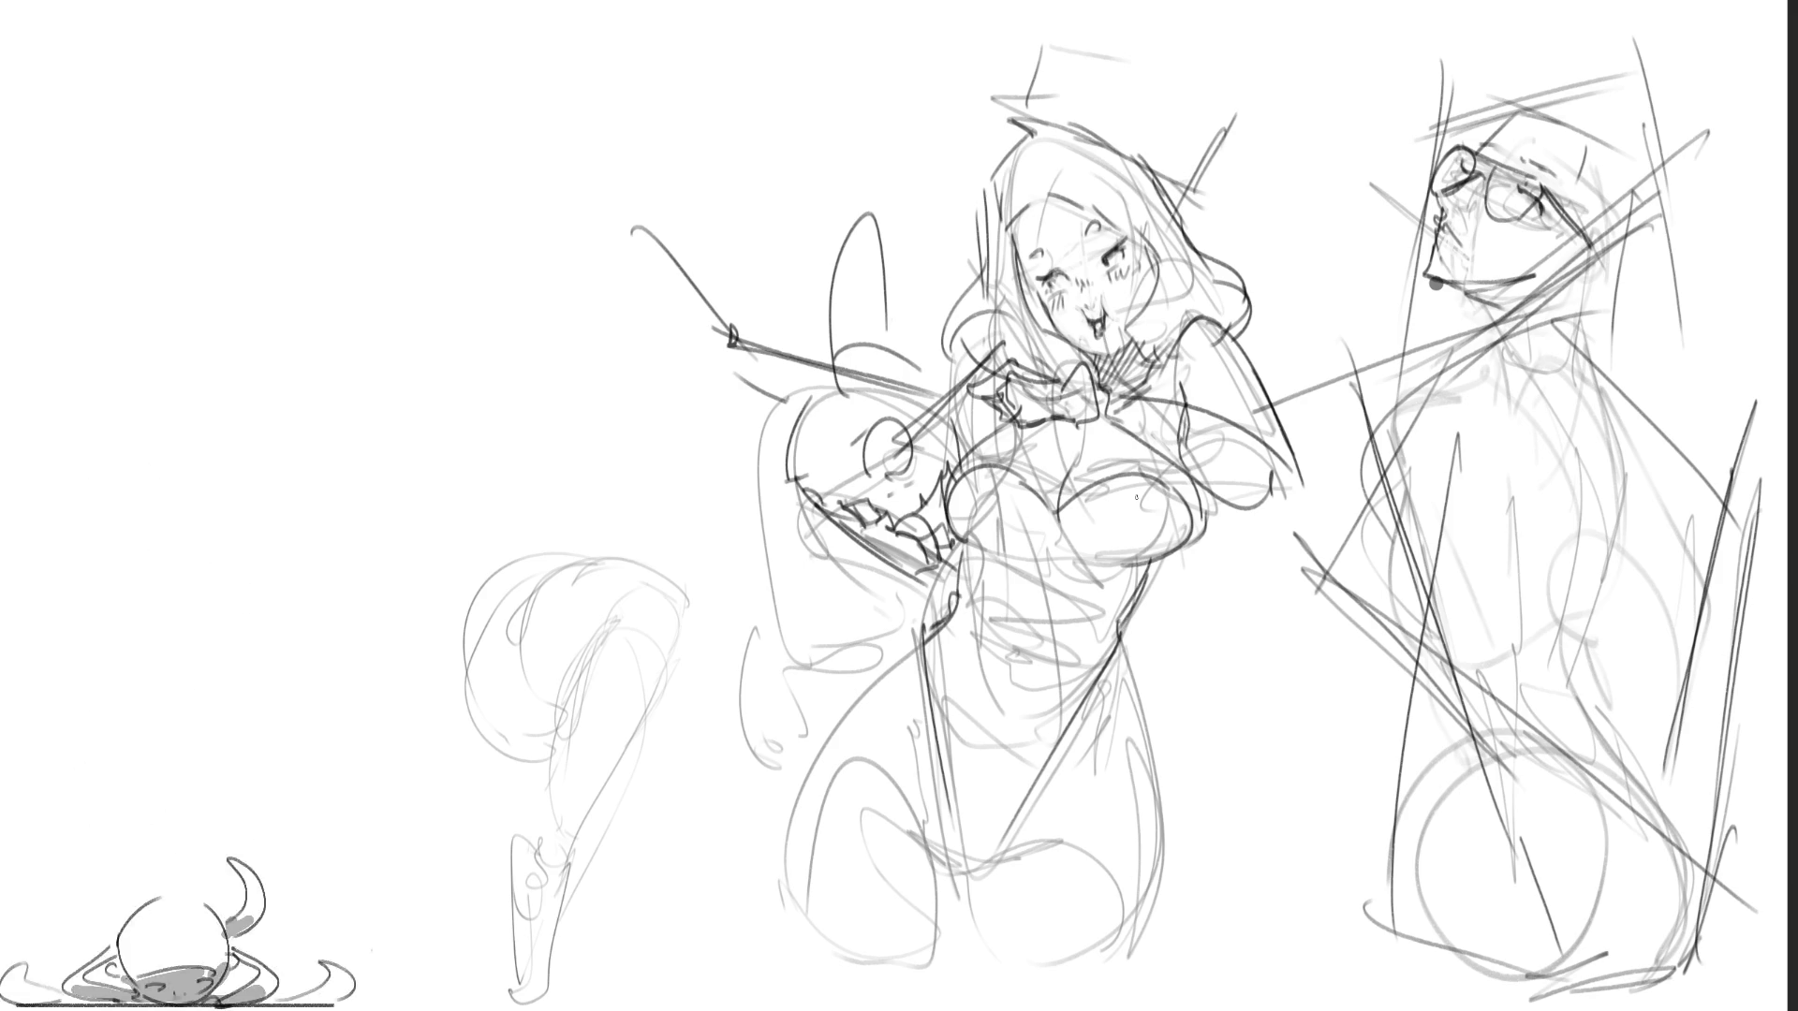
key(ctrl+shift+z)
key(ctrl+shift+z)
key(ctrl+shift+z)
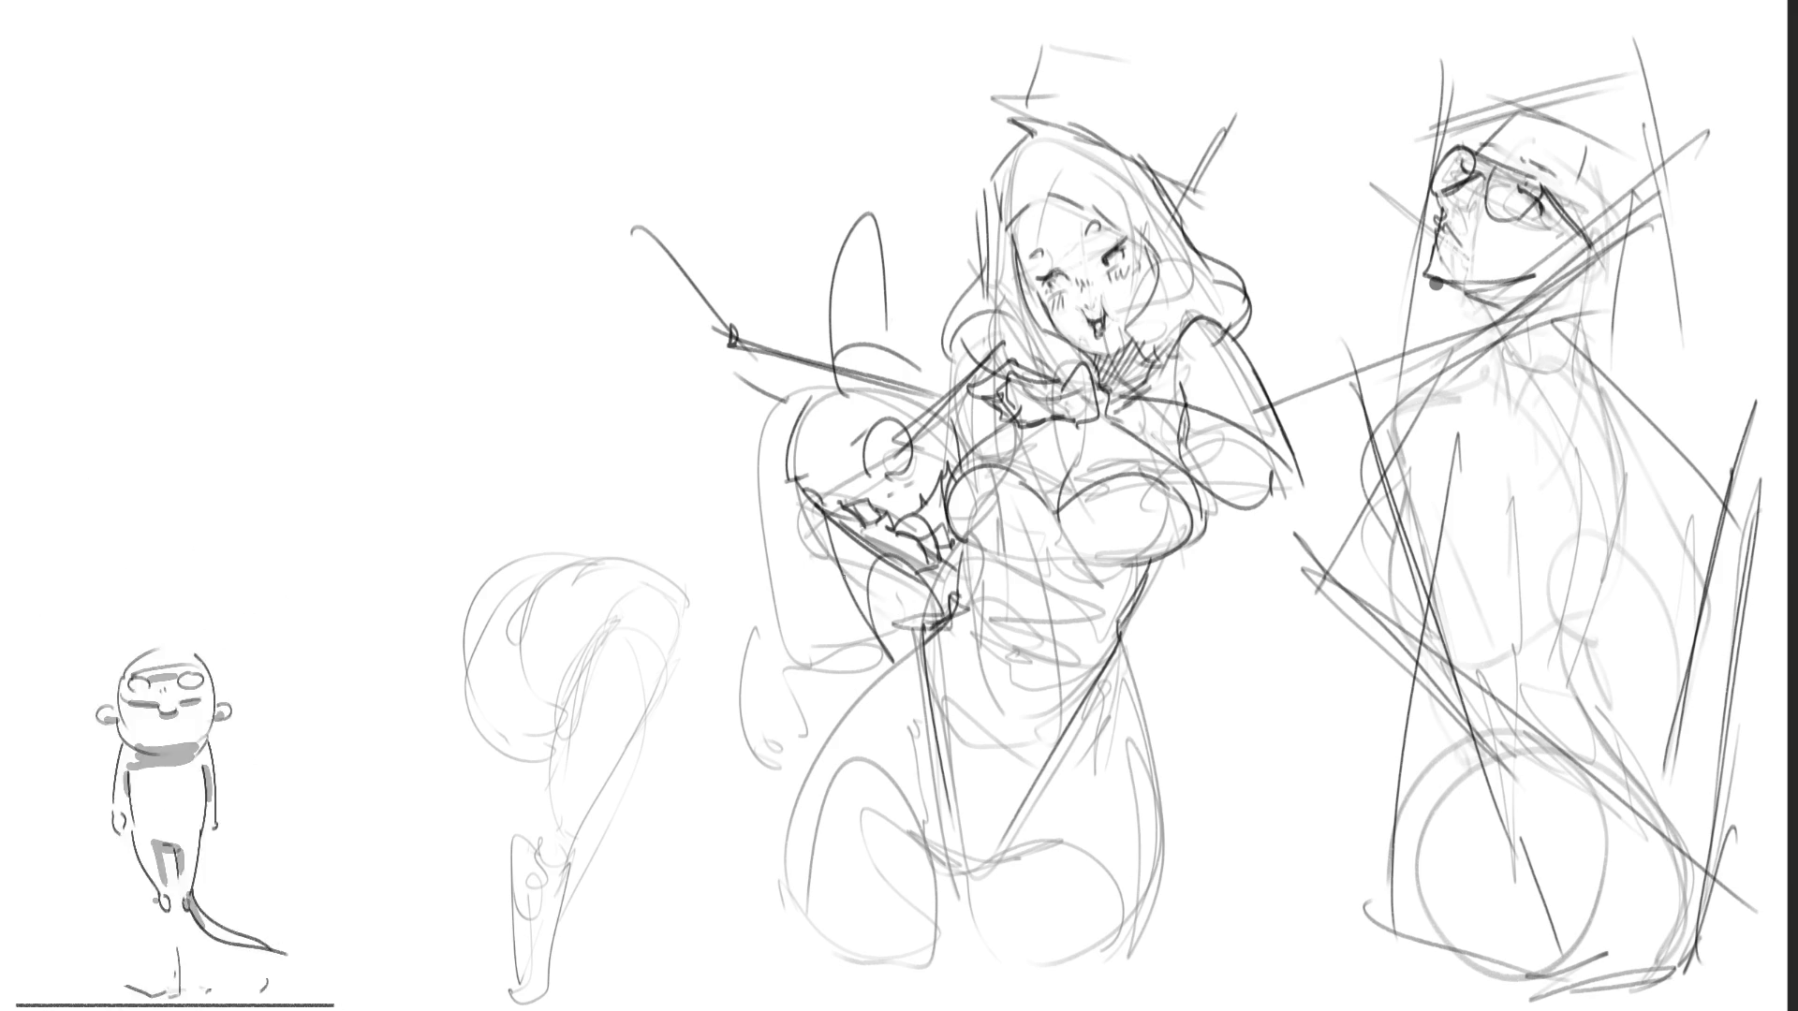
key(ctrl+shift+z)
key(ctrl+shift+z)
key(ctrl+shift+z)
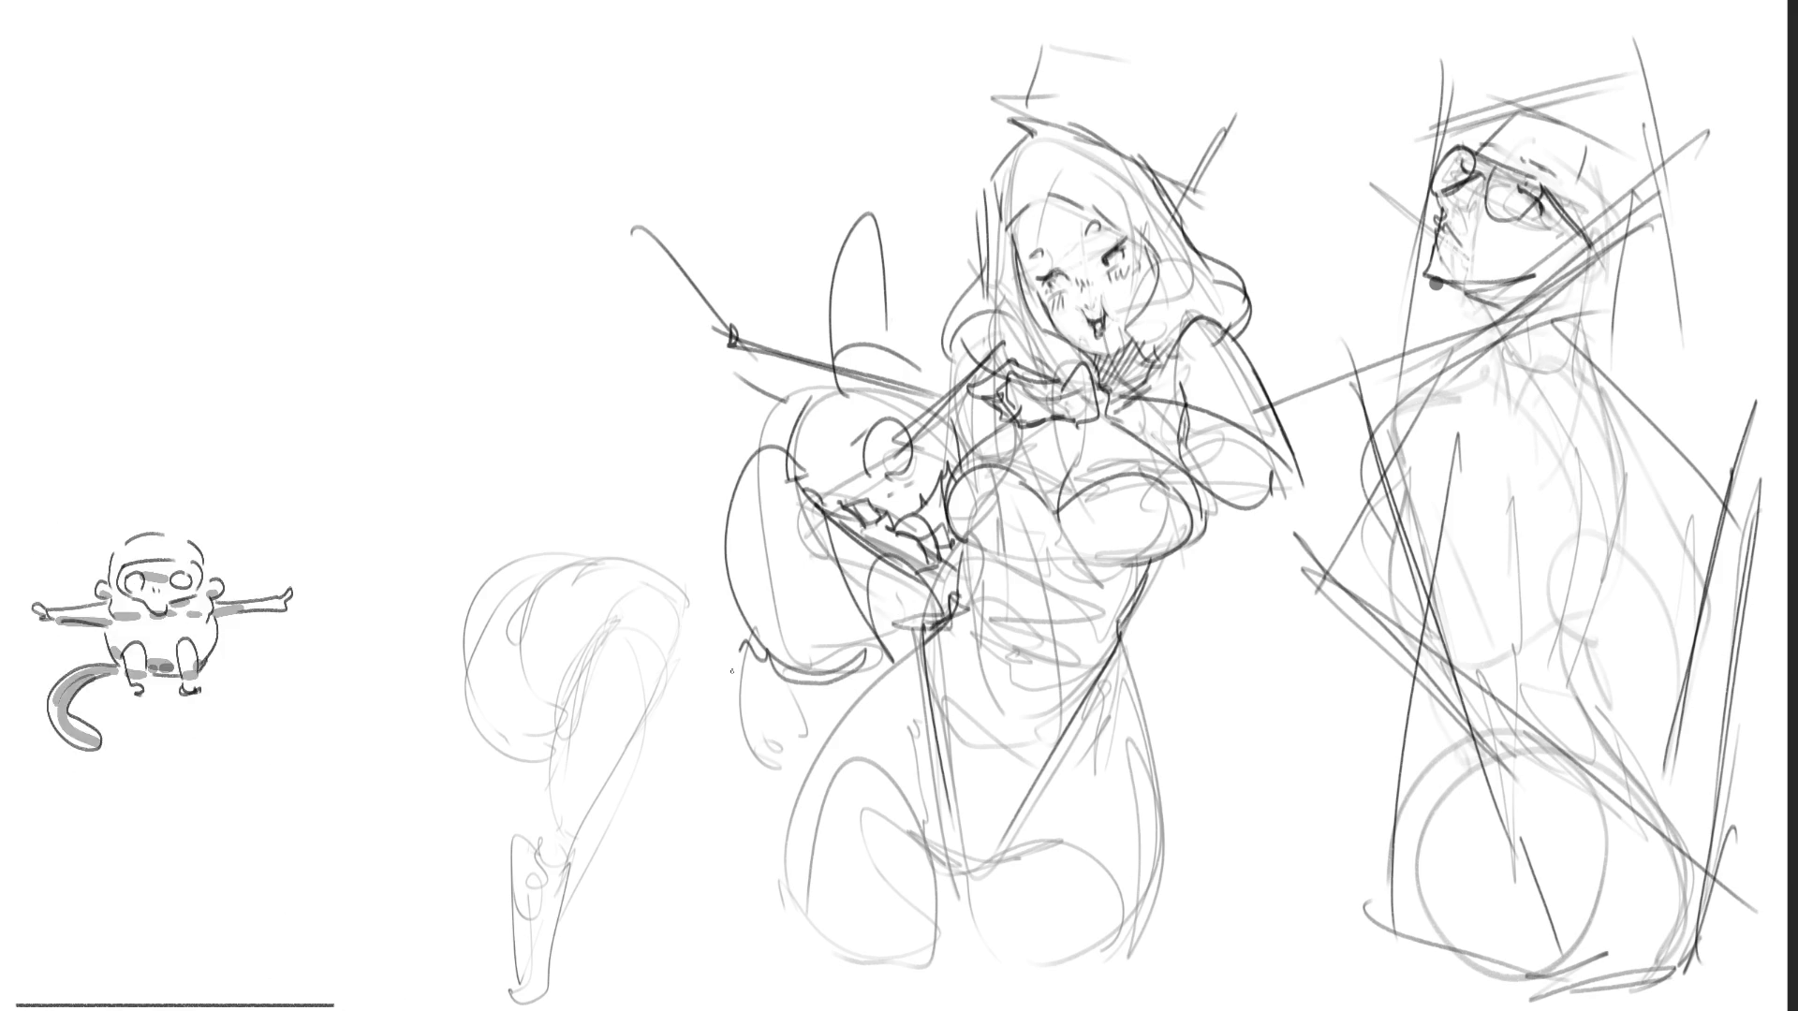
Step: Redo the rabbit's lower-left strokes and paw shape
key(ctrl+shift+z)
key(ctrl+shift+z)
key(ctrl+shift+z)
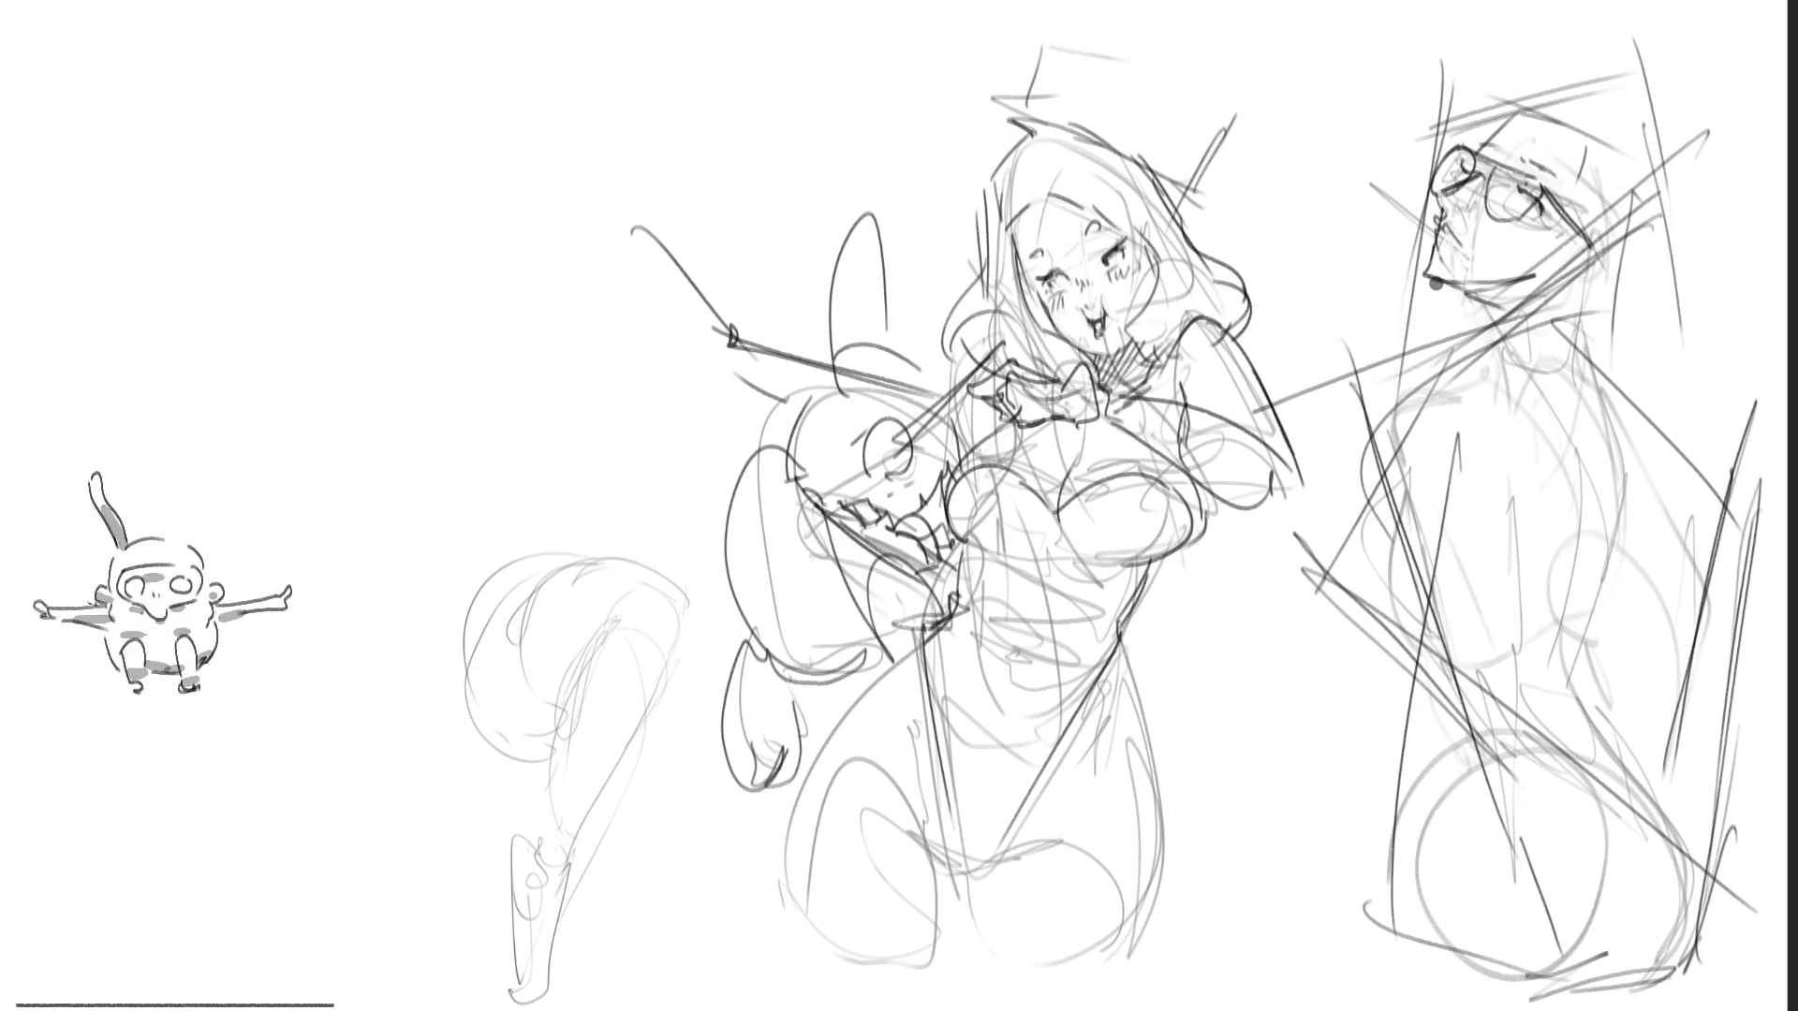
key(ctrl+shift+z)
key(ctrl+shift+z)
key(ctrl+shift+z)
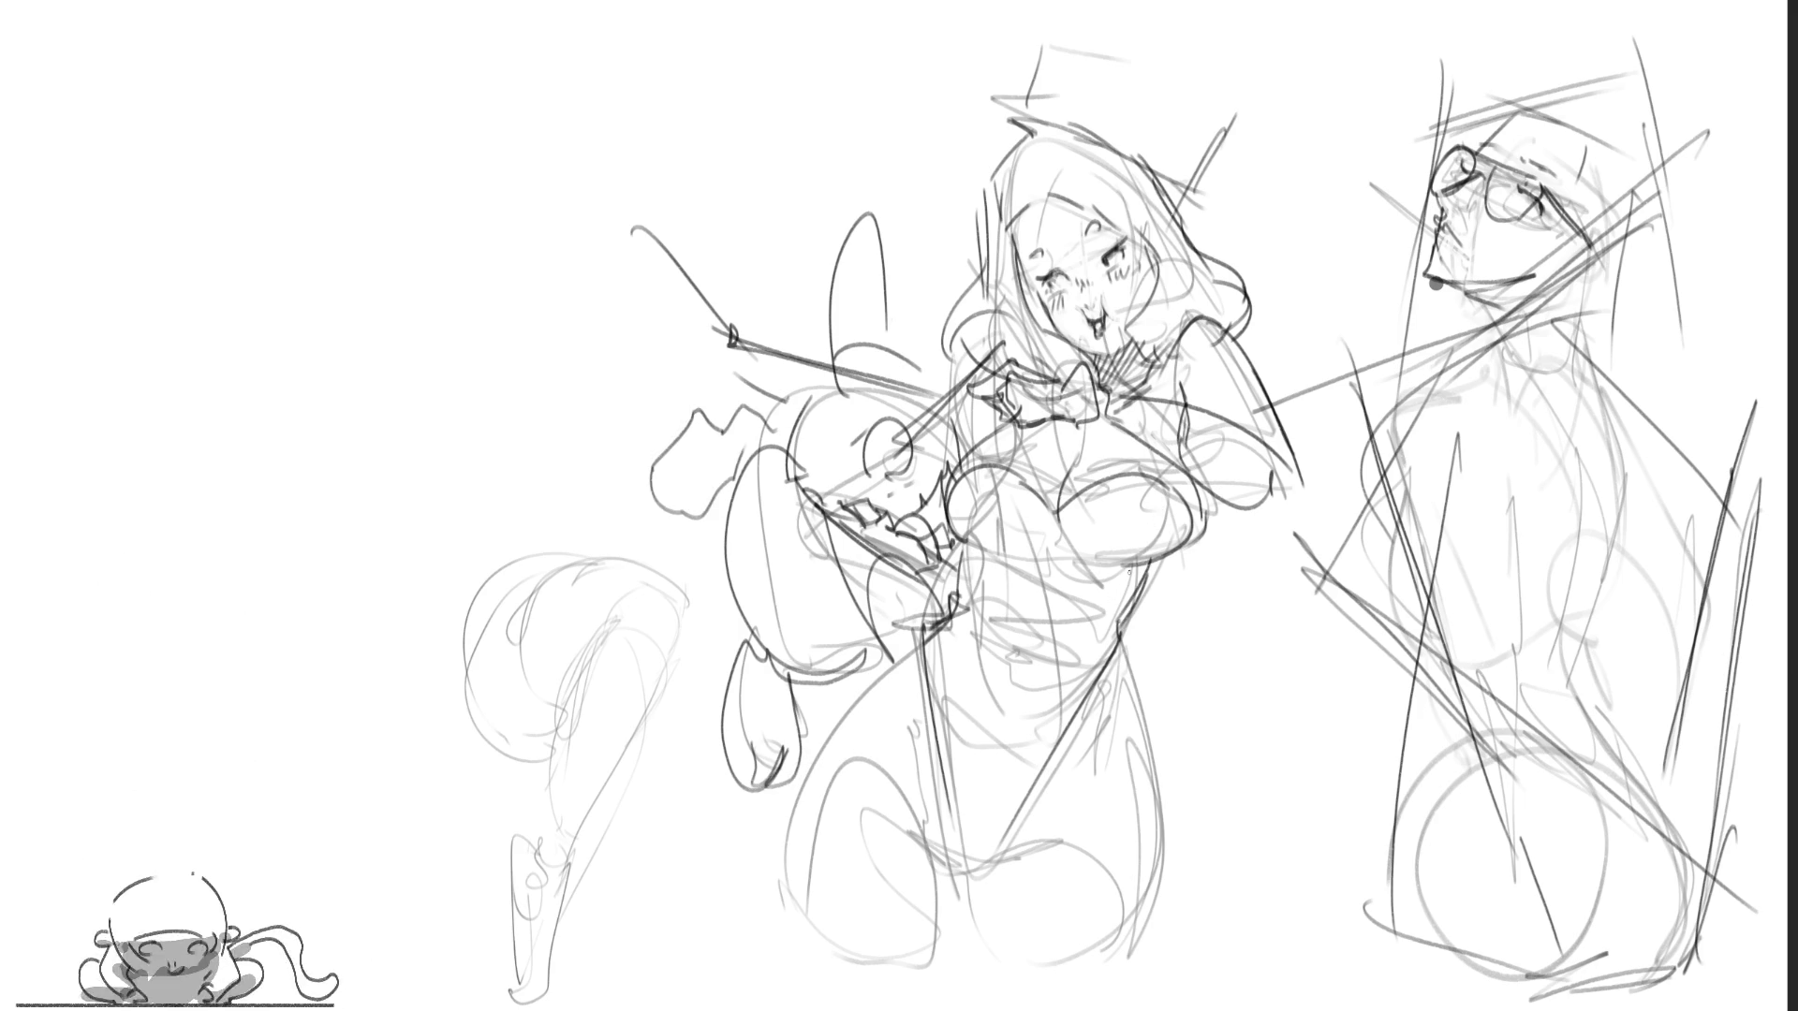
key(ctrl+shift+z)
key(ctrl+shift+z)
key(ctrl+shift+z)
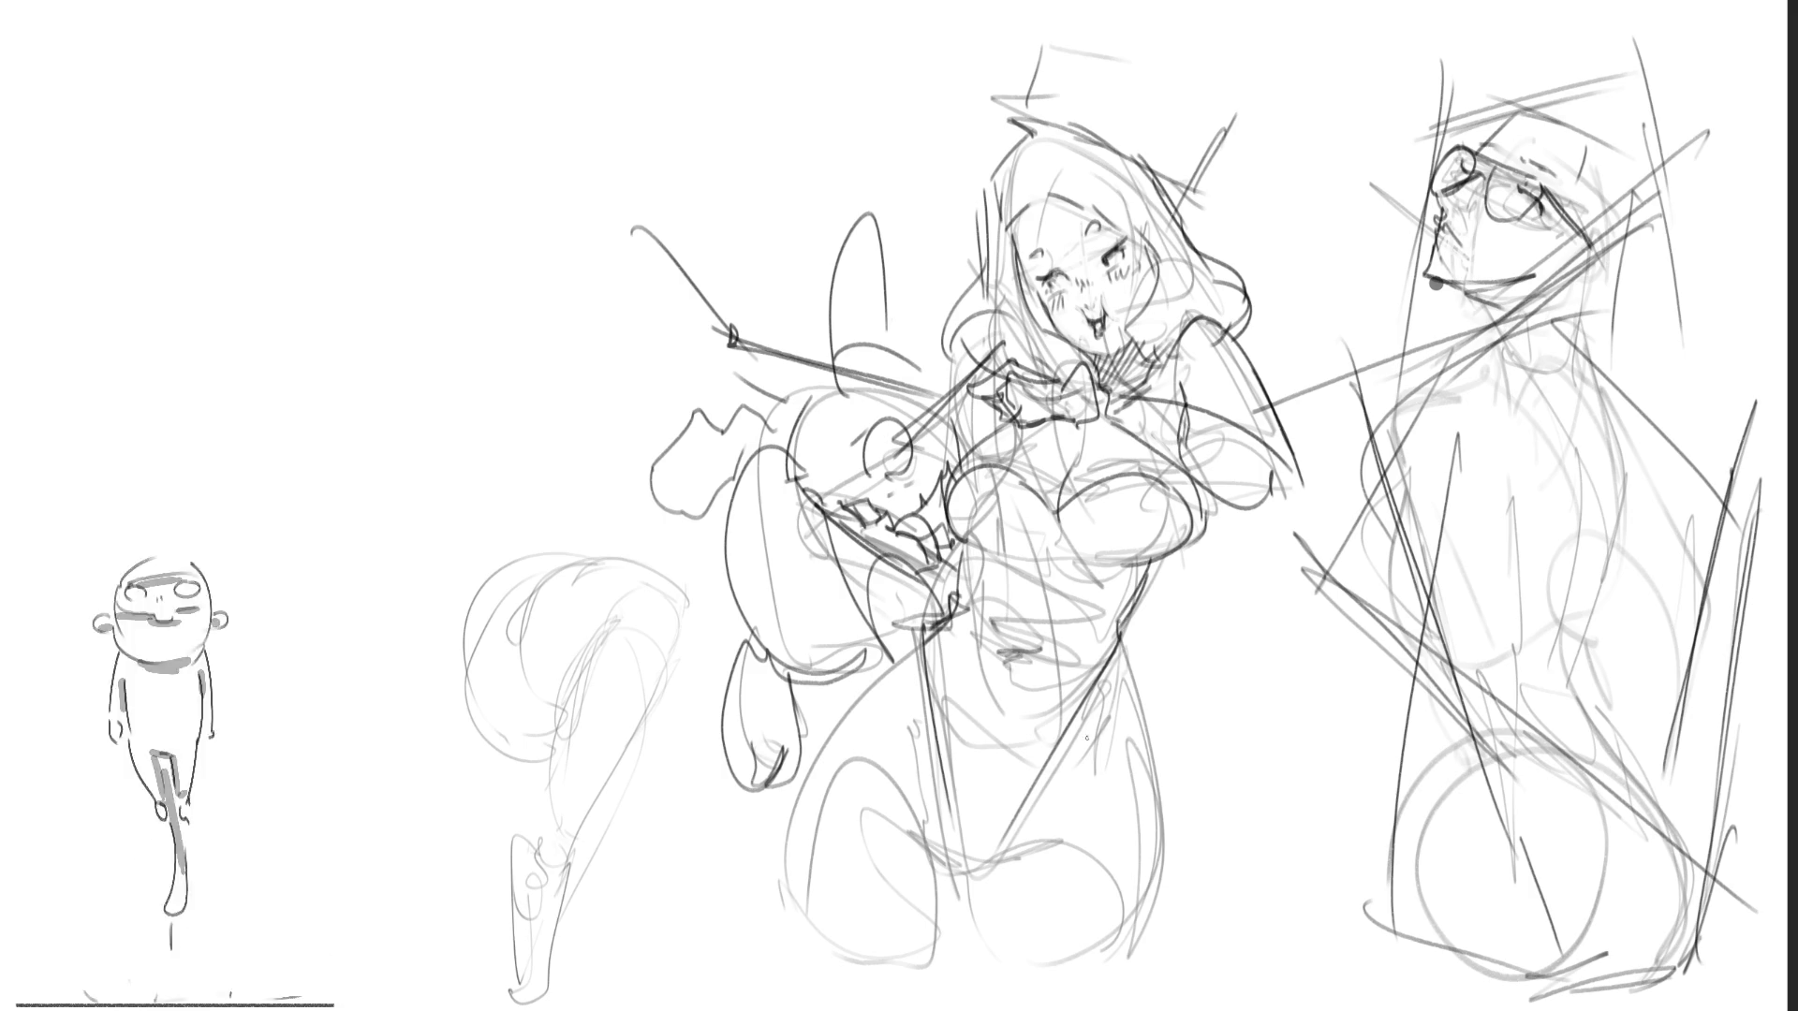
key(ctrl+shift+z)
key(ctrl+shift+z)
key(ctrl+shift+z)
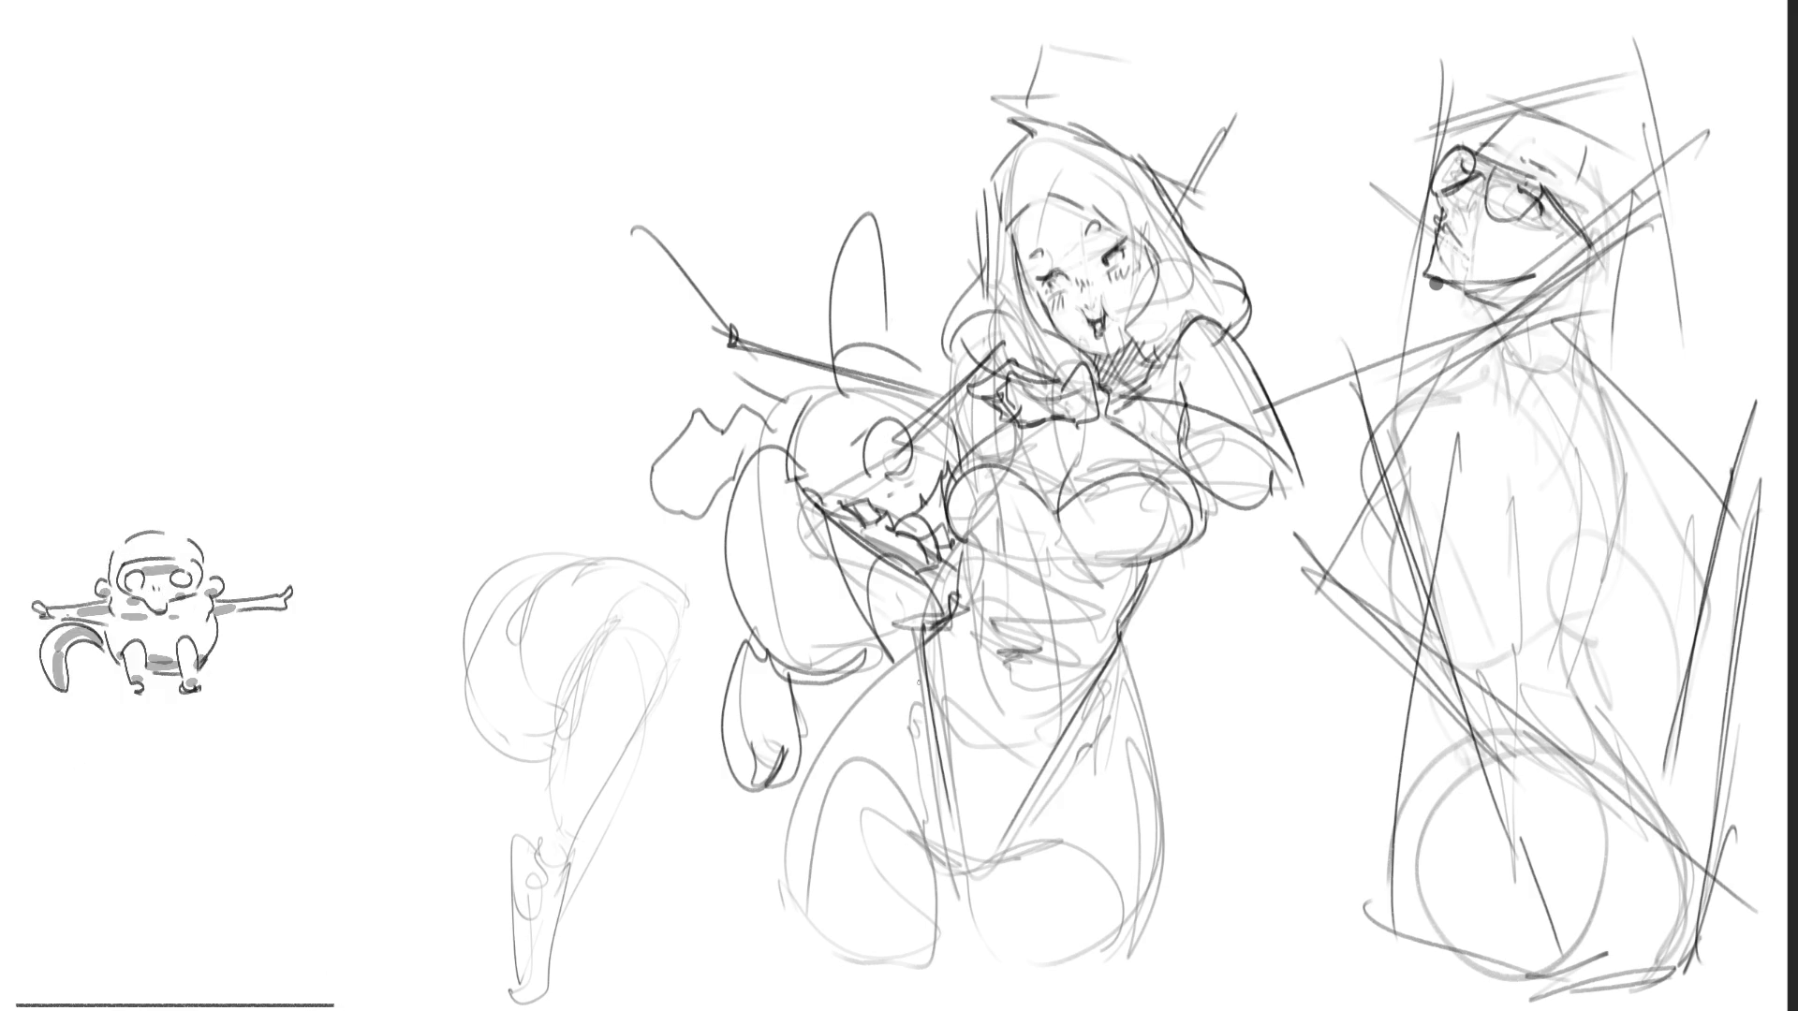
key(ctrl+shift+z)
key(ctrl+shift+z)
Step: Redo the construction strokes around the woman's lower torso, left hip and thighs
key(ctrl+shift+z)
key(ctrl+shift+z)
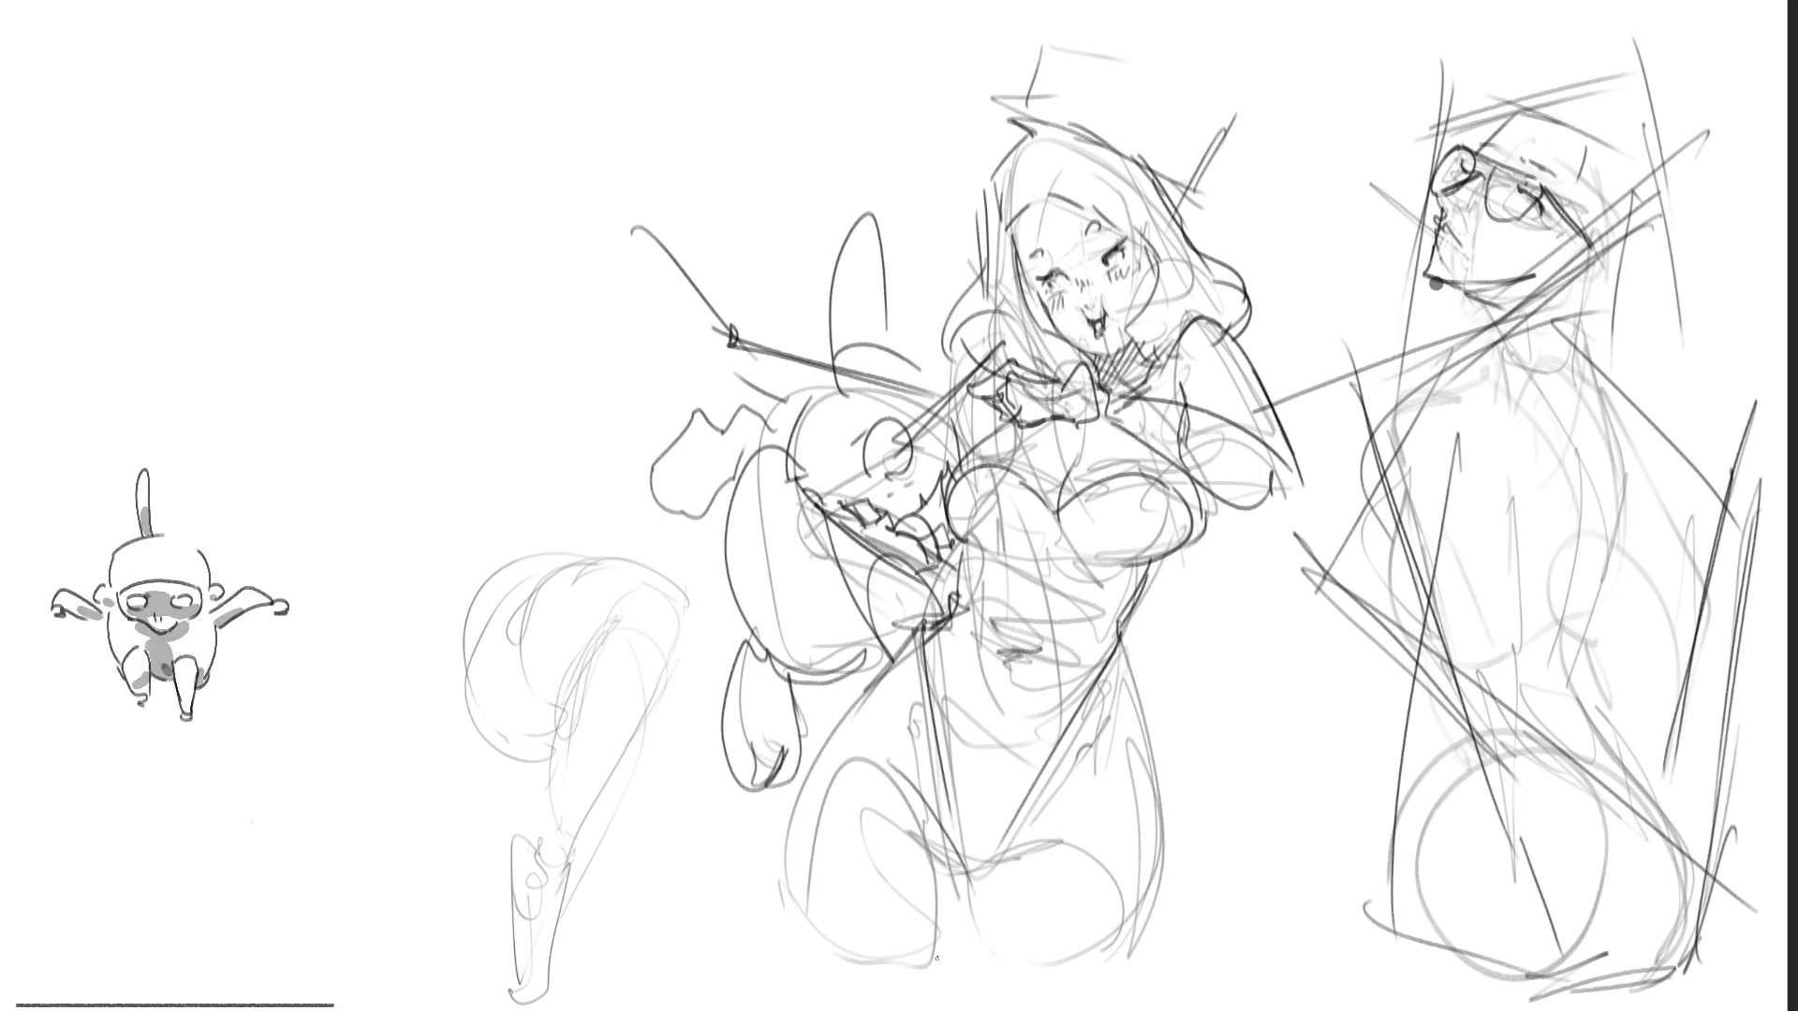
key(ctrl+shift+z)
key(ctrl+shift+z)
key(ctrl+shift+z)
key(ctrl+shift+z)
key(ctrl+shift+z)
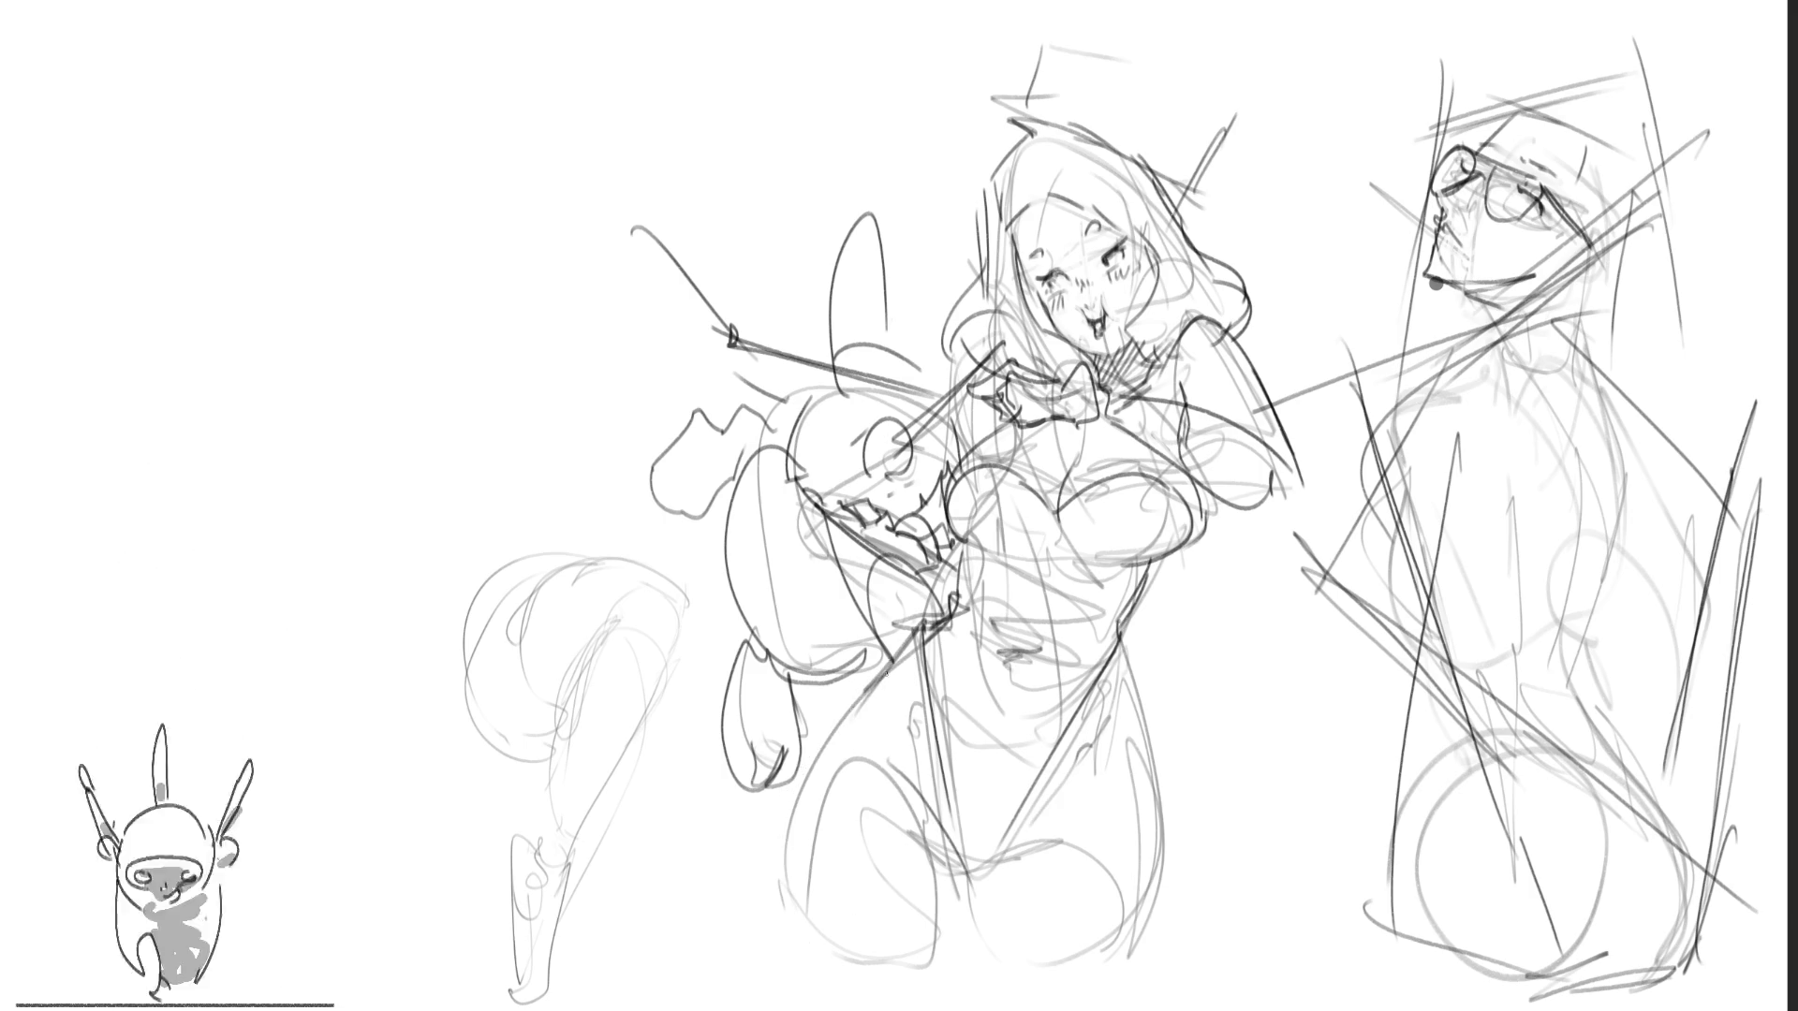
key(ctrl+shift+z)
key(ctrl+shift+z)
key(ctrl+shift+z)
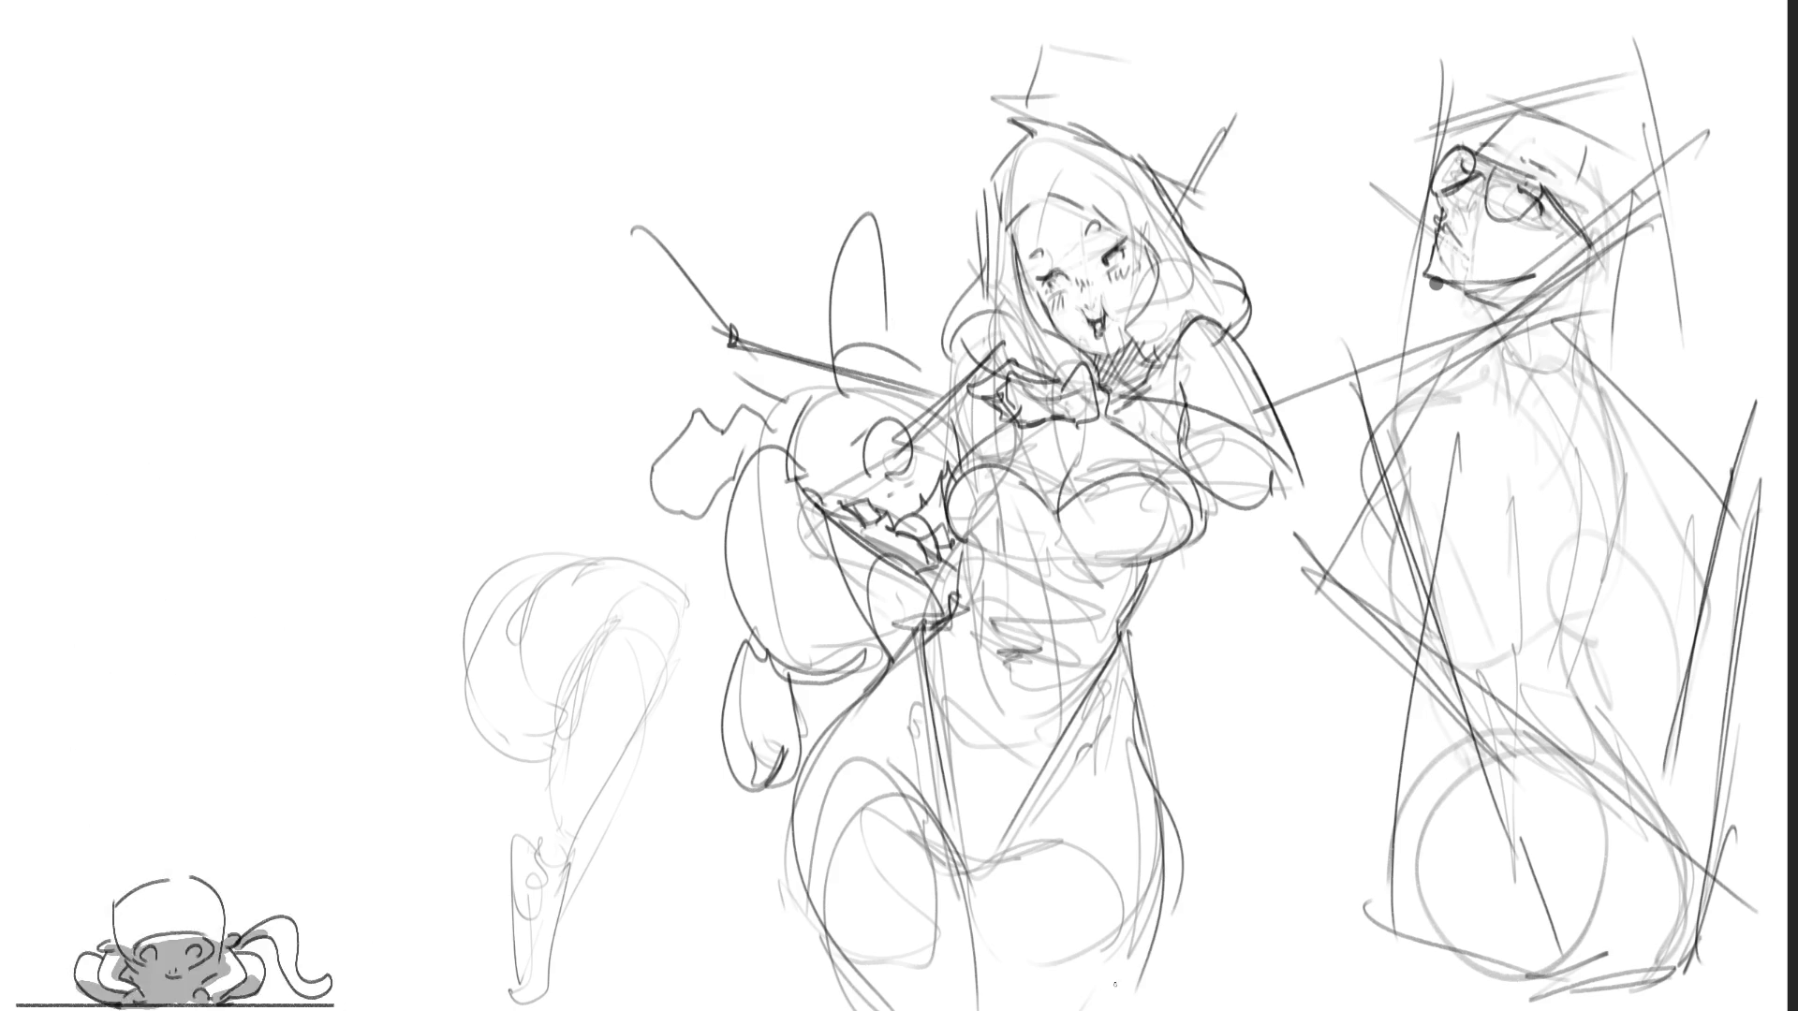
key(ctrl+shift+z)
key(ctrl+shift+z)
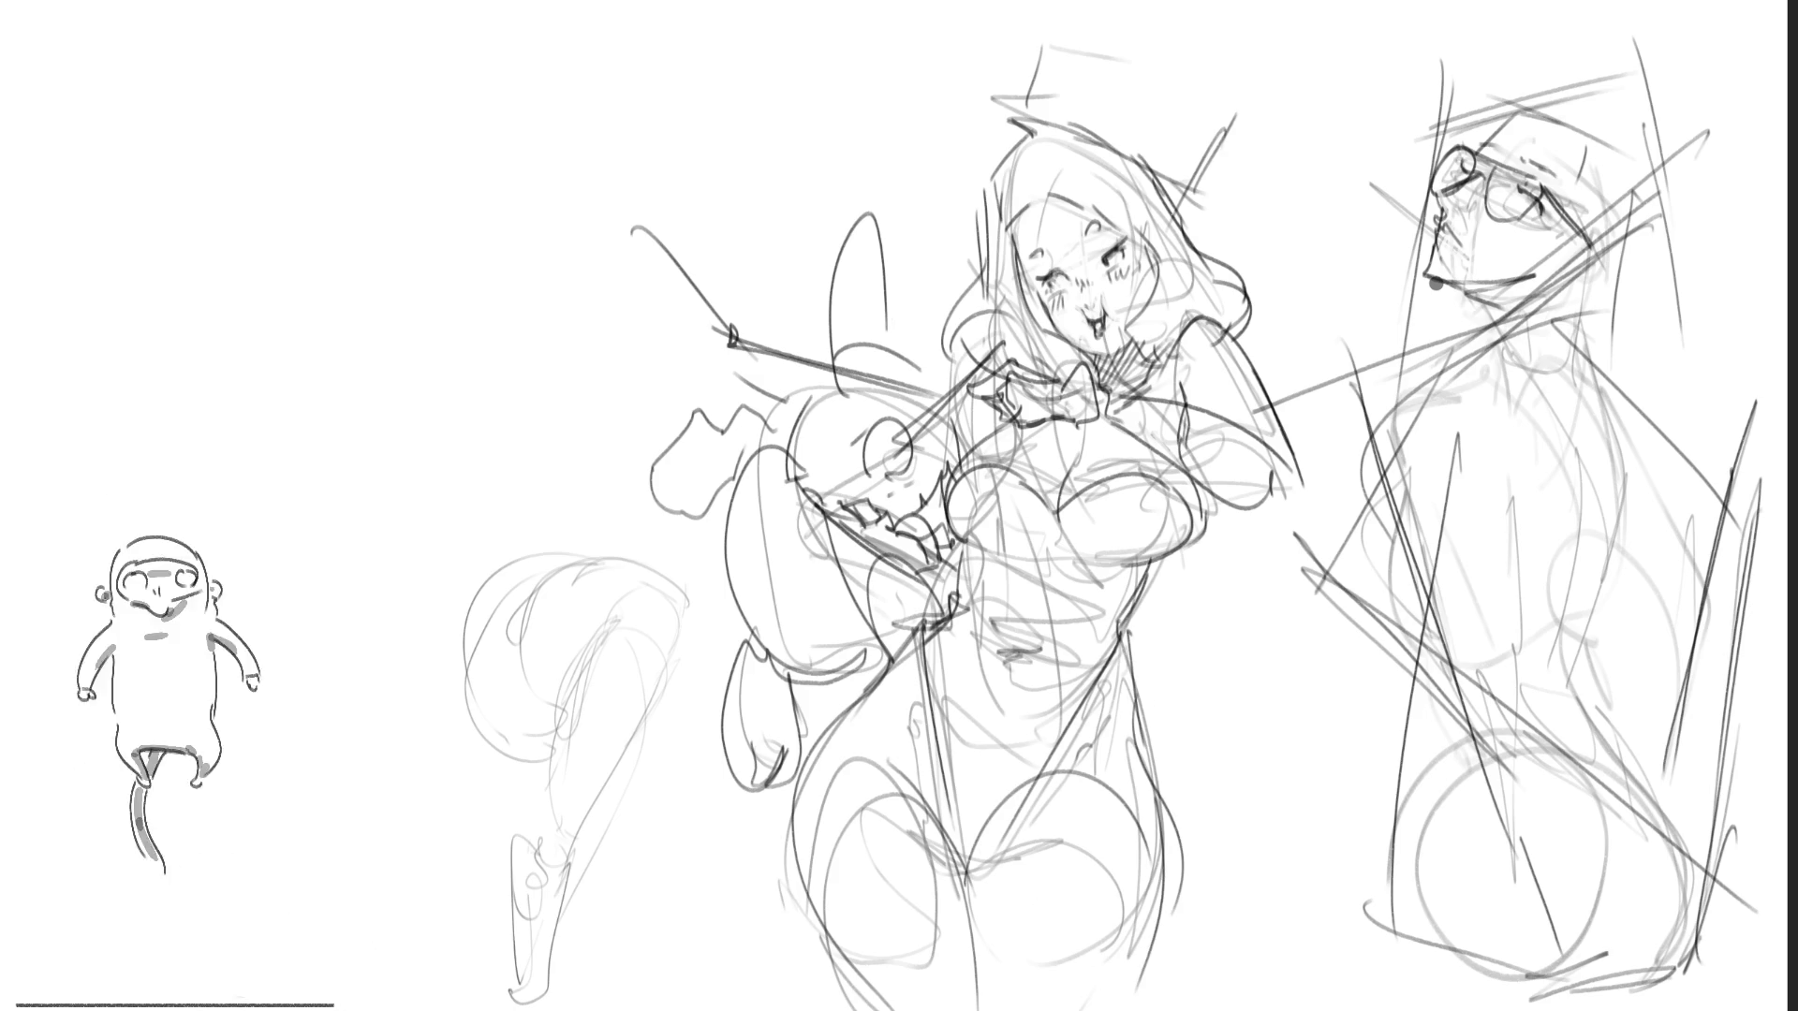
key(ctrl+shift+z)
key(ctrl+shift+z)
key(ctrl+shift+z)
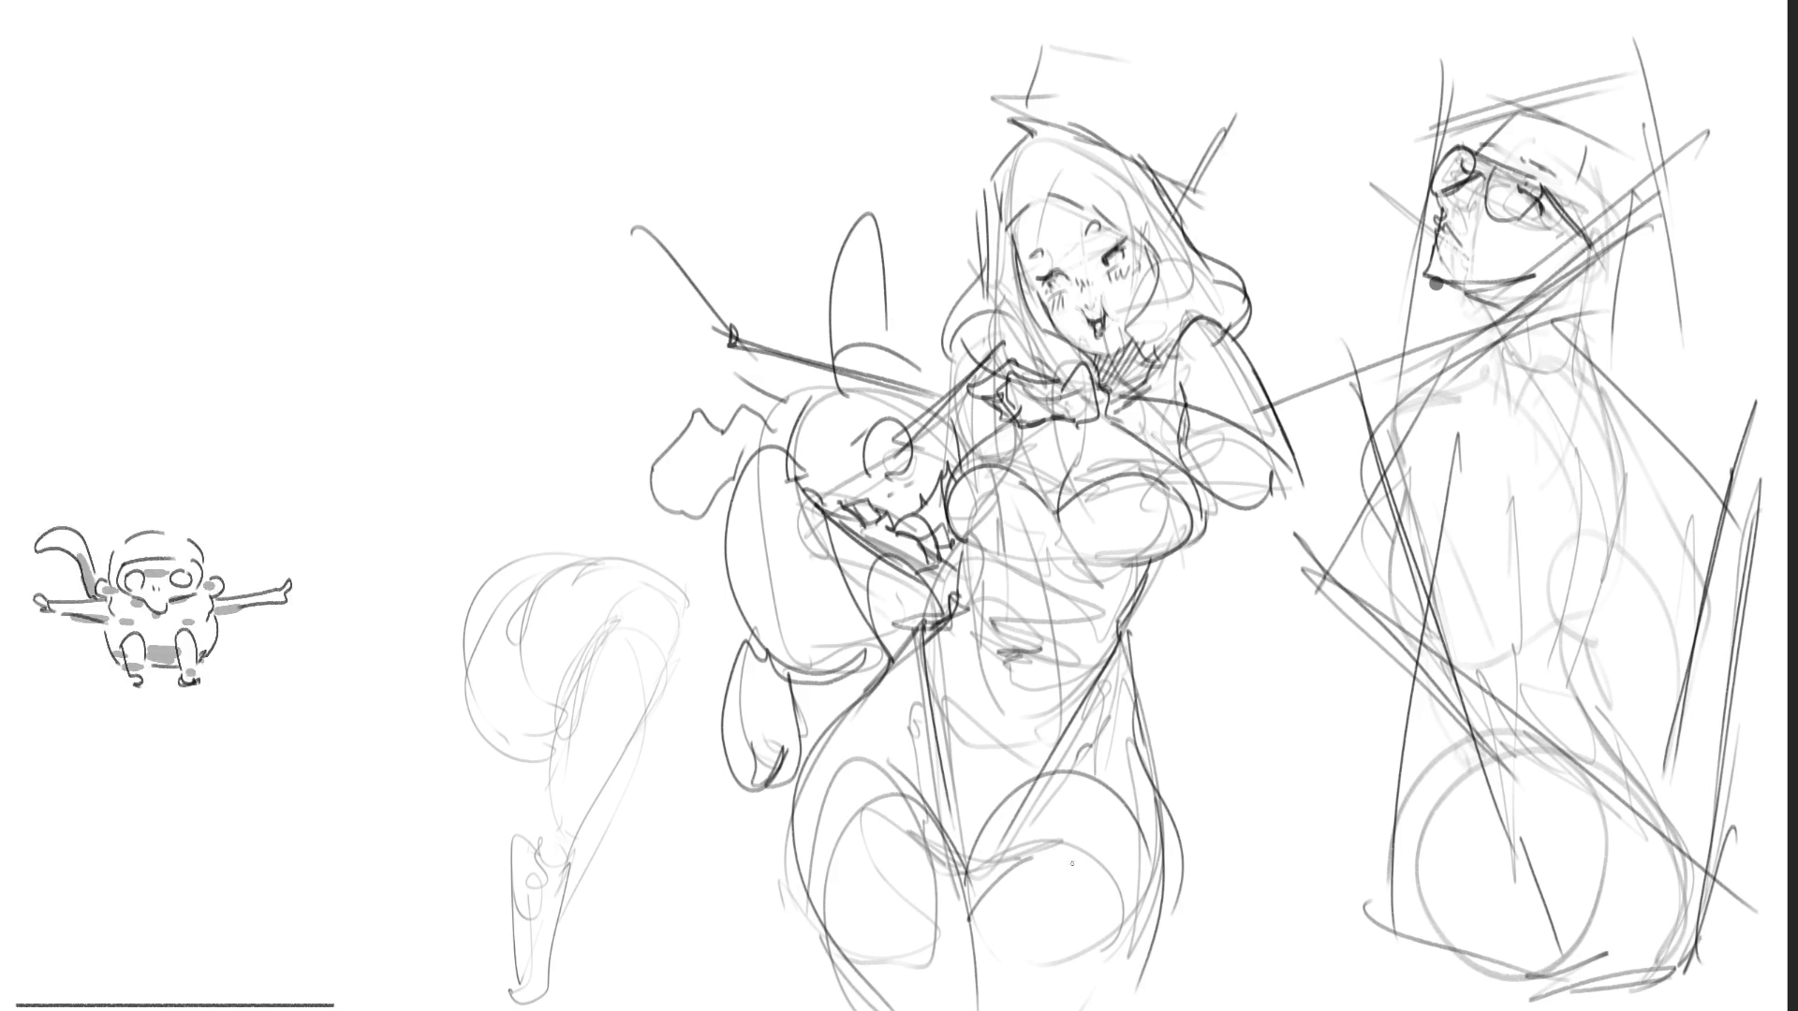
key(ctrl+shift+z)
key(ctrl+shift+z)
key(ctrl+shift+z)
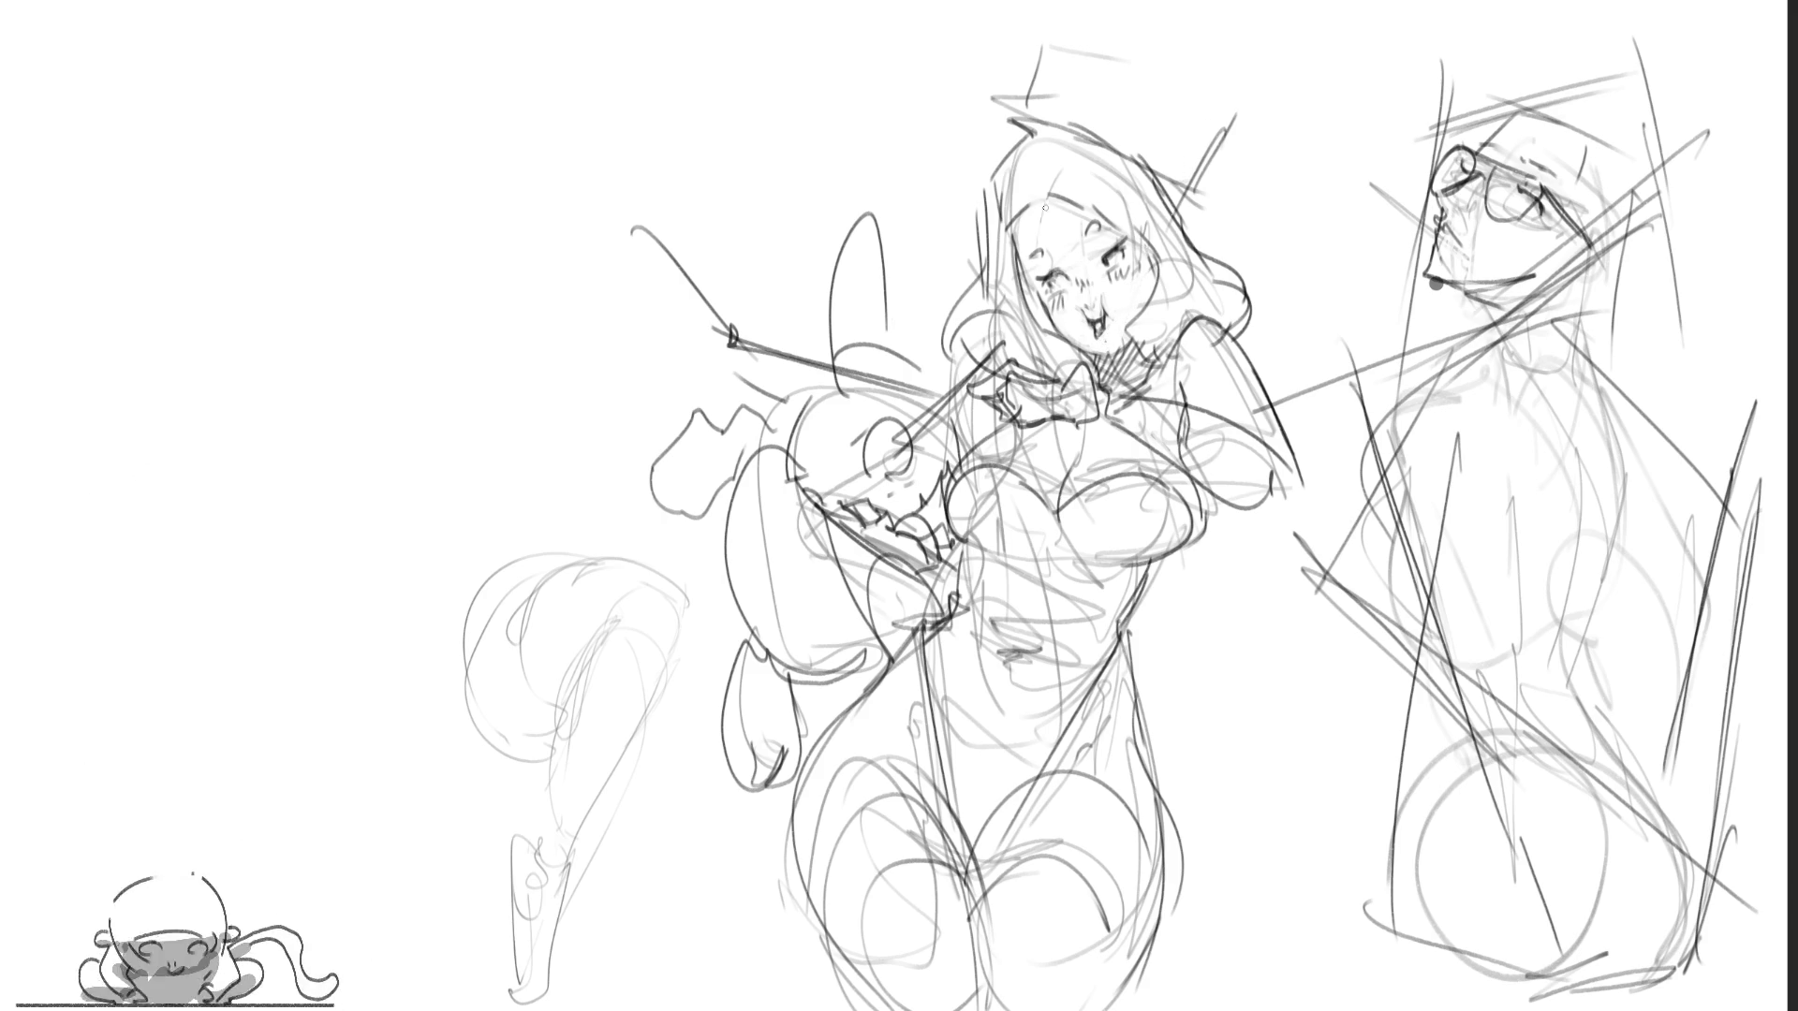
Step: Draw the top hat's brim across the woman's head and both sides of its crown
drag(969, 99, 1189, 199)
drag(1042, 129, 1215, 214)
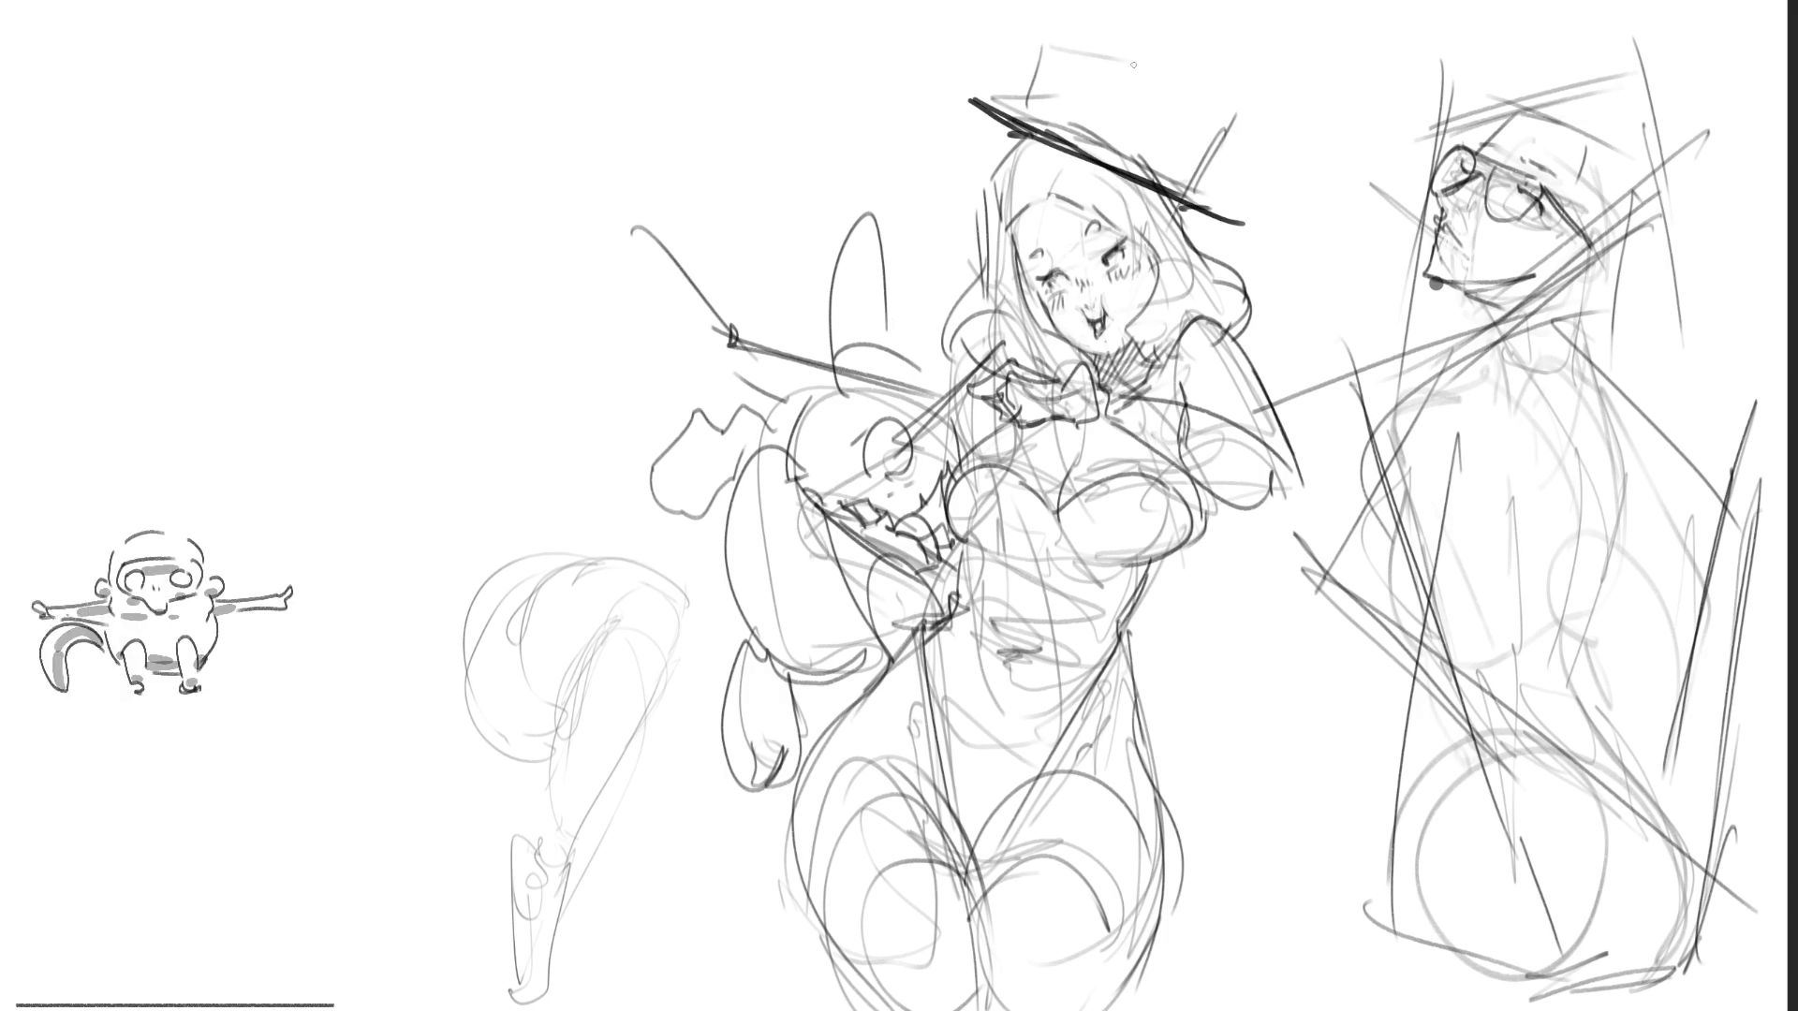
drag(948, 93, 1030, 119)
drag(1027, 114, 1065, 20)
drag(1052, 119, 1103, 13)
mouse_move(1190, 180)
mouse_down()
mouse_move(1266, 22)
mouse_move(1235, 34)
mouse_move(1191, 180)
mouse_up()
Step: Erase stray hat strokes and darken the crown
mouse_move(1248, 52)
mouse_down()
mouse_move(1166, 175)
mouse_move(1218, 94)
mouse_up()
drag(1027, 109, 1113, 145)
drag(1075, 136, 1144, 150)
drag(1026, 82, 1207, 185)
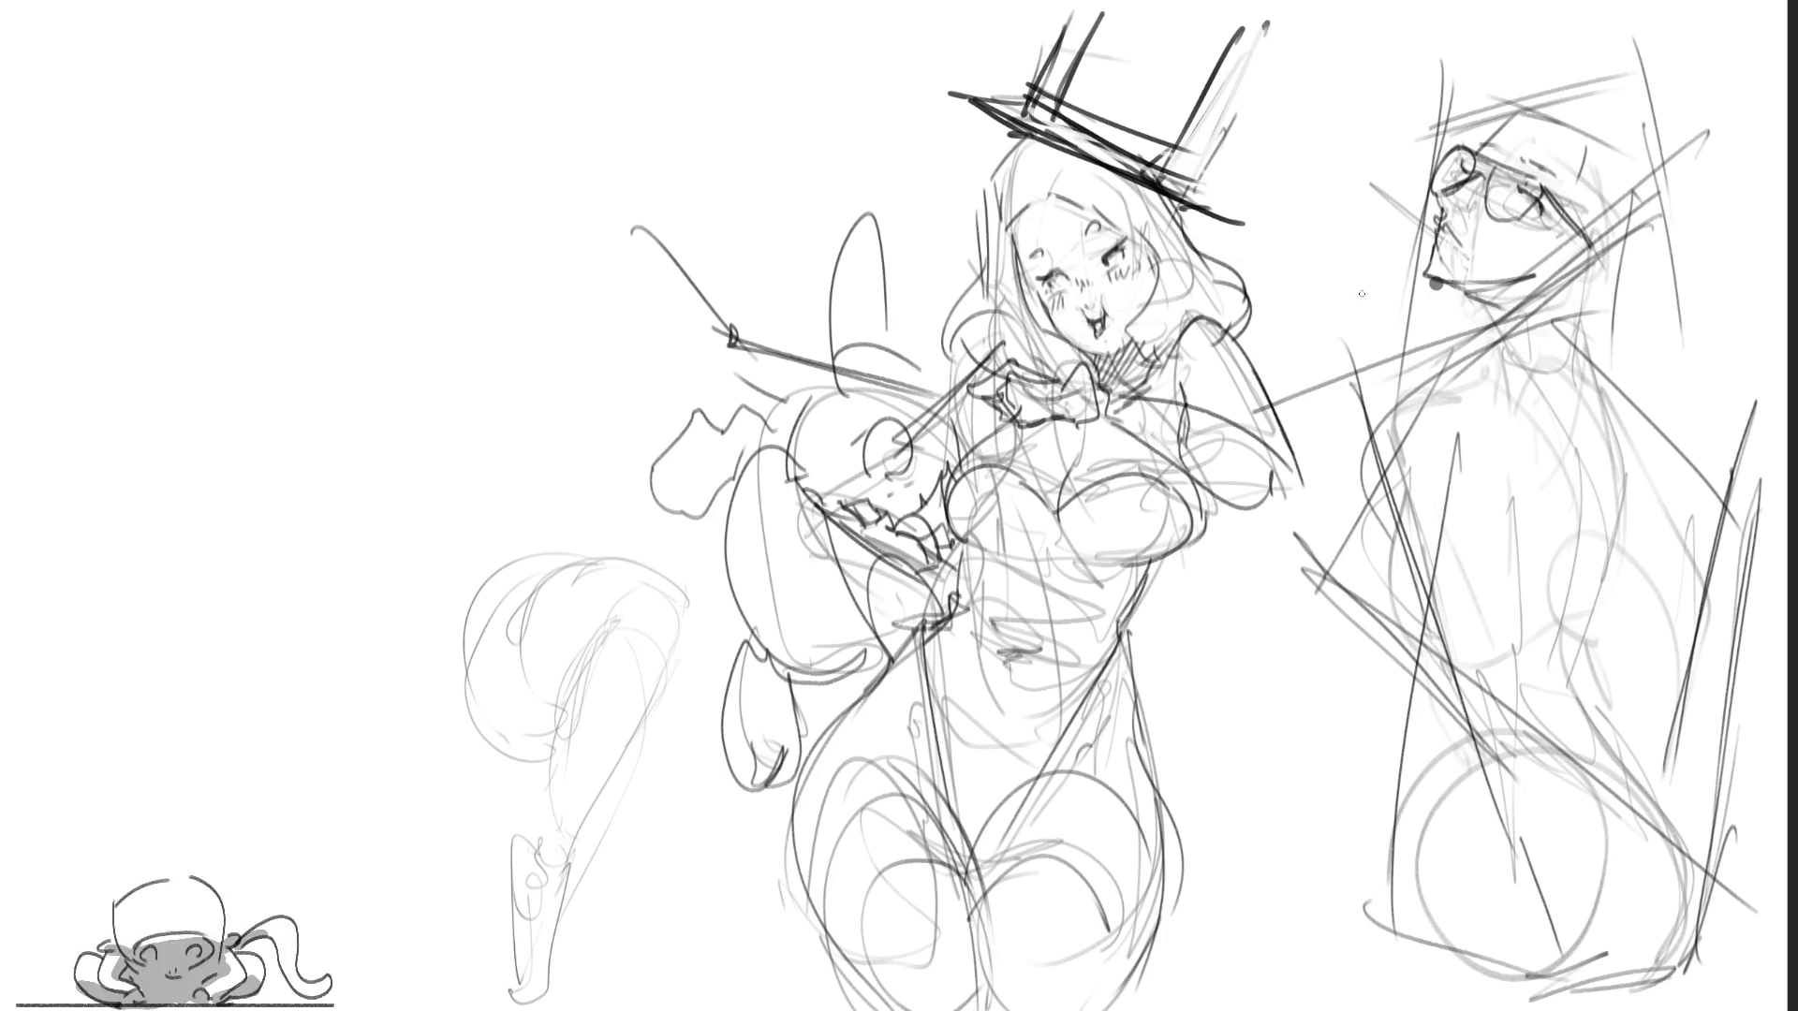
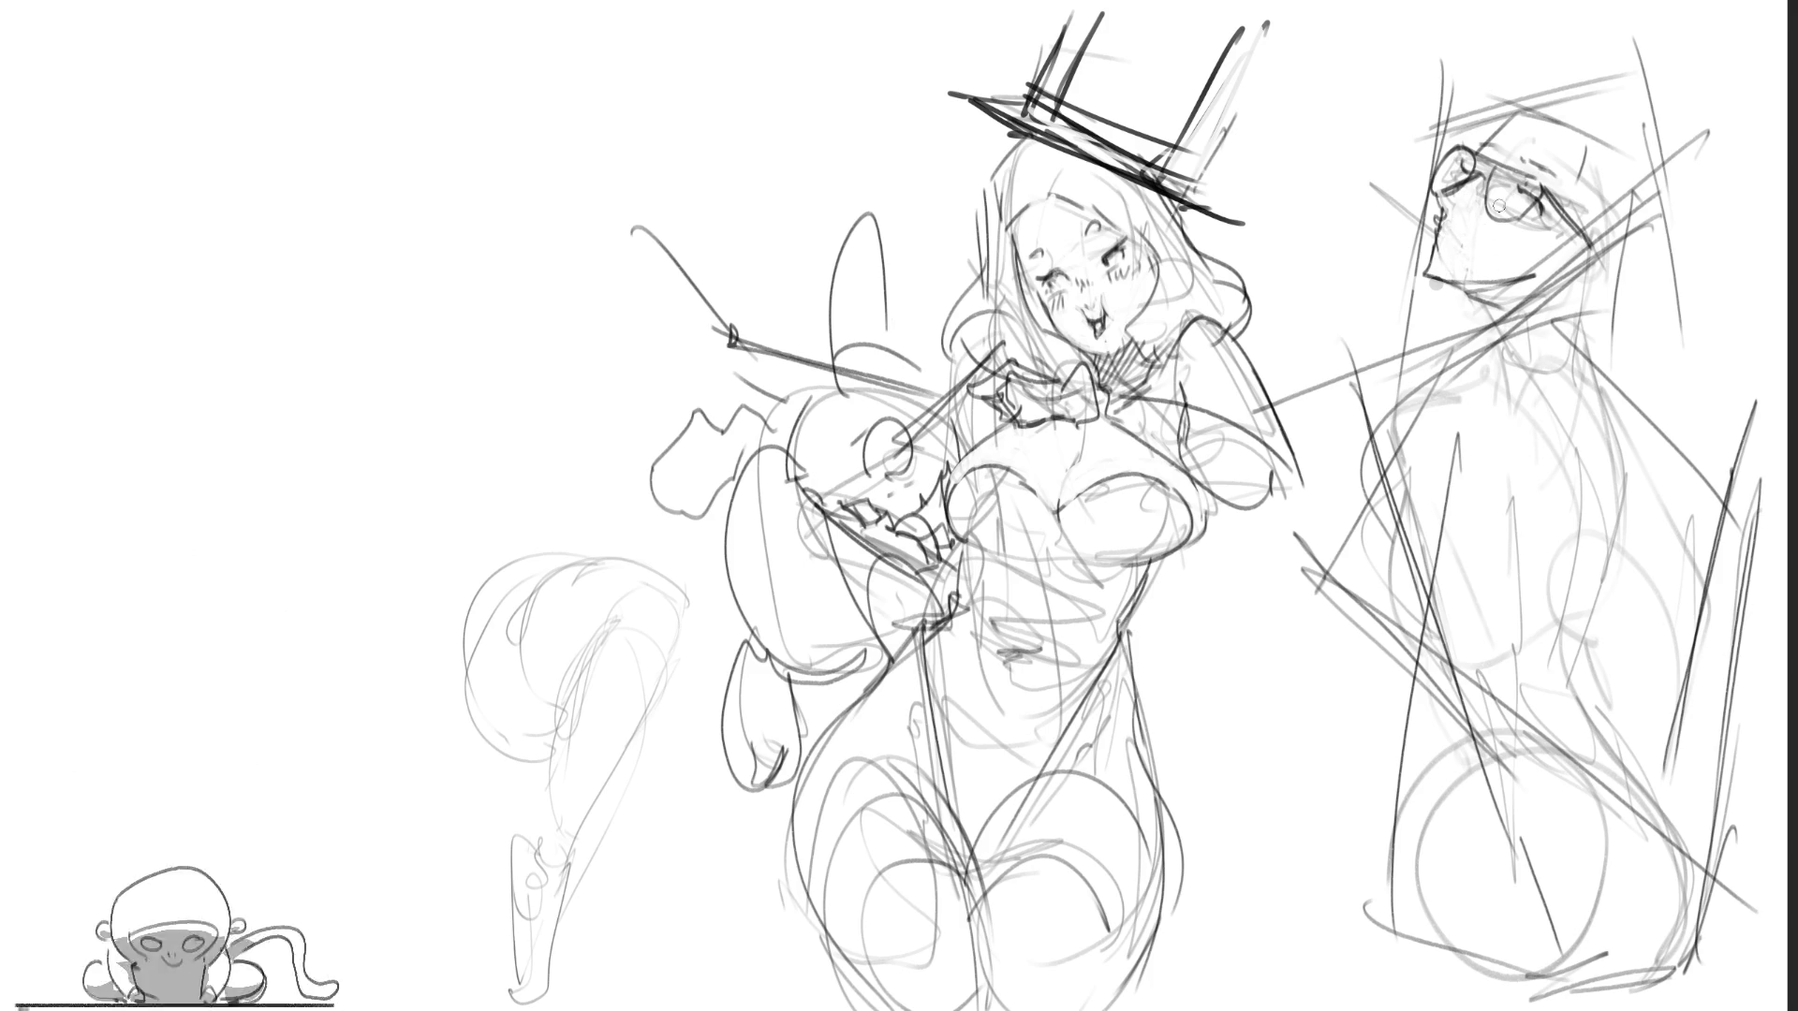
Step: Black out the right figure's glasses lens and try neck and collar strokes, undoing the rejects
mouse_move(1458, 158)
mouse_down()
mouse_move(1435, 178)
mouse_move(1461, 171)
mouse_move(1440, 159)
mouse_move(1480, 157)
mouse_move(1503, 216)
mouse_move(1540, 182)
mouse_up()
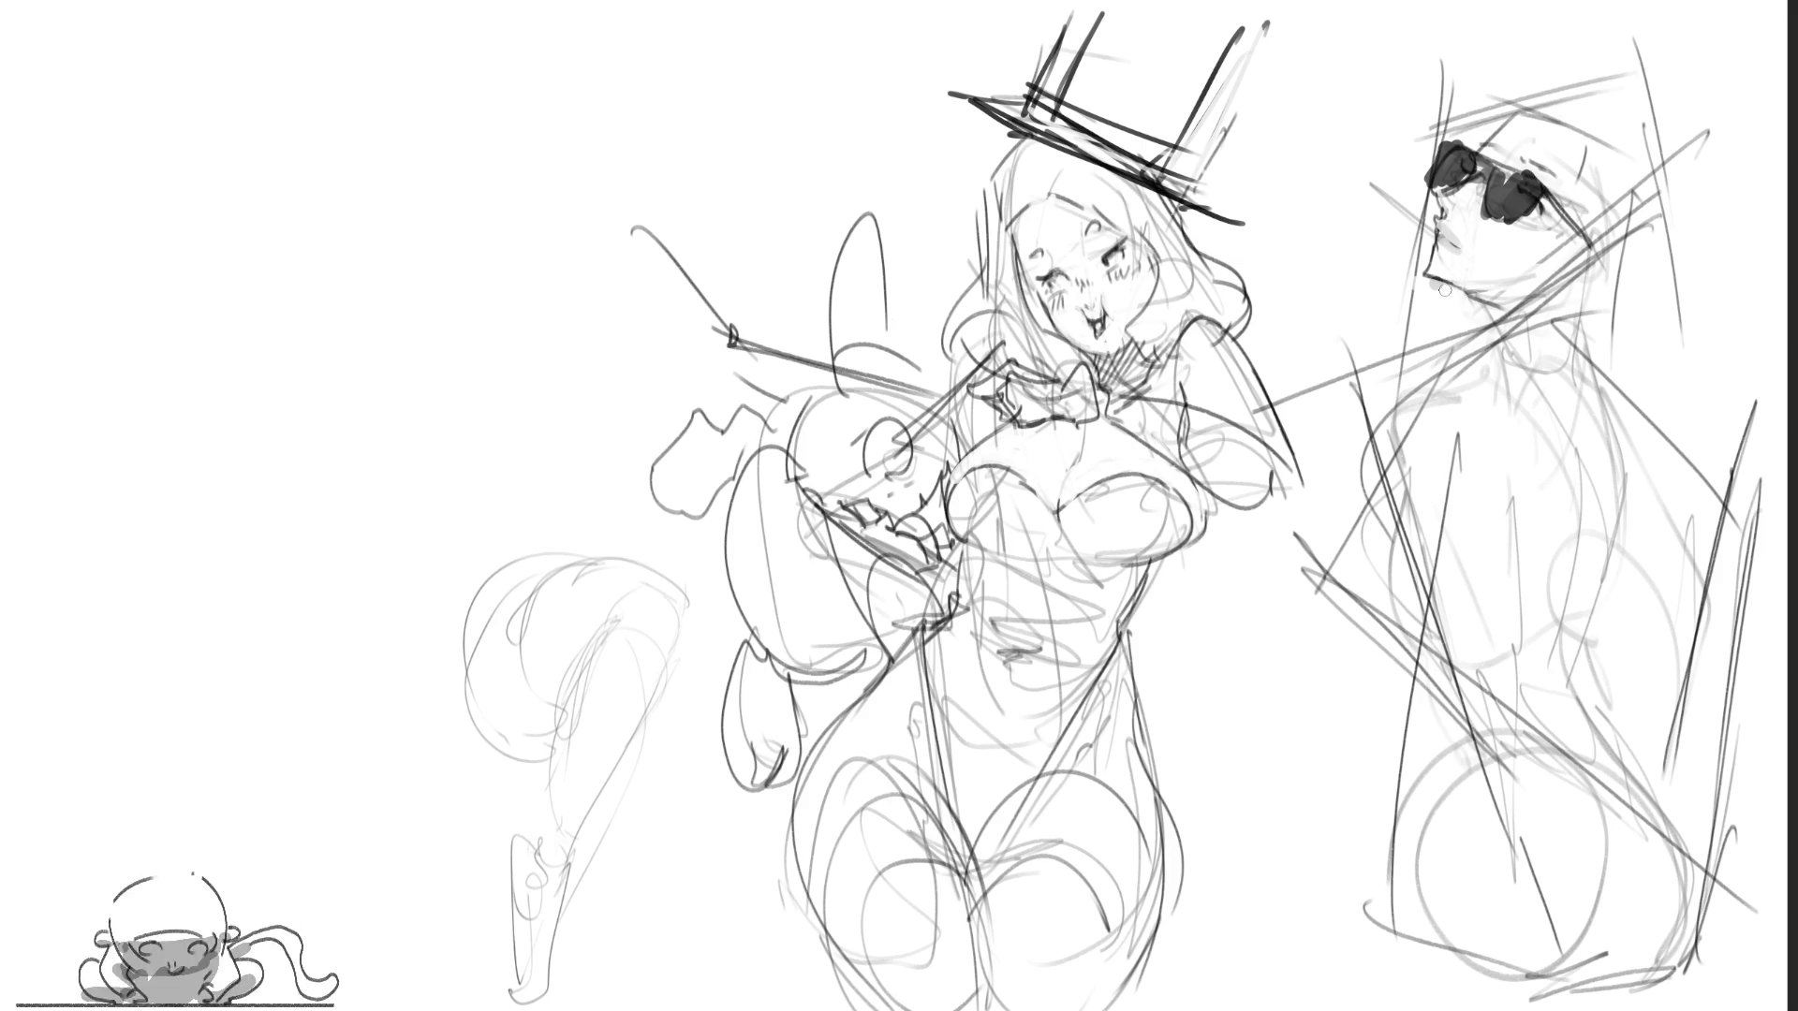
mouse_move(1456, 296)
mouse_down()
mouse_move(1522, 312)
mouse_move(1463, 360)
mouse_up()
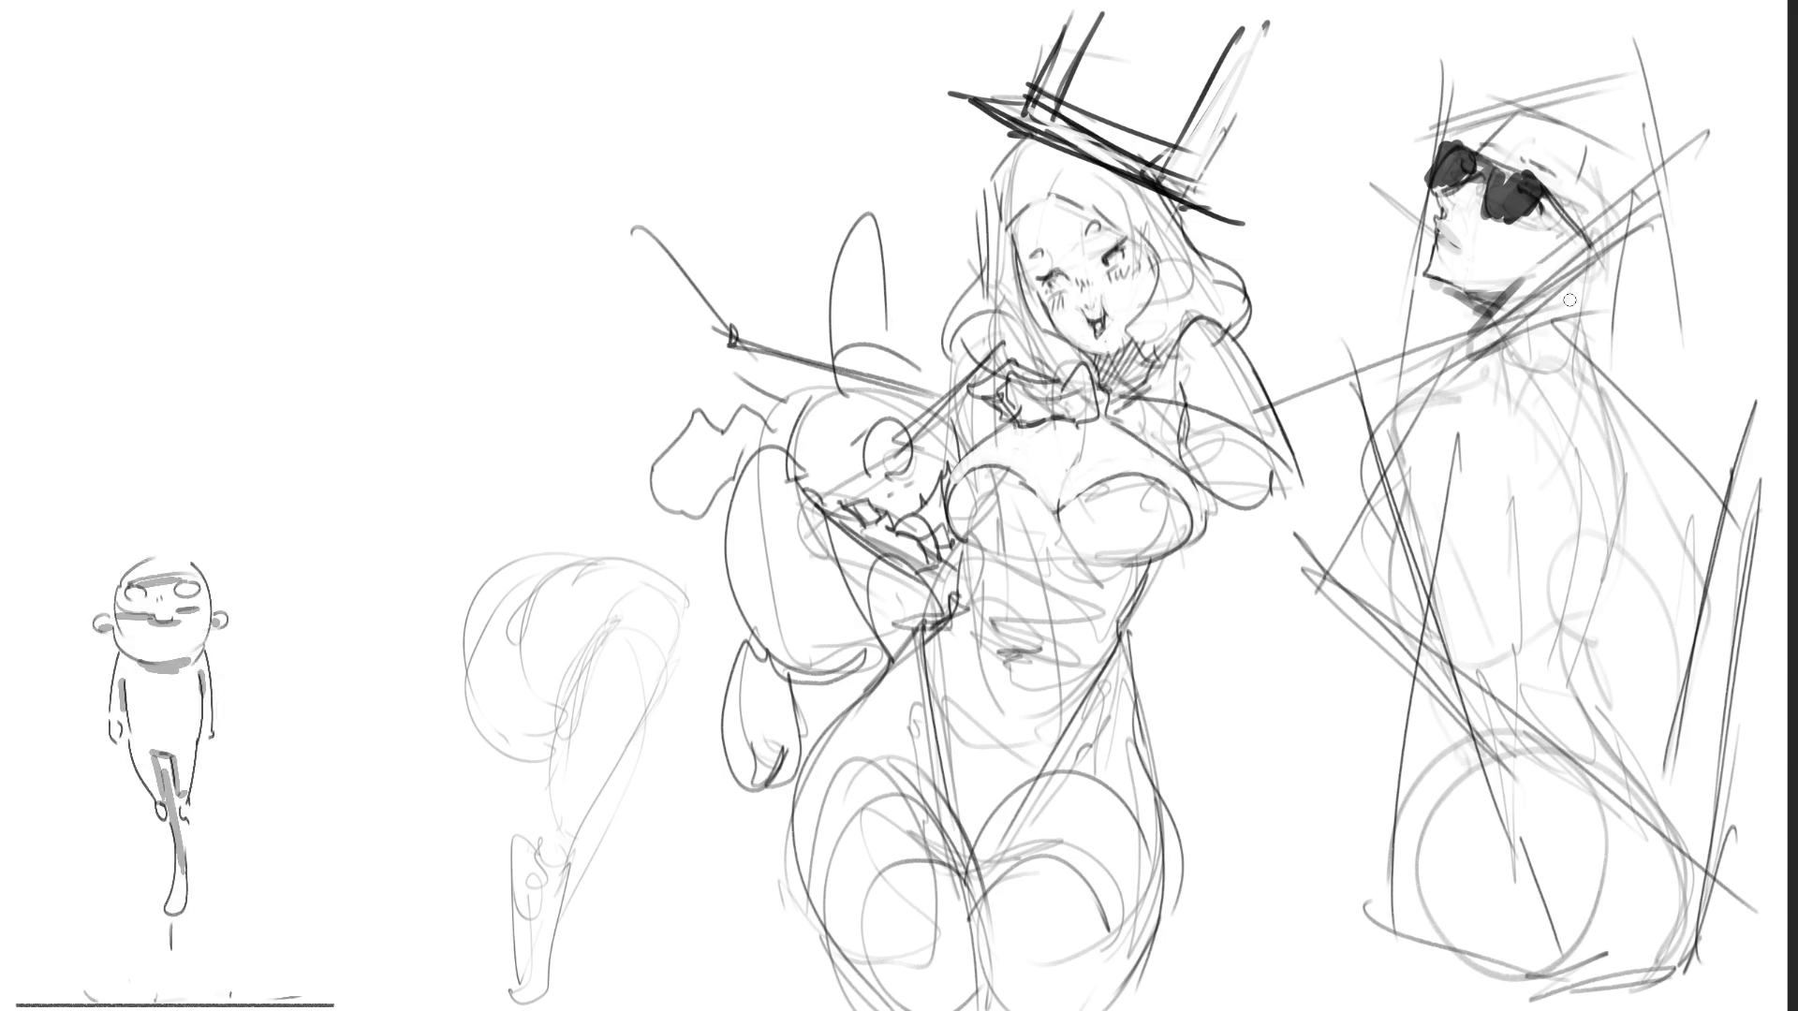
drag(1596, 250, 1559, 352)
key(ctrl+z)
key(ctrl+z)
key(ctrl+z)
drag(1483, 306, 1497, 348)
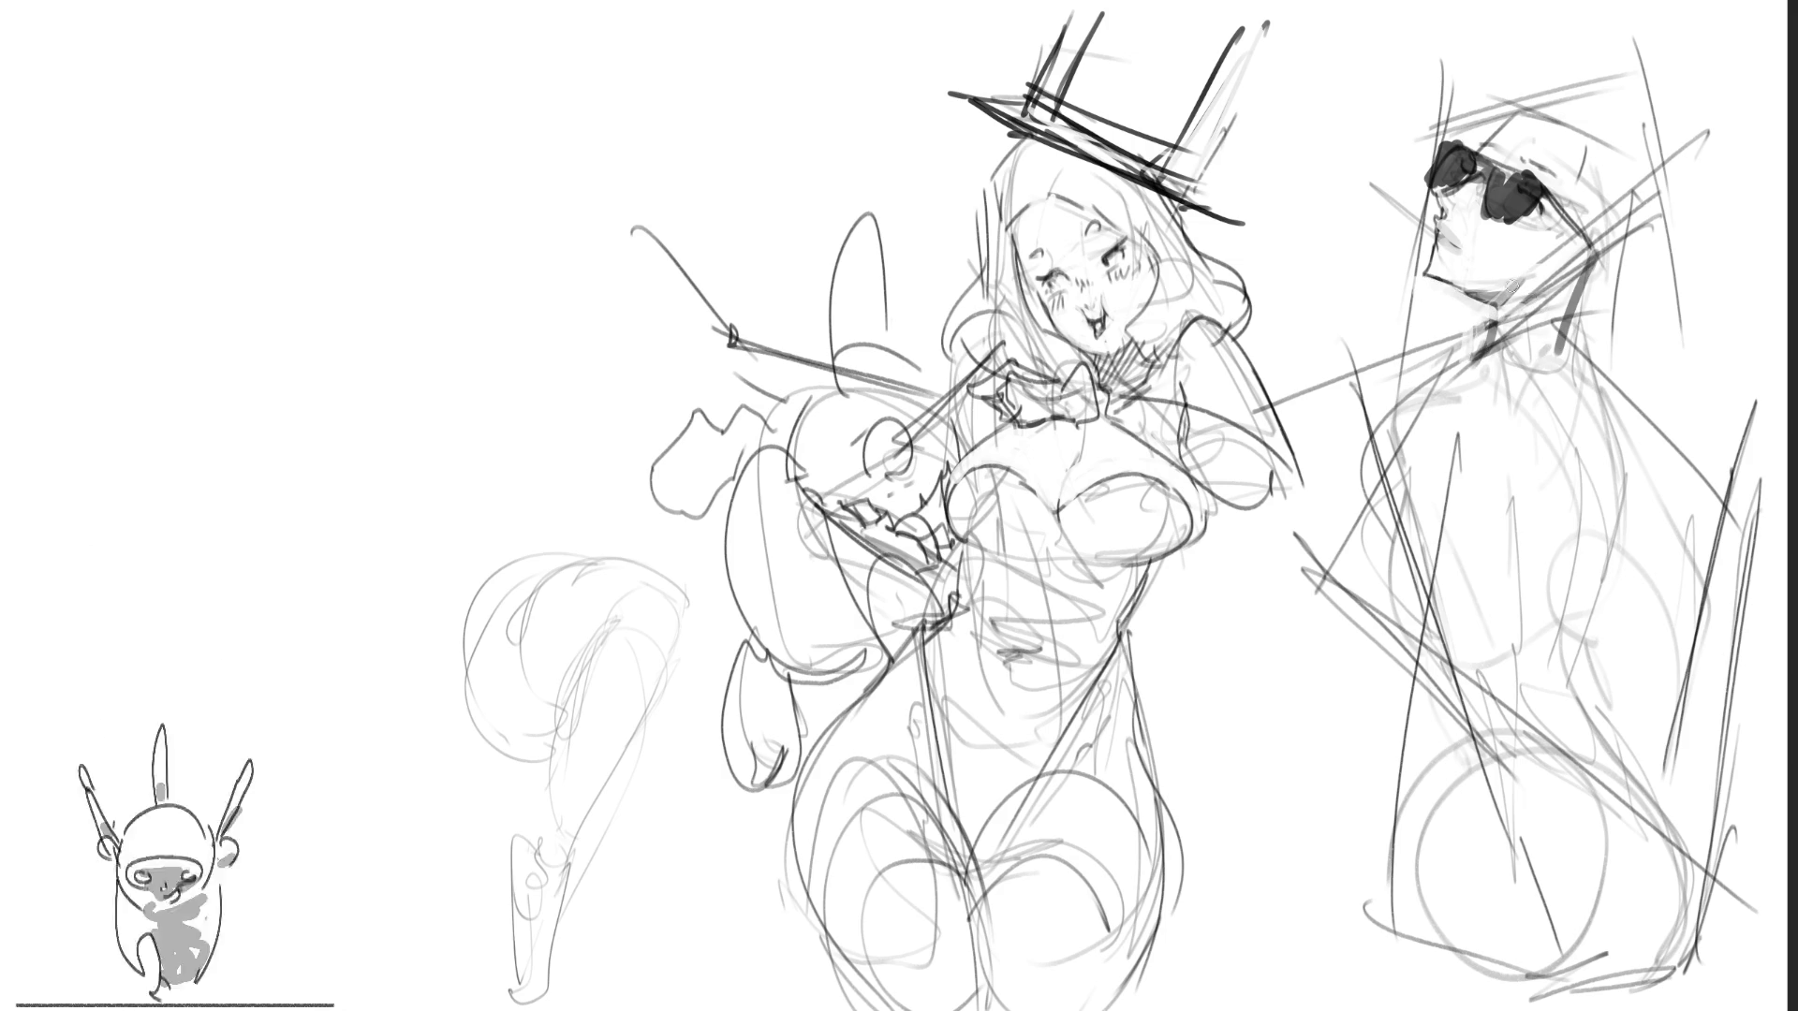
mouse_move(1589, 258)
mouse_down()
mouse_move(1557, 291)
mouse_move(1594, 289)
mouse_move(1555, 285)
mouse_up()
key(ctrl+z)
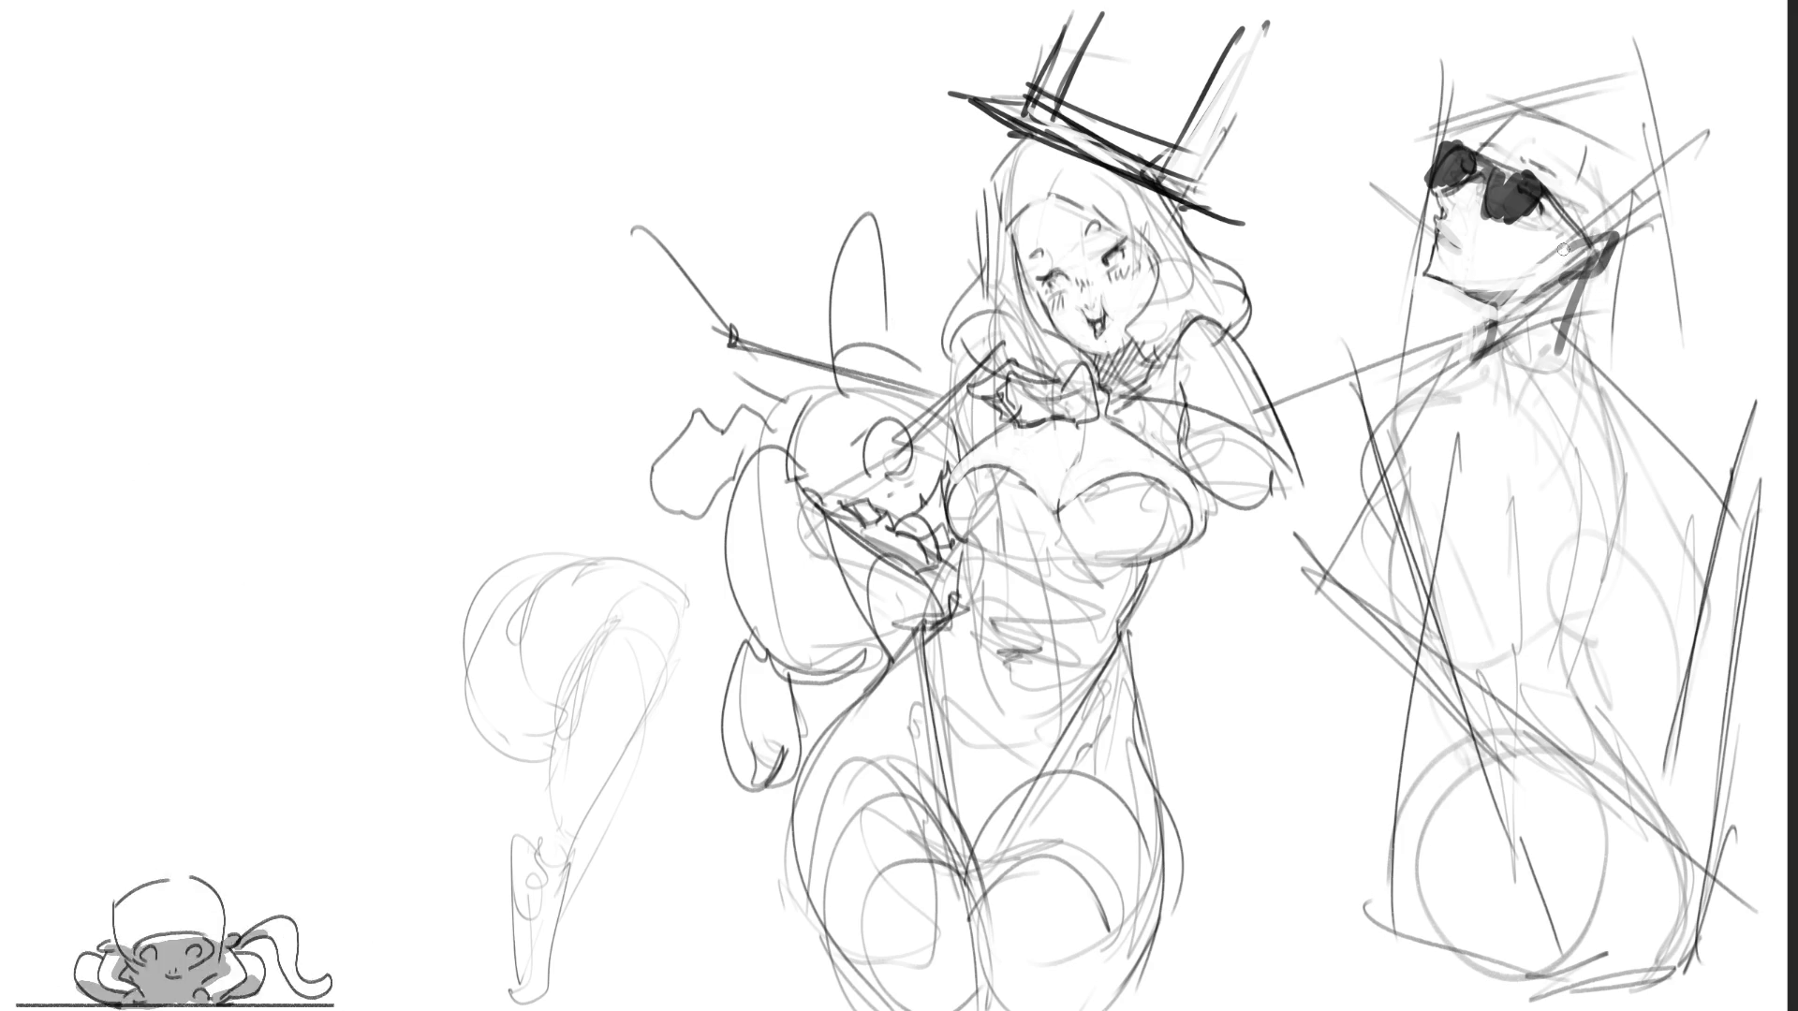
key(ctrl+z)
key(ctrl+z)
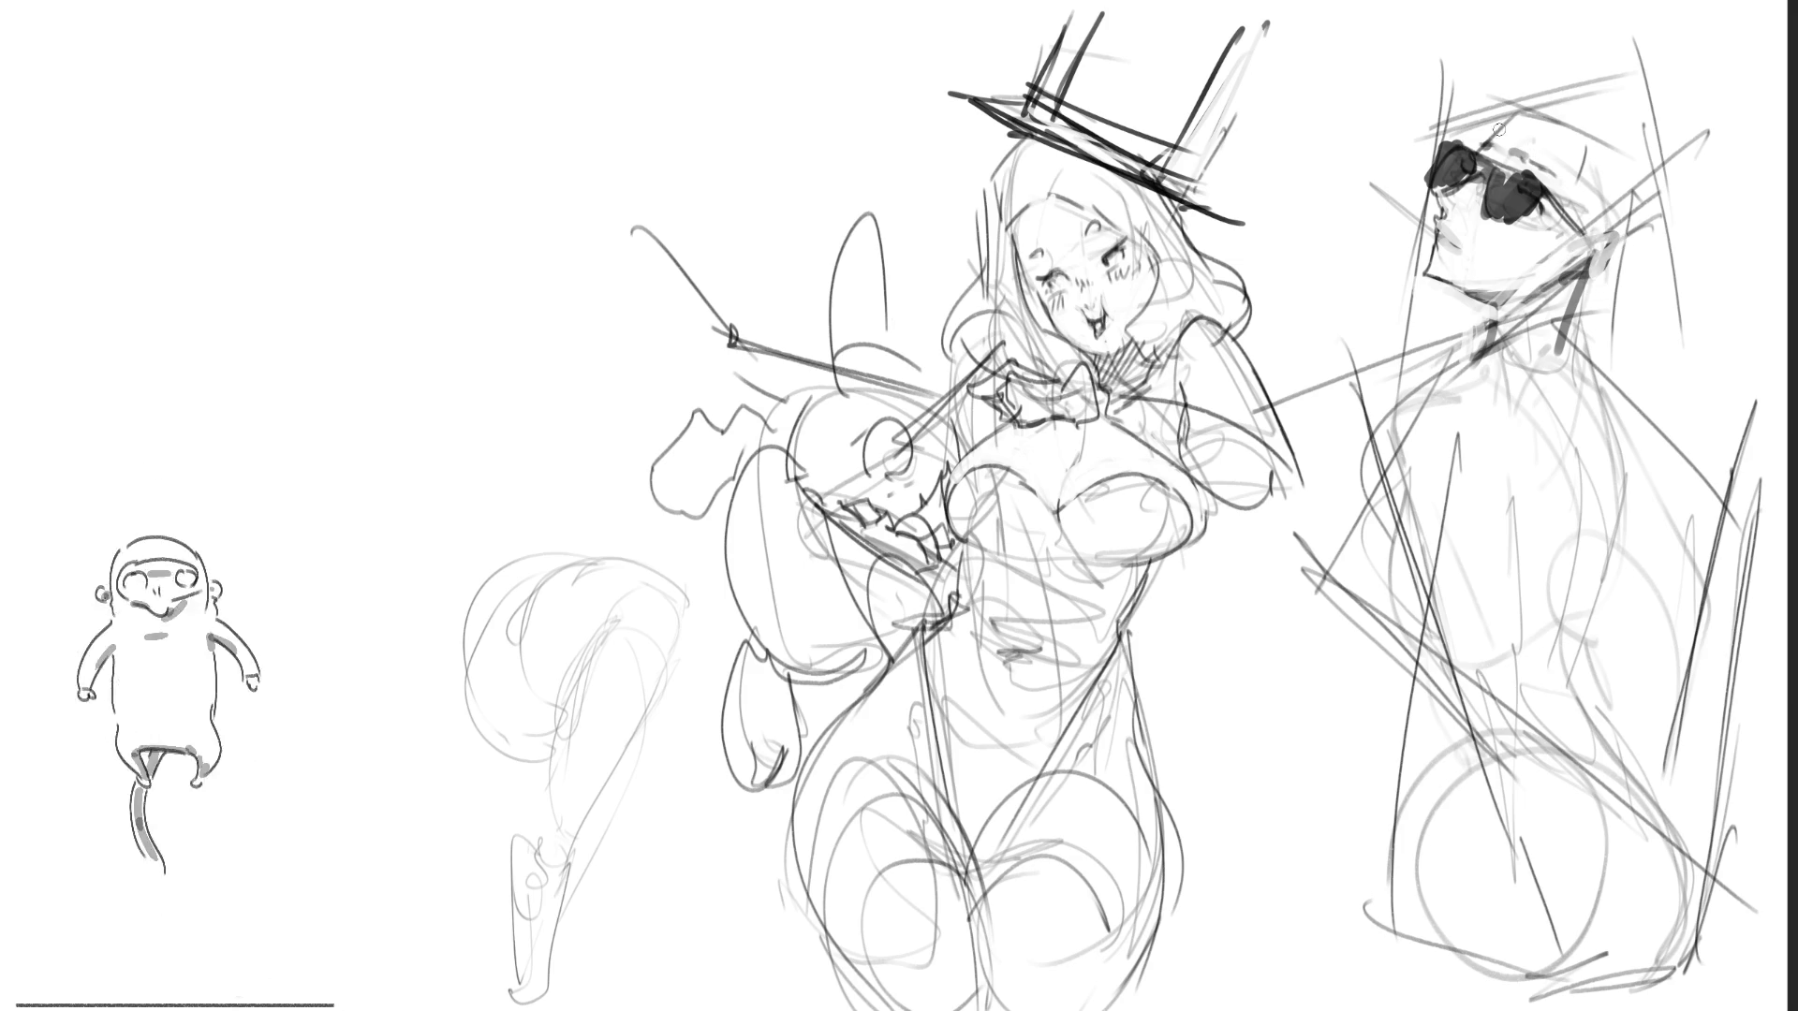
Step: Ink bold strokes along the head's top and right side, the neck and the collar
mouse_move(1477, 125)
mouse_down()
mouse_move(1618, 59)
mouse_move(1690, 248)
mouse_up()
drag(1696, 113, 1674, 281)
mouse_move(1633, 197)
mouse_down()
mouse_move(1582, 295)
mouse_move(1611, 354)
mouse_up()
drag(1697, 212, 1727, 302)
drag(1746, 339, 1645, 382)
drag(1475, 311, 1474, 346)
drag(1596, 302, 1583, 360)
drag(1591, 297, 1573, 360)
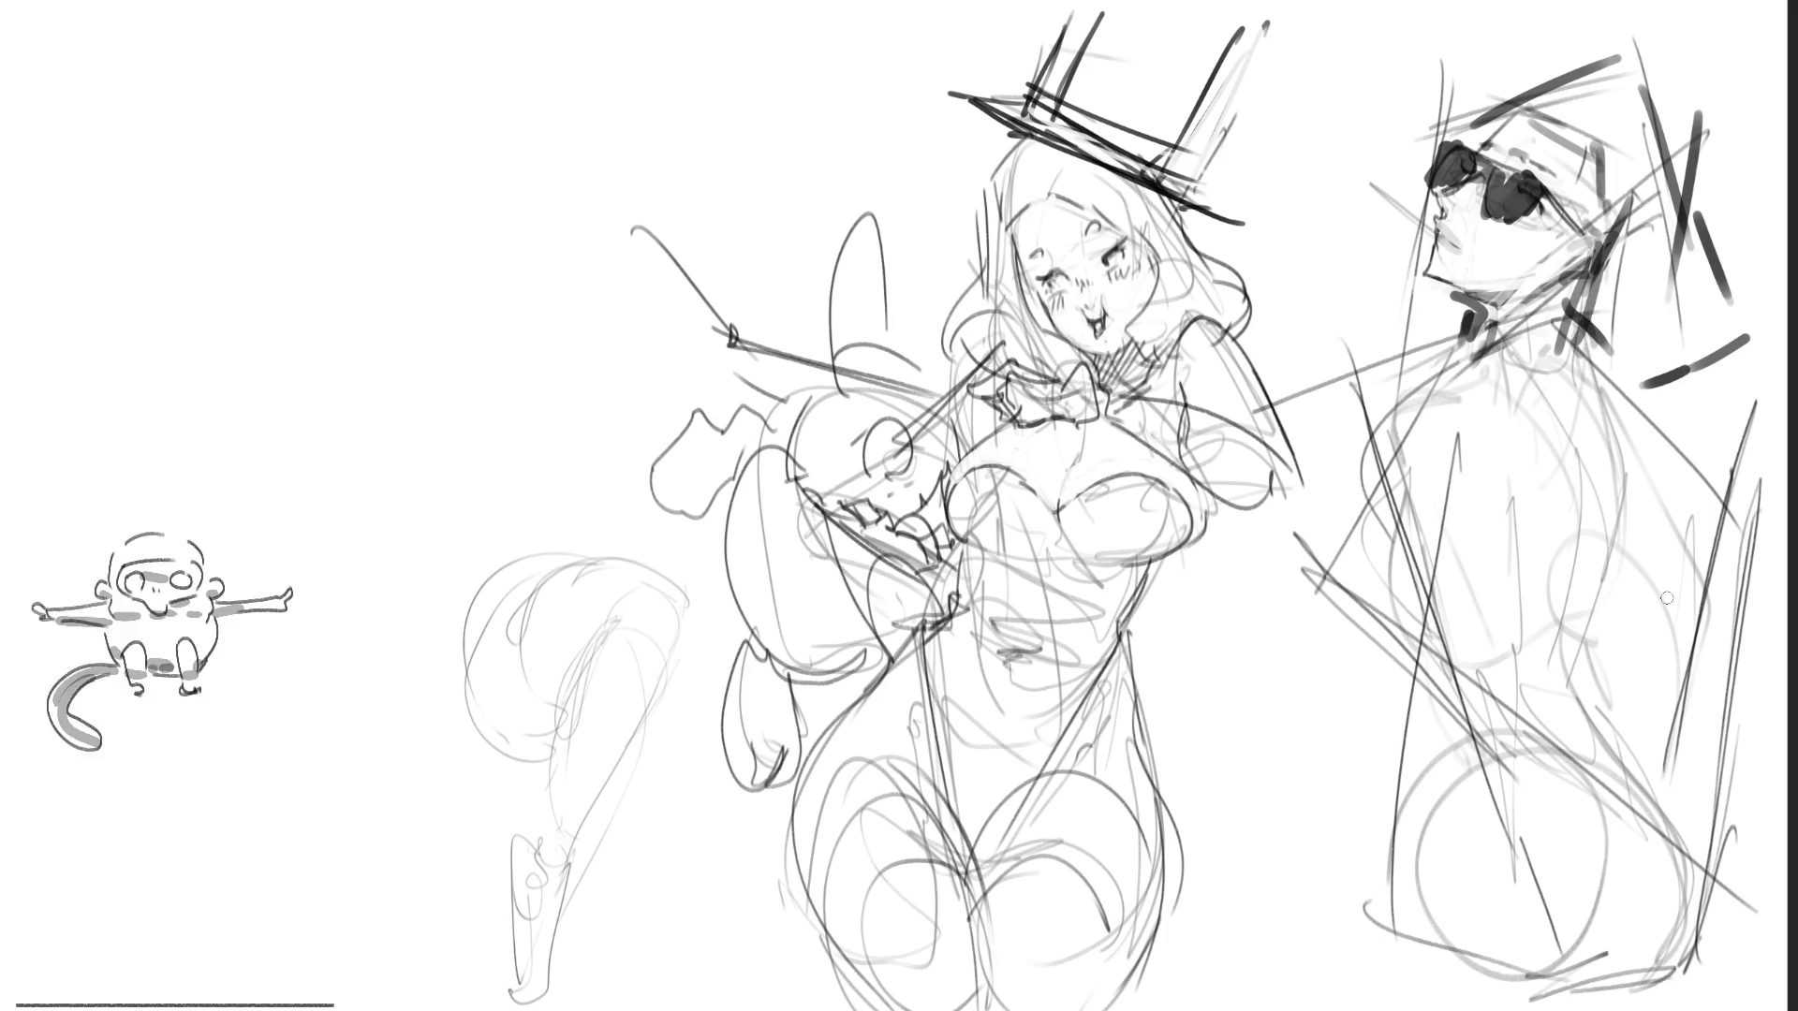
Step: Ink heavy lines on the right figure's shoulders, torso sides and waist, plus a bunny-girl side curve
mouse_move(1554, 307)
mouse_down()
mouse_move(1477, 360)
mouse_move(1409, 539)
mouse_up()
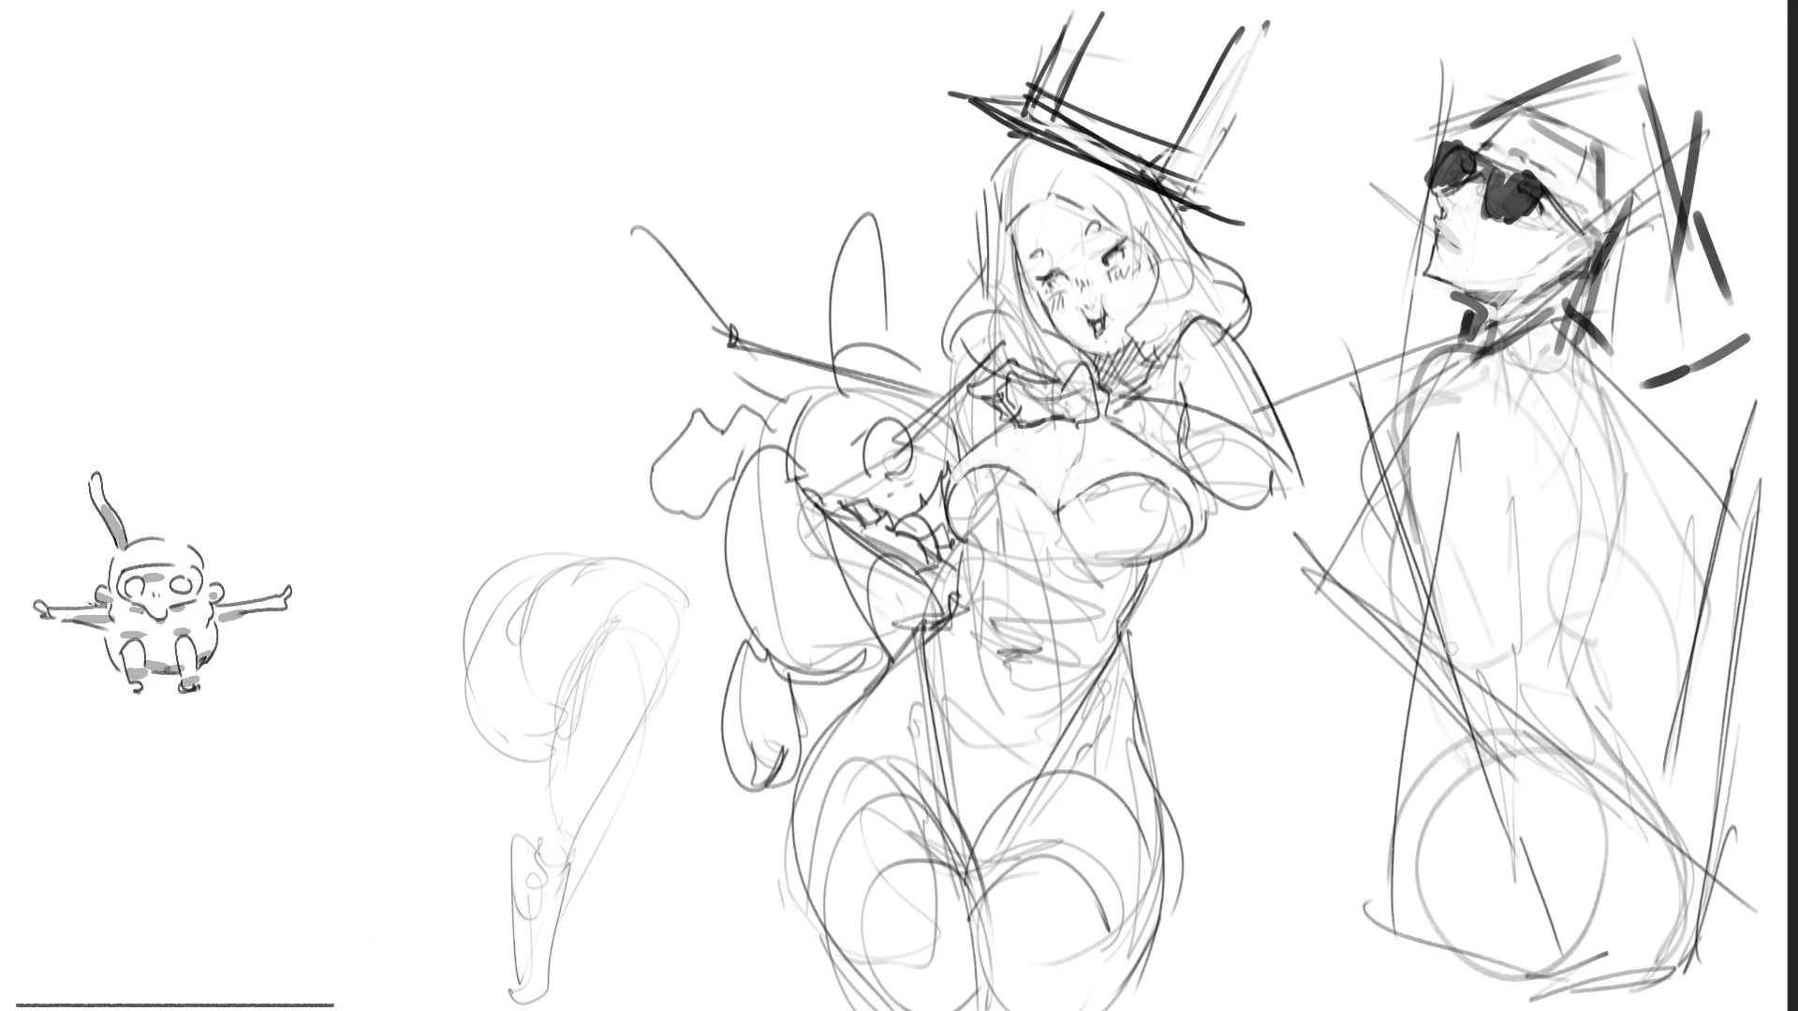
drag(1416, 649, 1603, 595)
mouse_move(1589, 344)
mouse_down()
mouse_move(1676, 494)
mouse_move(1631, 548)
mouse_move(1727, 516)
mouse_move(1671, 573)
mouse_up()
drag(1667, 571, 1635, 600)
mouse_move(1615, 417)
mouse_down()
mouse_move(1573, 623)
mouse_move(1540, 623)
mouse_up()
drag(1473, 424, 1446, 623)
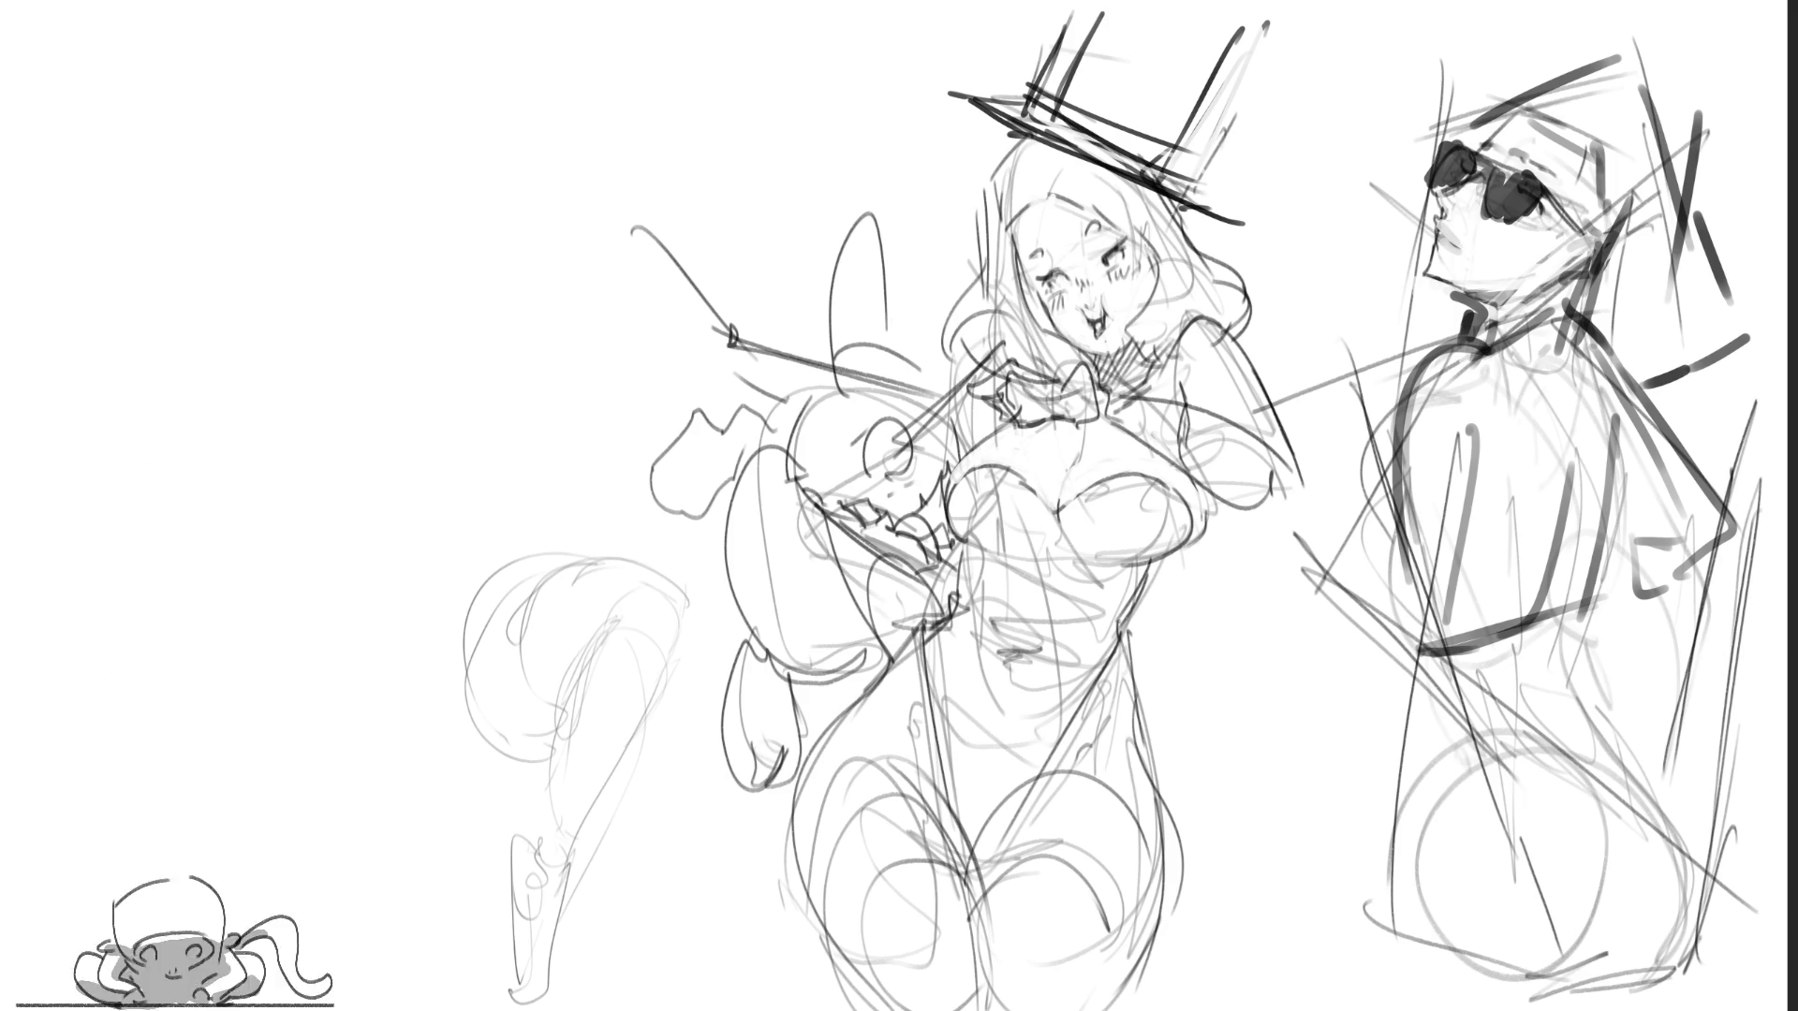
mouse_move(1159, 565)
mouse_down()
mouse_move(1201, 541)
mouse_move(1208, 493)
mouse_move(1163, 567)
mouse_move(1214, 501)
mouse_move(1203, 538)
mouse_move(1212, 498)
mouse_up()
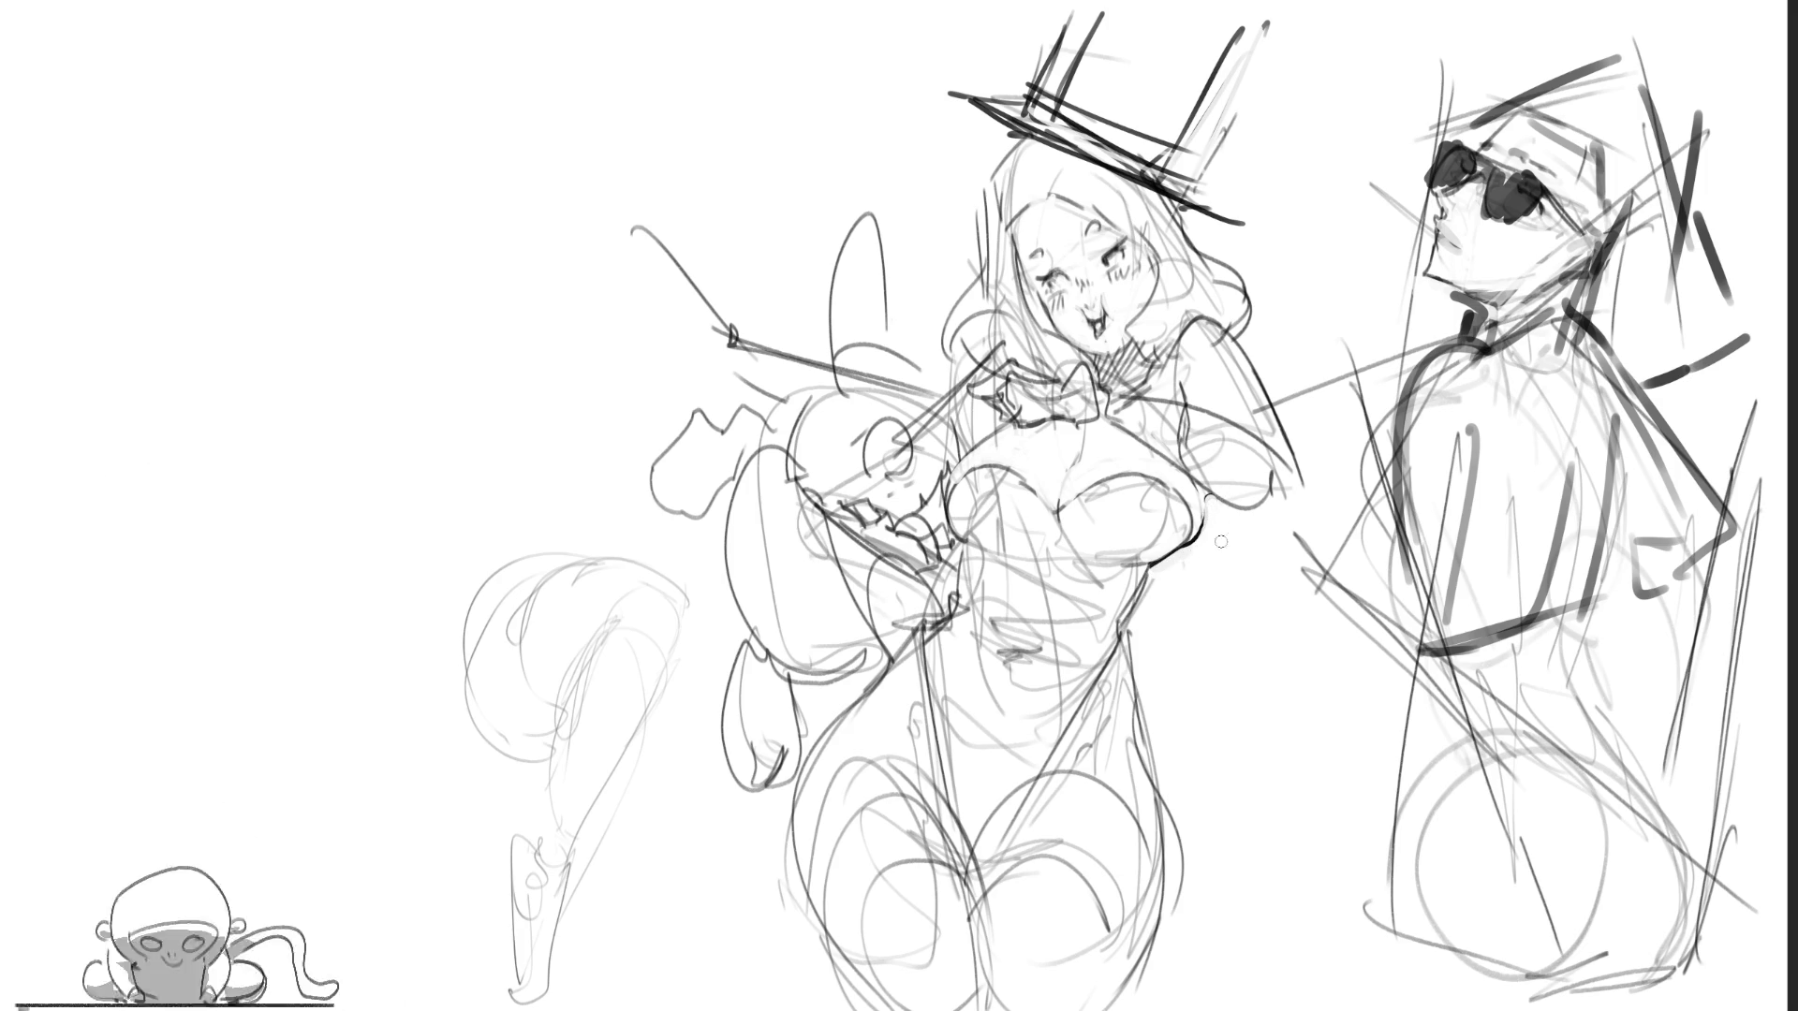
Step: Ink and trim the bunny girl's right torso edge and arm, then add a leg line to the faint figure
mouse_move(1160, 568)
mouse_down()
mouse_move(1126, 626)
mouse_move(1161, 568)
mouse_up()
mouse_move(1124, 639)
mouse_down()
mouse_move(1175, 900)
mouse_move(1133, 981)
mouse_up()
mouse_move(1129, 637)
mouse_down()
mouse_move(1171, 810)
mouse_move(1150, 980)
mouse_up()
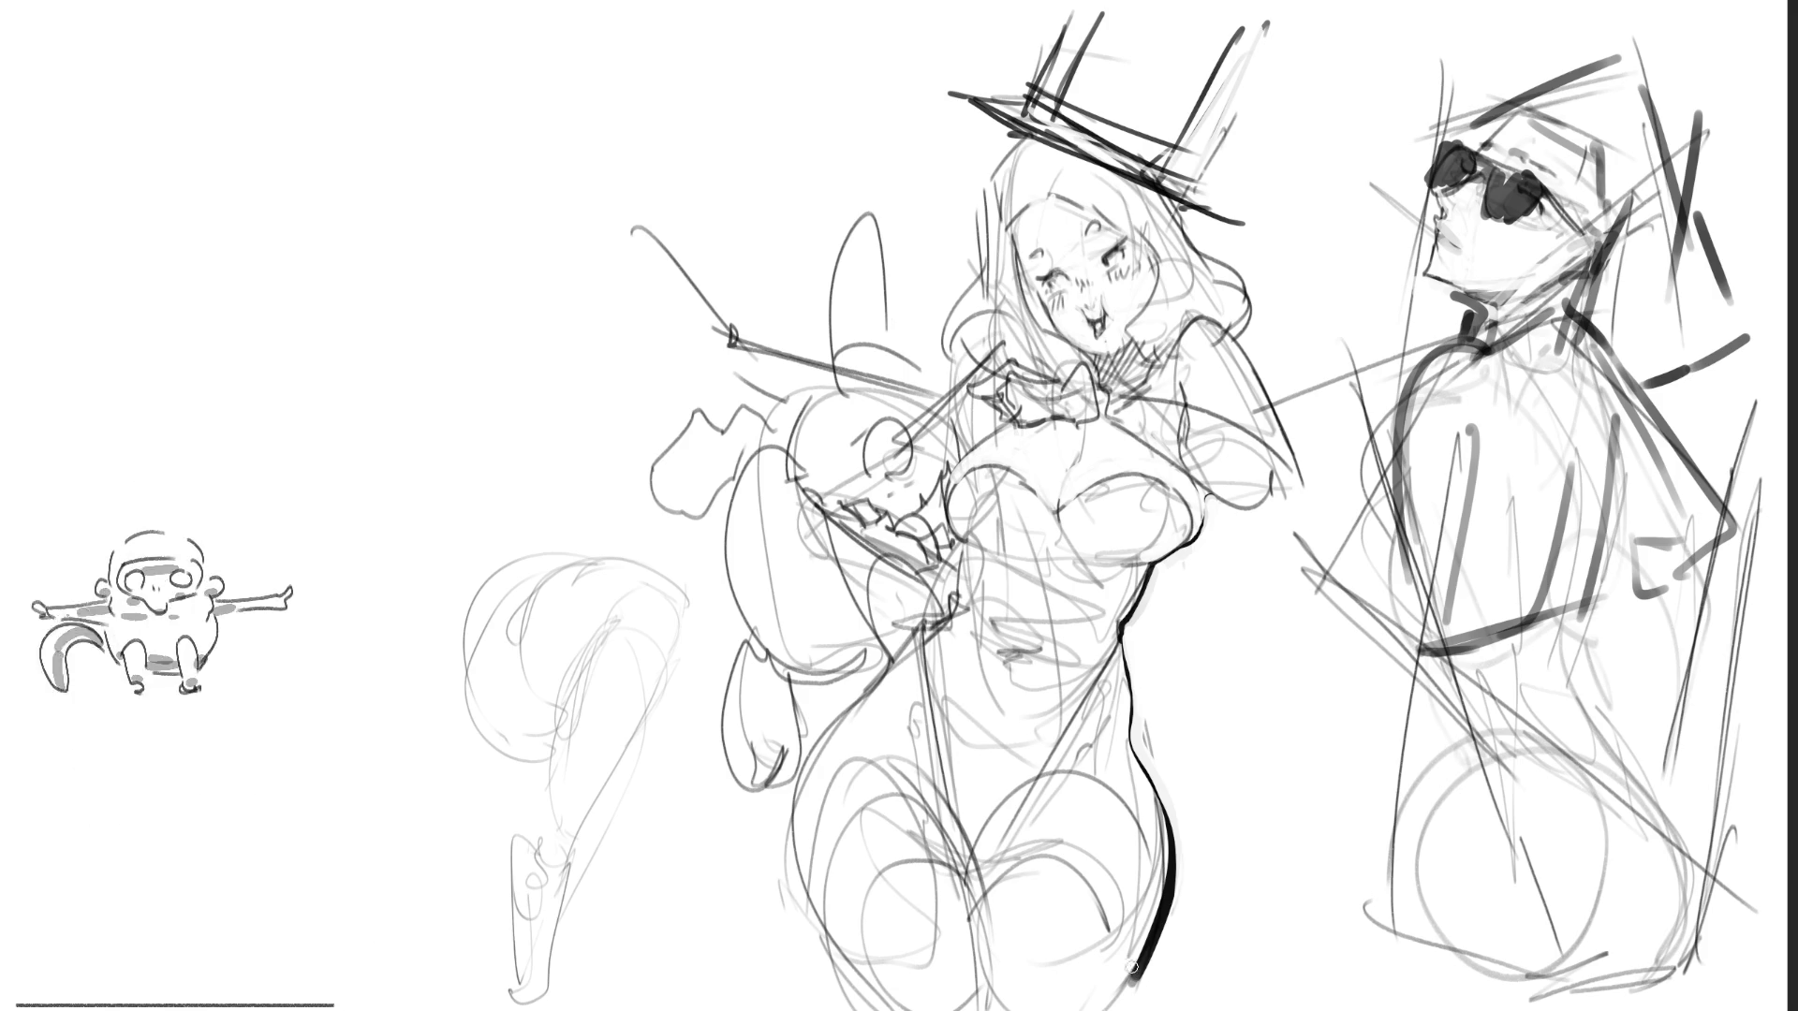
mouse_move(1201, 493)
mouse_down()
mouse_move(1297, 511)
mouse_move(1236, 329)
mouse_move(1266, 372)
mouse_move(1302, 529)
mouse_move(1217, 497)
mouse_move(1268, 529)
mouse_move(1309, 512)
mouse_up()
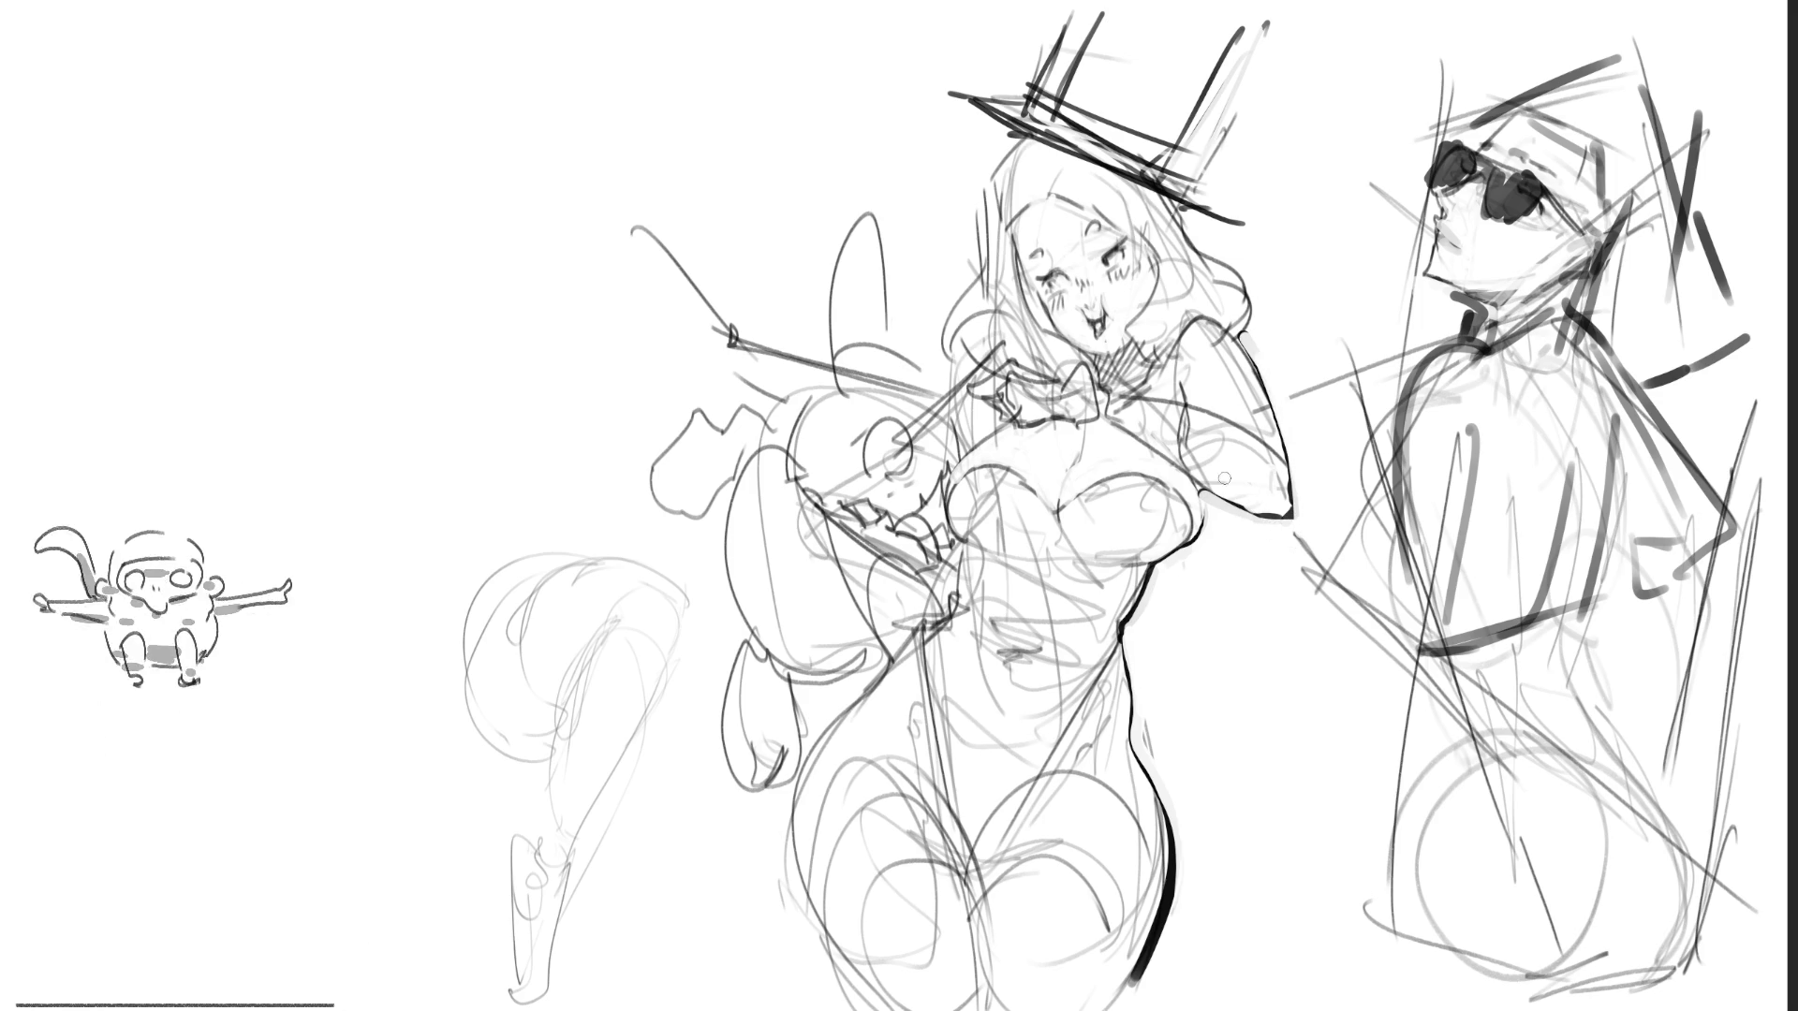
mouse_move(1168, 433)
mouse_down()
mouse_move(1150, 416)
mouse_move(1256, 456)
mouse_up()
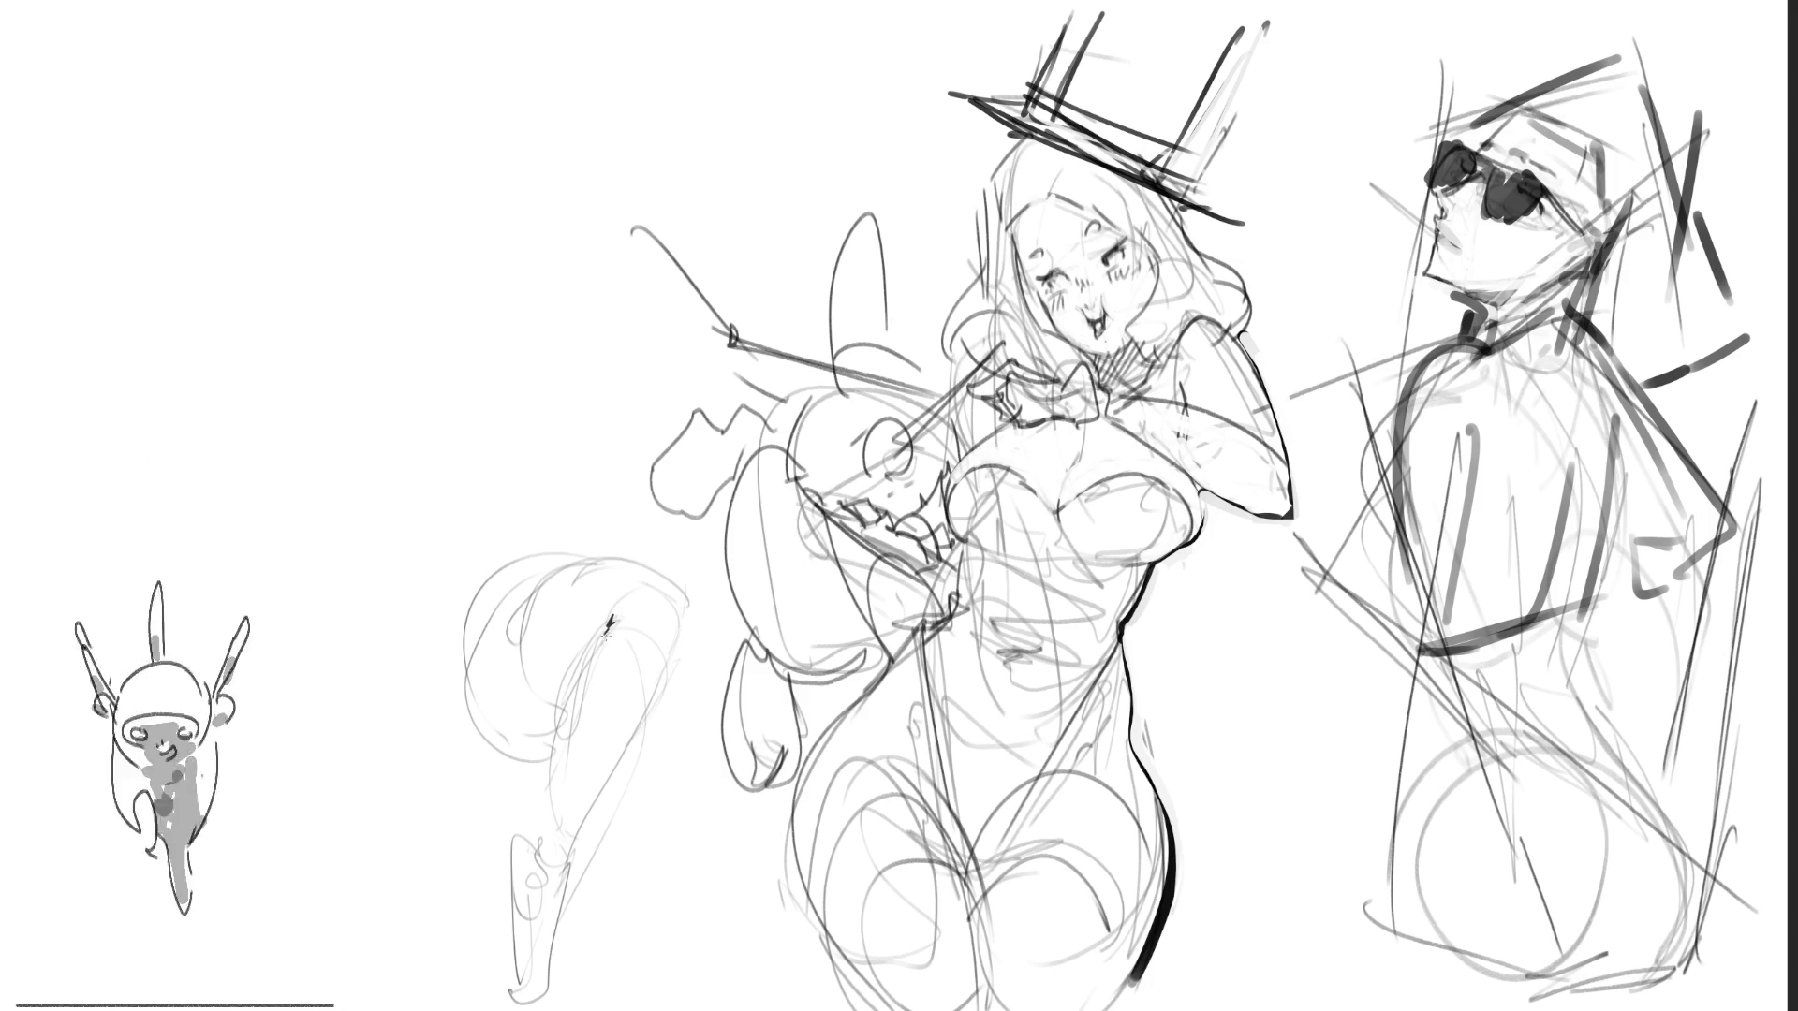
mouse_move(610, 621)
mouse_down()
mouse_move(534, 857)
mouse_move(566, 863)
mouse_move(514, 854)
mouse_move(513, 939)
mouse_up()
Step: Ink the faint figure's lower leg, calf and foot, then erase the foot scribbles
drag(540, 867, 515, 932)
mouse_move(570, 855)
mouse_down()
mouse_move(564, 914)
mouse_move(520, 953)
mouse_move(558, 963)
mouse_move(548, 994)
mouse_move(583, 1004)
mouse_up()
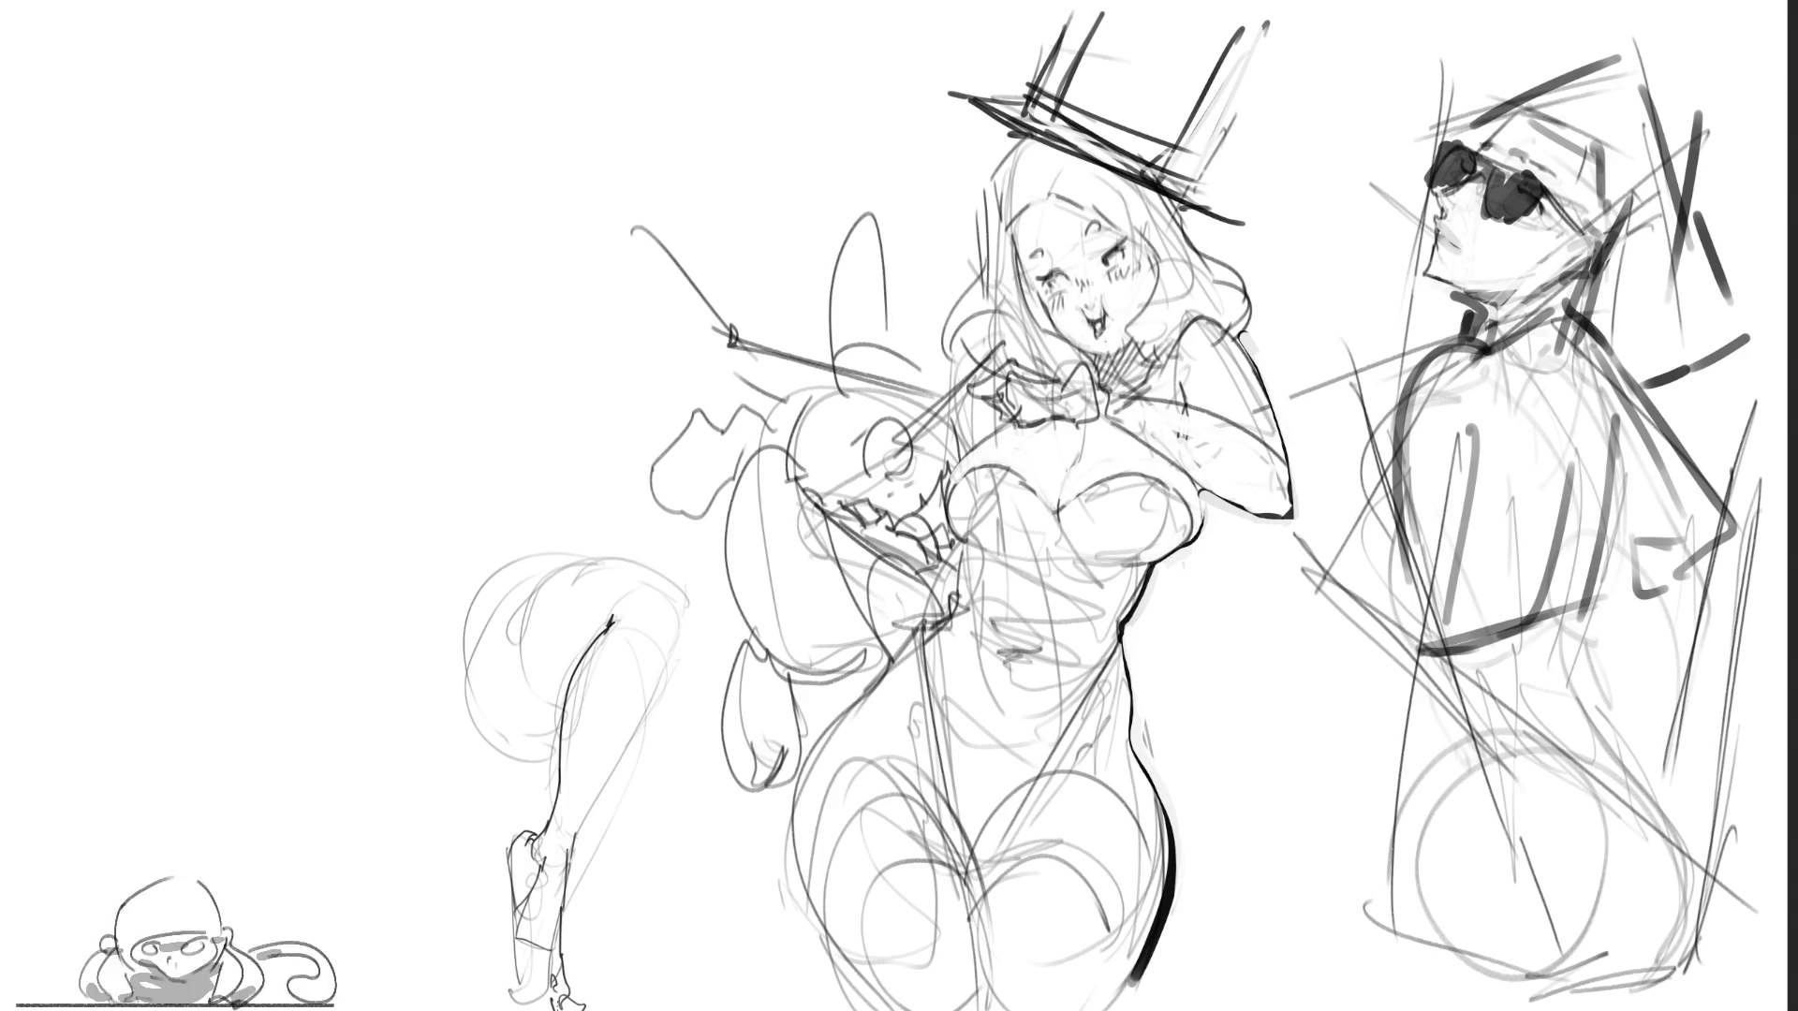
drag(536, 953, 512, 995)
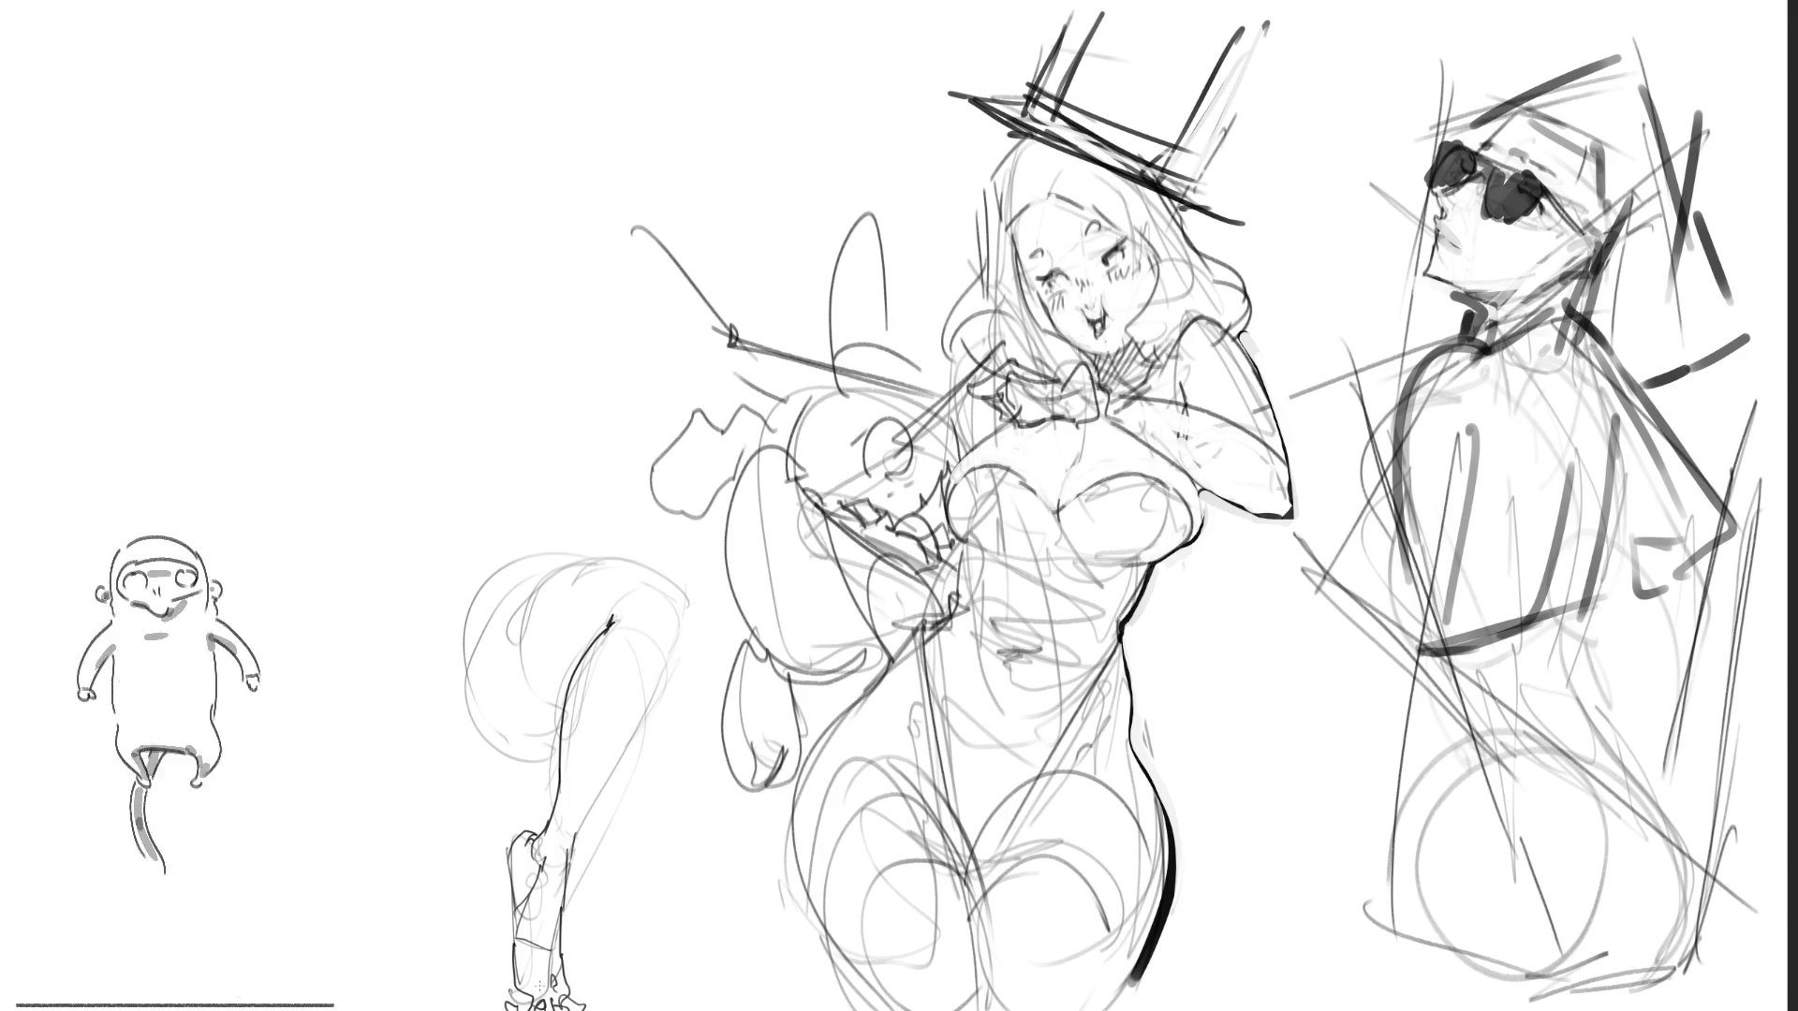
drag(671, 664, 566, 859)
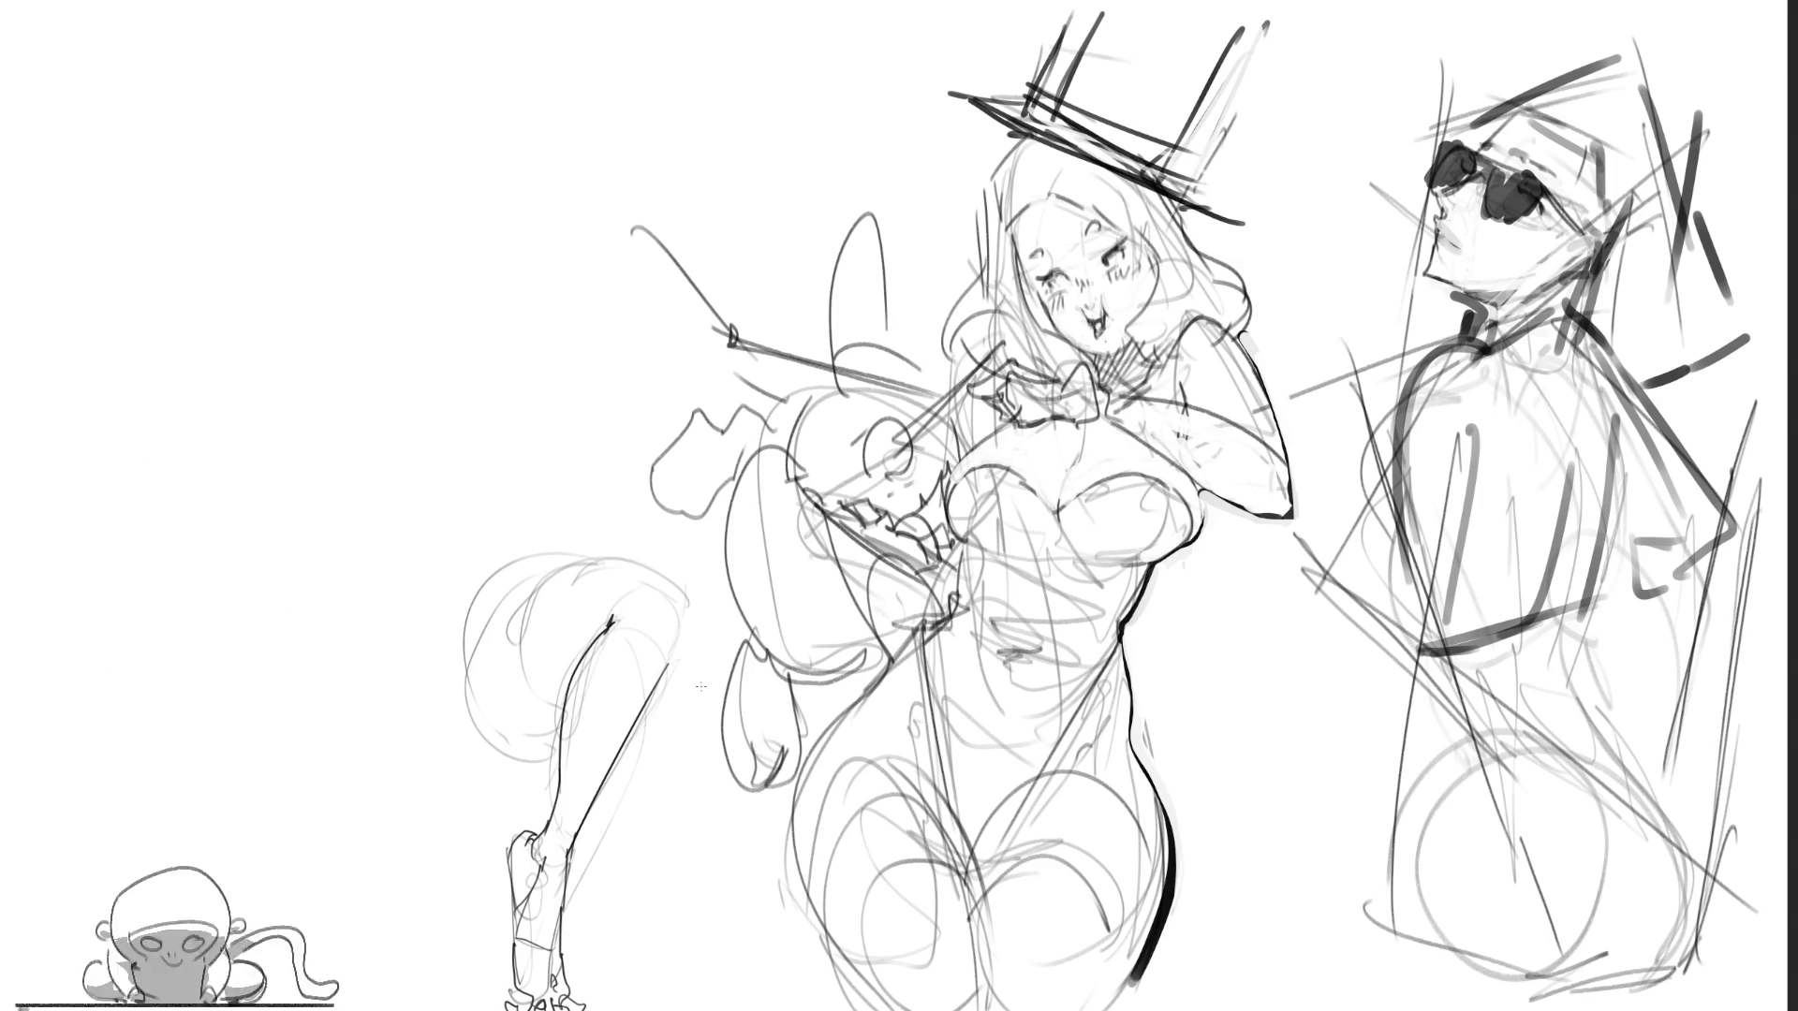
mouse_move(574, 960)
mouse_down()
mouse_move(571, 983)
mouse_move(600, 994)
mouse_move(525, 1002)
mouse_move(578, 1000)
mouse_move(496, 810)
mouse_move(560, 981)
mouse_move(562, 838)
mouse_up()
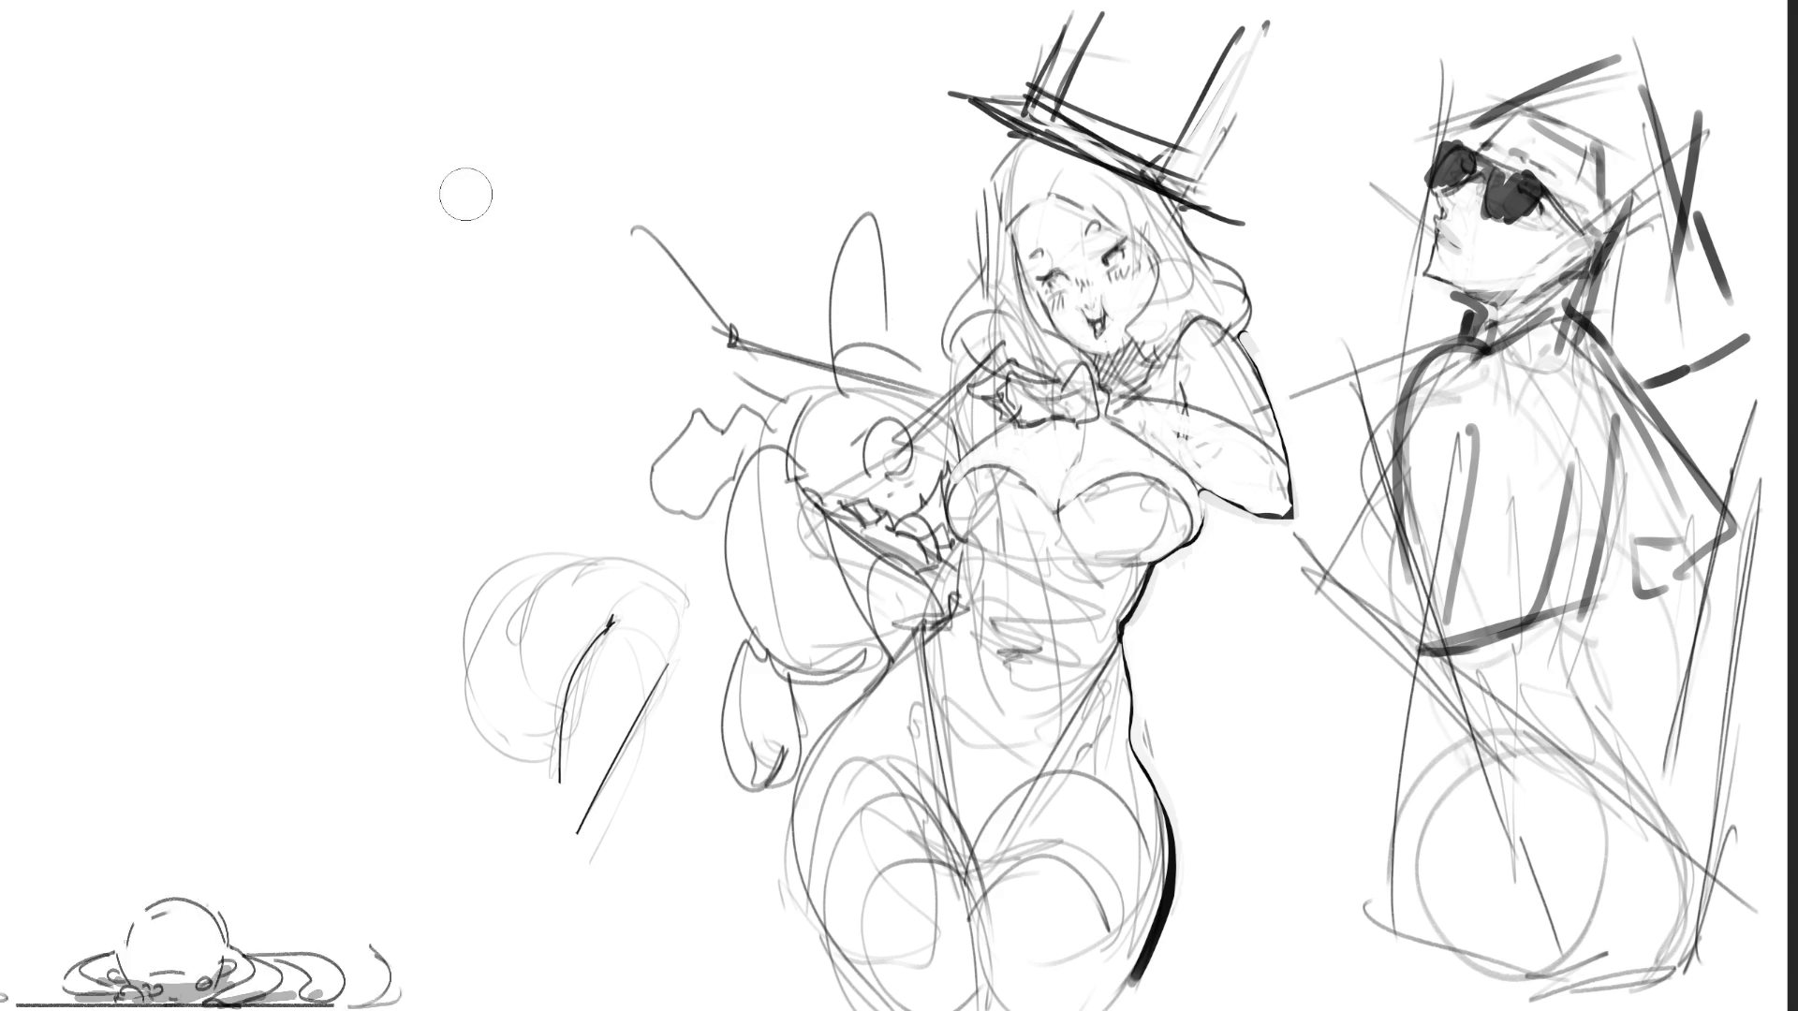
Step: Sketch the oval outline of a new arm-and-hand shape at the top left
mouse_move(467, 166)
mouse_down()
mouse_move(467, 245)
mouse_move(522, 193)
mouse_move(530, 274)
mouse_move(510, 281)
mouse_move(526, 282)
mouse_up()
mouse_move(466, 187)
mouse_down()
mouse_move(488, 150)
mouse_move(428, 215)
mouse_move(489, 120)
mouse_move(518, 164)
mouse_move(462, 216)
mouse_move(496, 286)
mouse_up()
drag(489, 248, 490, 271)
mouse_move(565, 164)
mouse_down()
mouse_move(510, 225)
mouse_move(590, 169)
mouse_move(572, 262)
mouse_move(484, 305)
mouse_up()
mouse_move(439, 129)
mouse_down()
mouse_move(418, 242)
mouse_move(426, 432)
mouse_move(526, 513)
mouse_up()
drag(464, 508, 581, 483)
drag(569, 281, 543, 433)
mouse_move(560, 361)
mouse_down()
mouse_move(600, 478)
mouse_move(541, 519)
mouse_up()
Step: Add strokes and a cuff shape below the hand and refine its left contour
mouse_move(440, 476)
mouse_down()
mouse_move(500, 532)
mouse_move(586, 499)
mouse_up()
drag(459, 535, 560, 581)
mouse_move(597, 476)
mouse_down()
mouse_move(637, 560)
mouse_move(604, 571)
mouse_up()
mouse_move(602, 493)
mouse_down()
mouse_move(583, 522)
mouse_move(528, 517)
mouse_up()
mouse_move(580, 506)
mouse_down()
mouse_move(556, 574)
mouse_move(555, 527)
mouse_up()
mouse_move(552, 528)
mouse_down()
mouse_move(560, 563)
mouse_move(599, 577)
mouse_up()
mouse_move(627, 501)
mouse_down()
mouse_move(636, 562)
mouse_move(619, 583)
mouse_move(646, 571)
mouse_move(566, 315)
mouse_move(562, 351)
mouse_up()
mouse_move(455, 236)
mouse_down()
mouse_move(427, 334)
mouse_move(559, 477)
mouse_move(535, 281)
mouse_up()
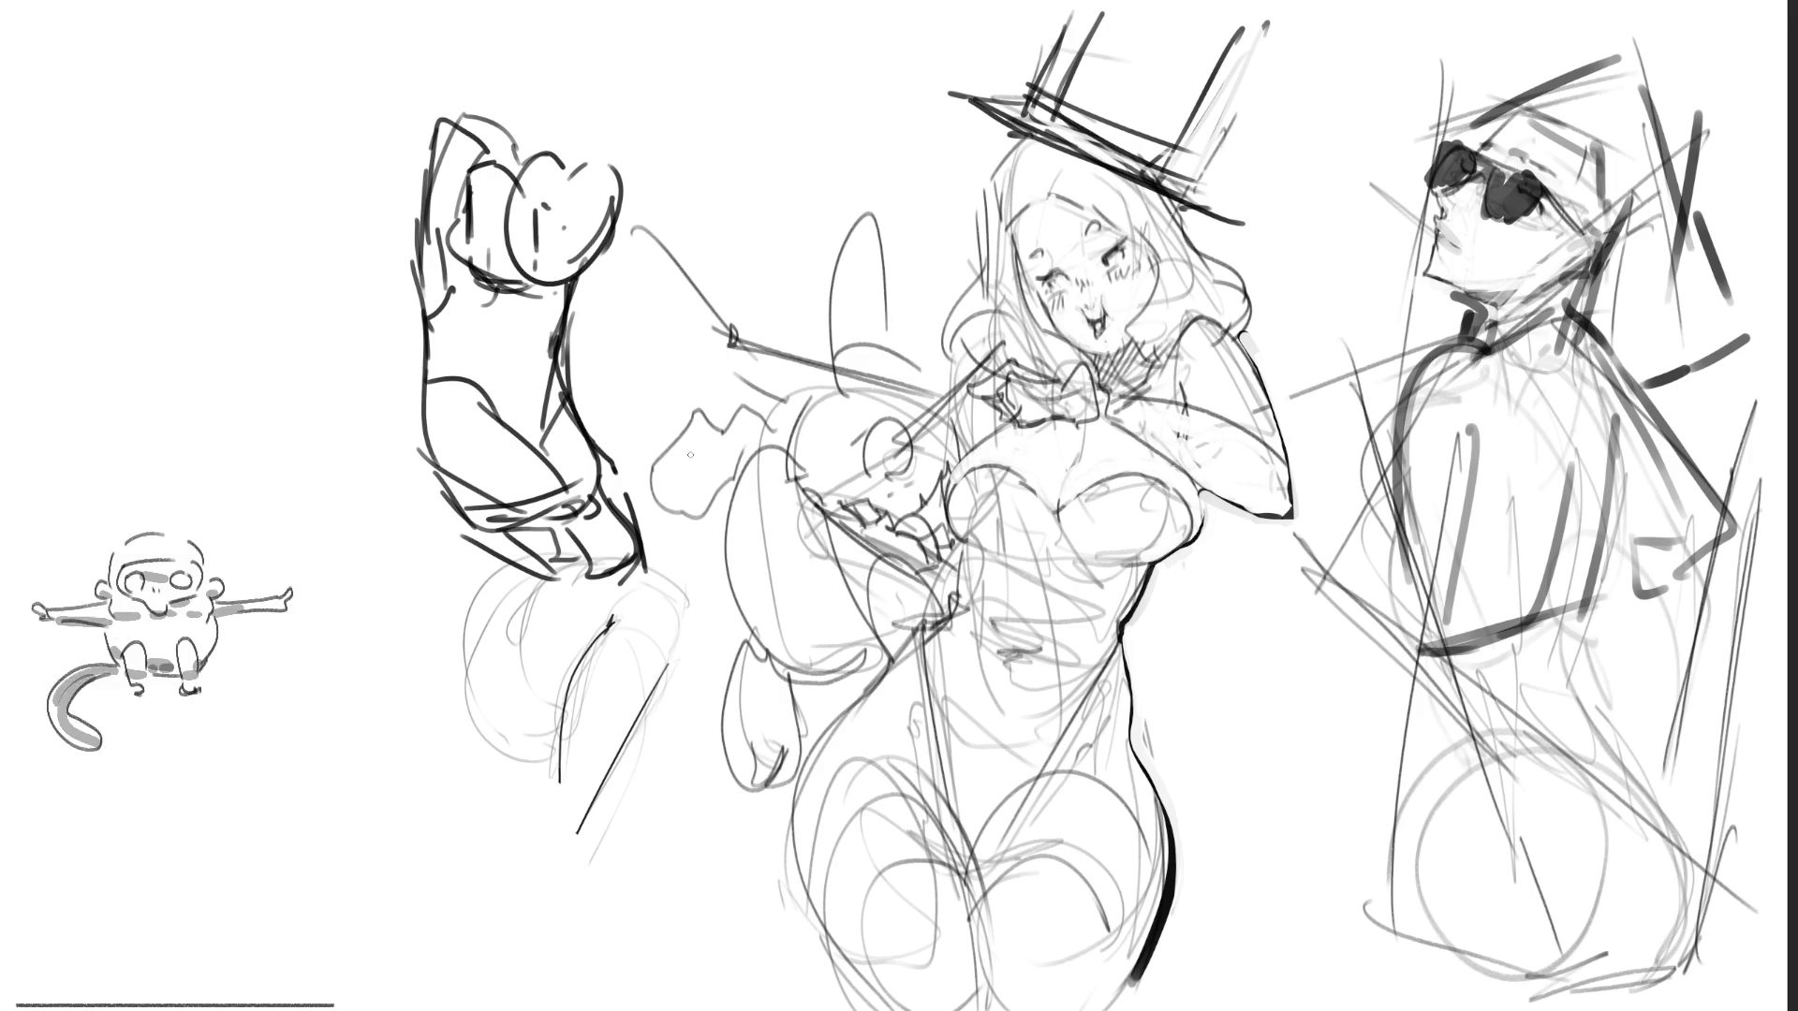
Step: Rework the cylinder-like top and darken the hand's left edge and bottom rim
mouse_move(433, 133)
mouse_down()
mouse_move(504, 115)
mouse_move(526, 155)
mouse_up()
drag(479, 136, 518, 164)
drag(506, 161, 563, 142)
drag(531, 151, 679, 119)
drag(522, 192, 566, 148)
drag(623, 133, 681, 118)
mouse_move(505, 199)
mouse_down()
mouse_move(653, 234)
mouse_move(651, 256)
mouse_up()
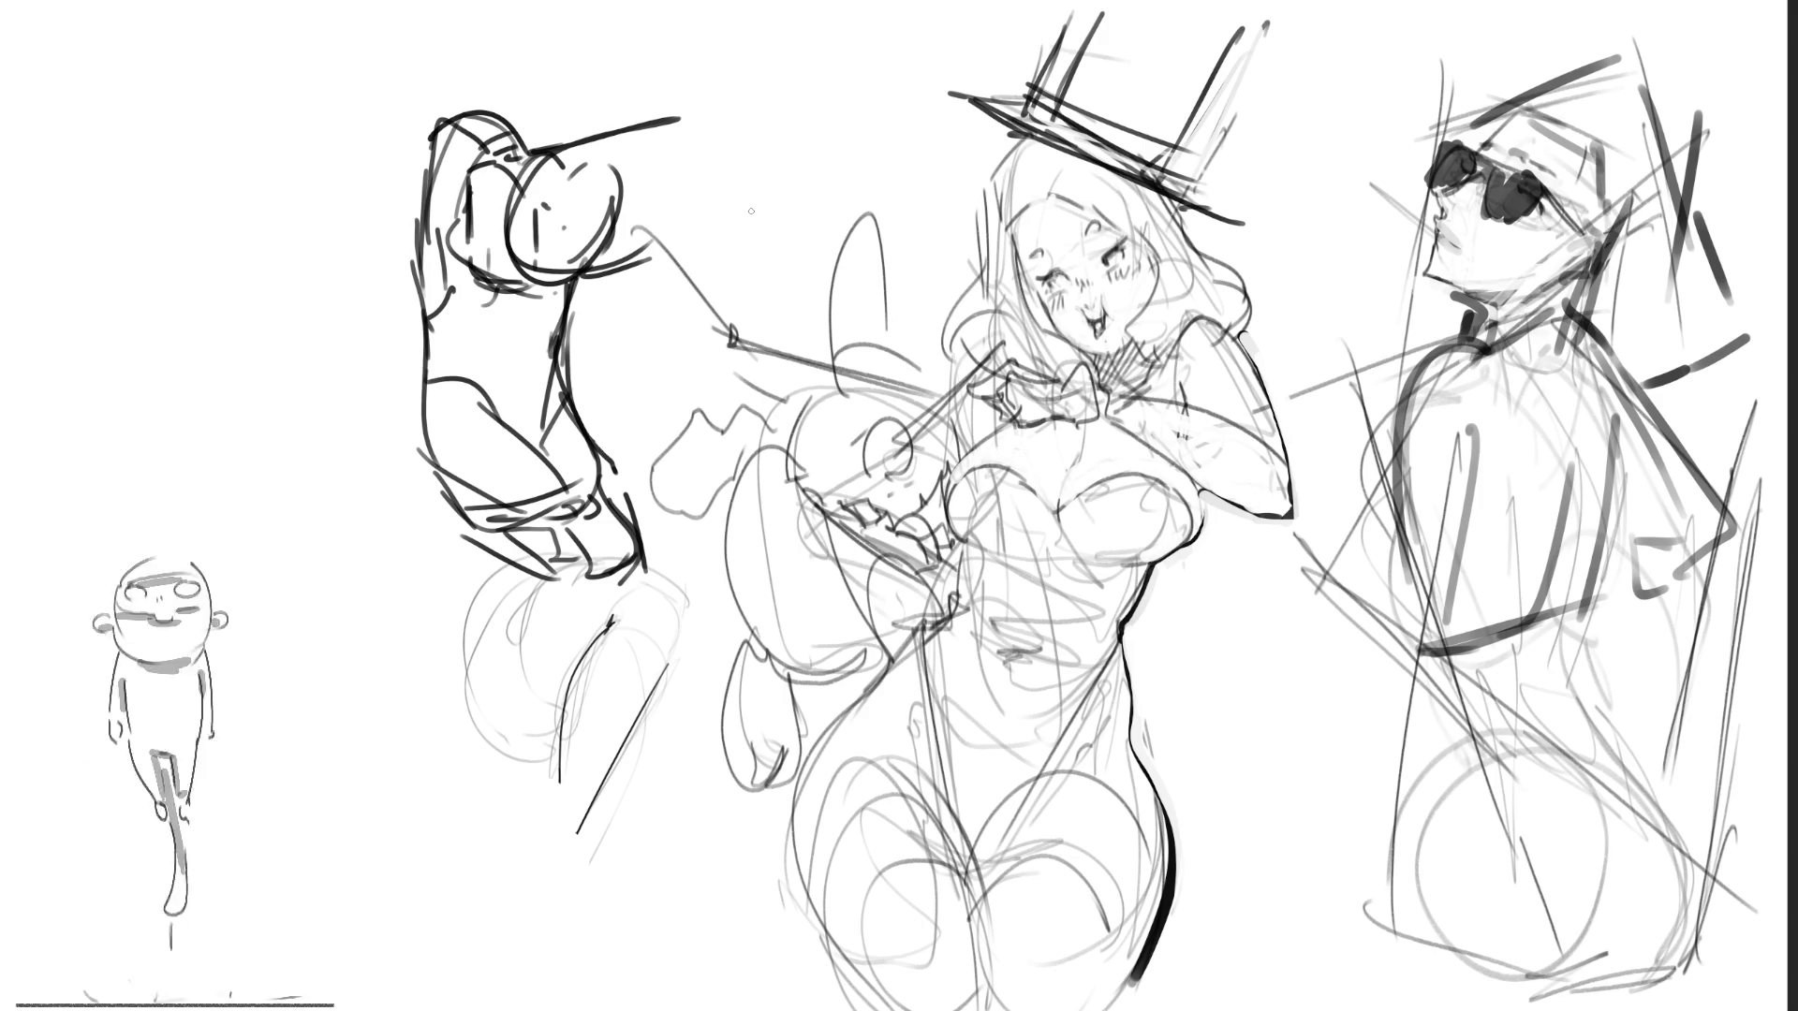
drag(426, 316, 424, 504)
drag(421, 426, 433, 506)
mouse_move(438, 502)
mouse_down()
mouse_move(472, 526)
mouse_move(468, 560)
mouse_move(511, 552)
mouse_up()
mouse_move(506, 510)
mouse_down()
mouse_move(442, 513)
mouse_move(457, 562)
mouse_up()
drag(482, 560, 608, 569)
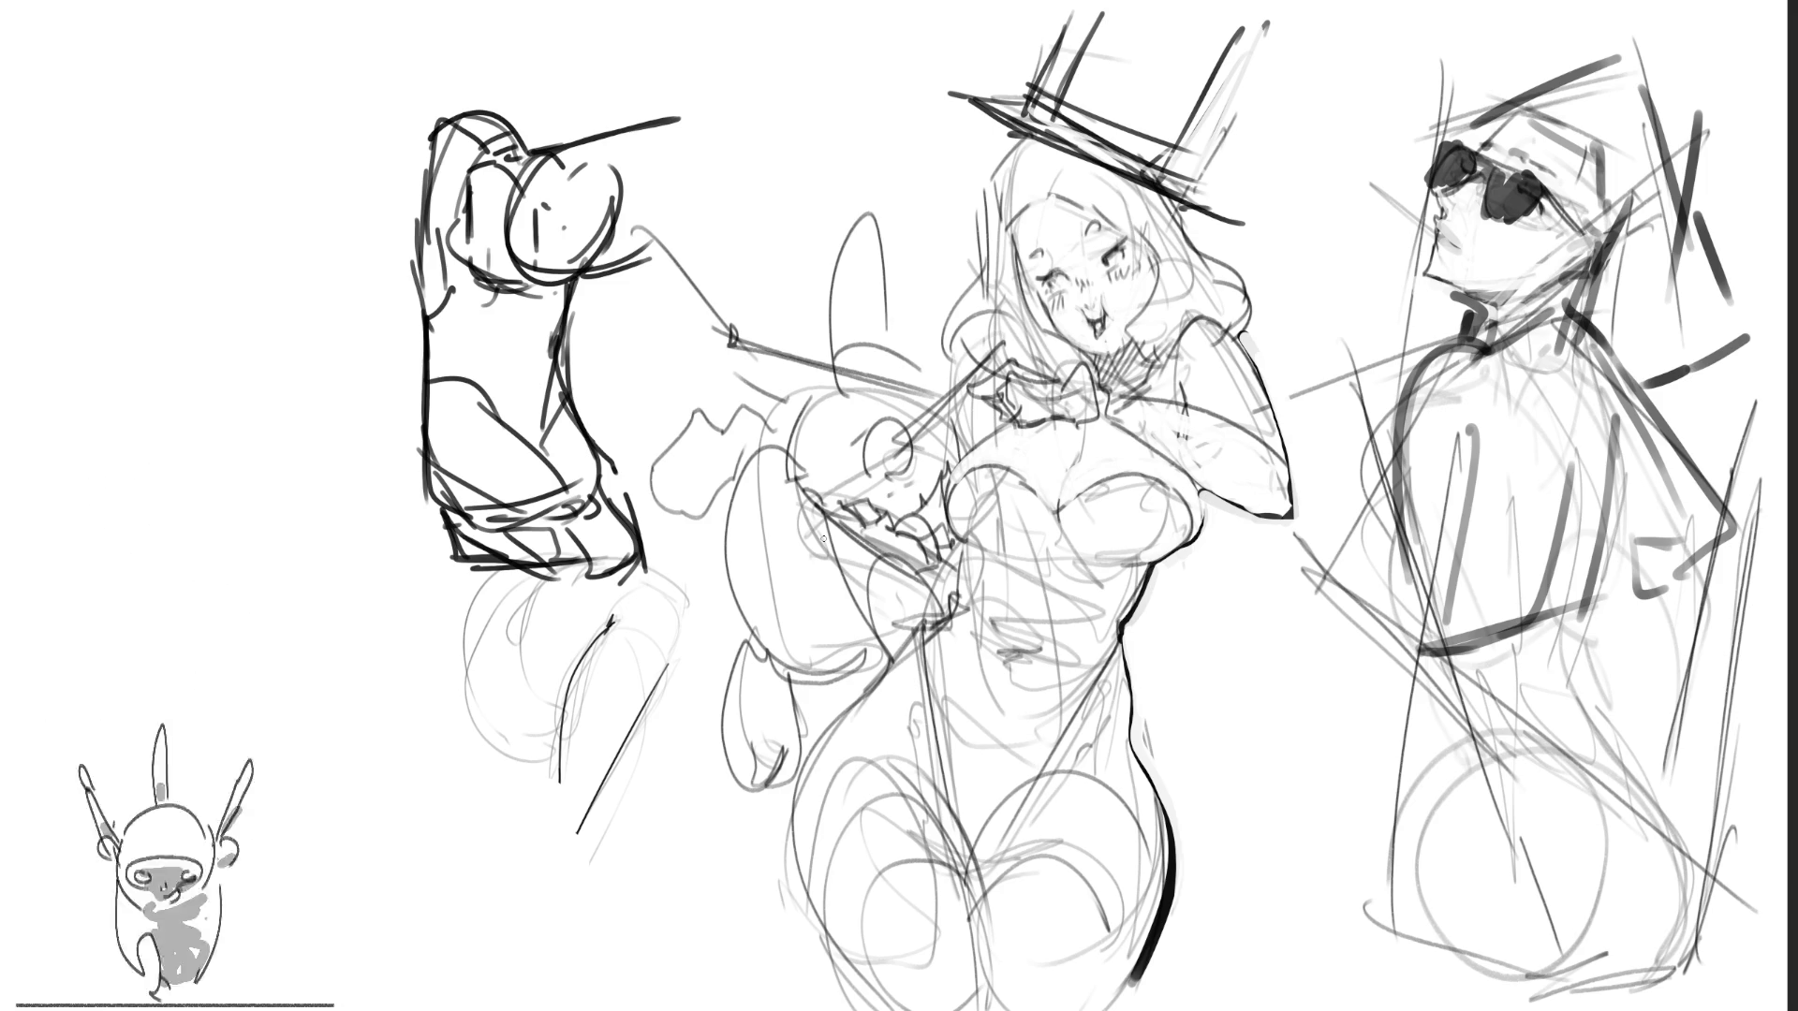
Step: Shade the hand sketch and its bottom edge in dark grey
drag(510, 225, 478, 412)
mouse_move(513, 267)
mouse_down()
mouse_move(522, 468)
mouse_move(646, 245)
mouse_up()
drag(524, 351, 513, 464)
drag(473, 482, 599, 455)
drag(449, 561, 646, 560)
drag(580, 492, 567, 547)
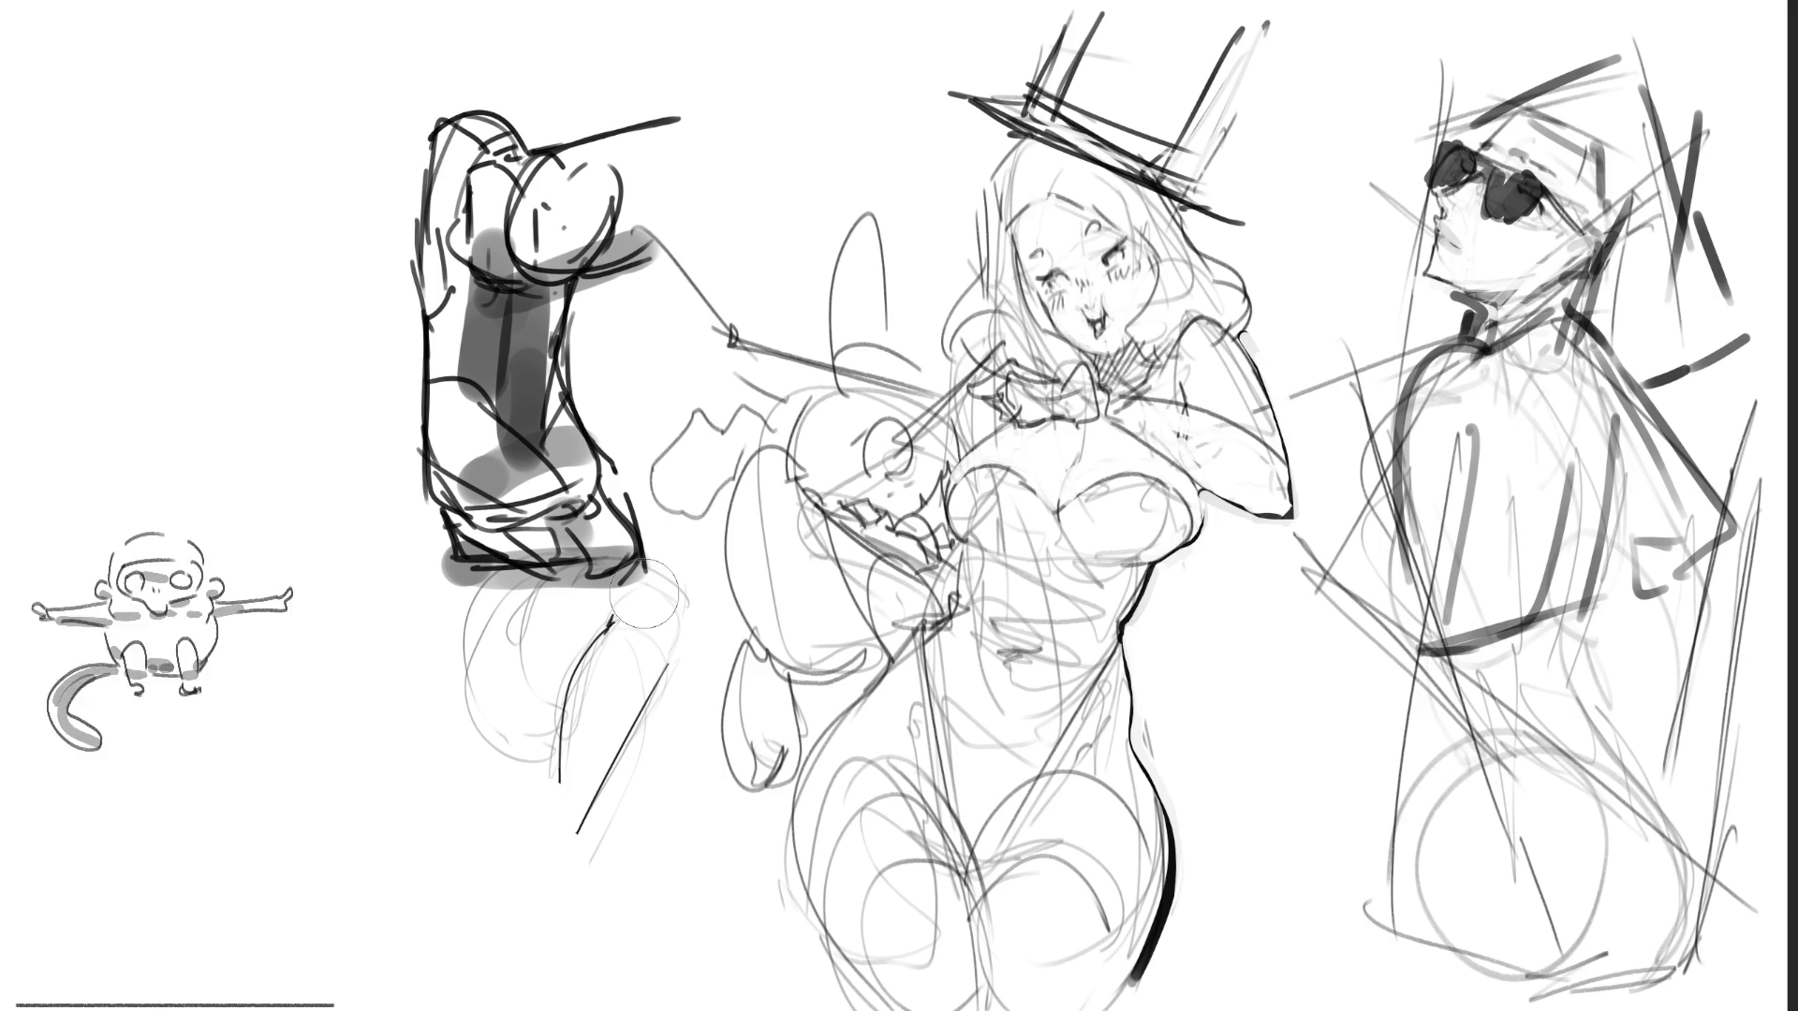
Step: Fade the sunglasses figure with an enlarged eraser, then sketch a mouth on its face
key(bracketright)
key(bracketright)
key(bracketright)
mouse_move(1520, 145)
mouse_down()
mouse_move(1517, 450)
mouse_move(1620, 449)
mouse_move(1480, 608)
mouse_move(1599, 895)
mouse_move(1667, 857)
mouse_up()
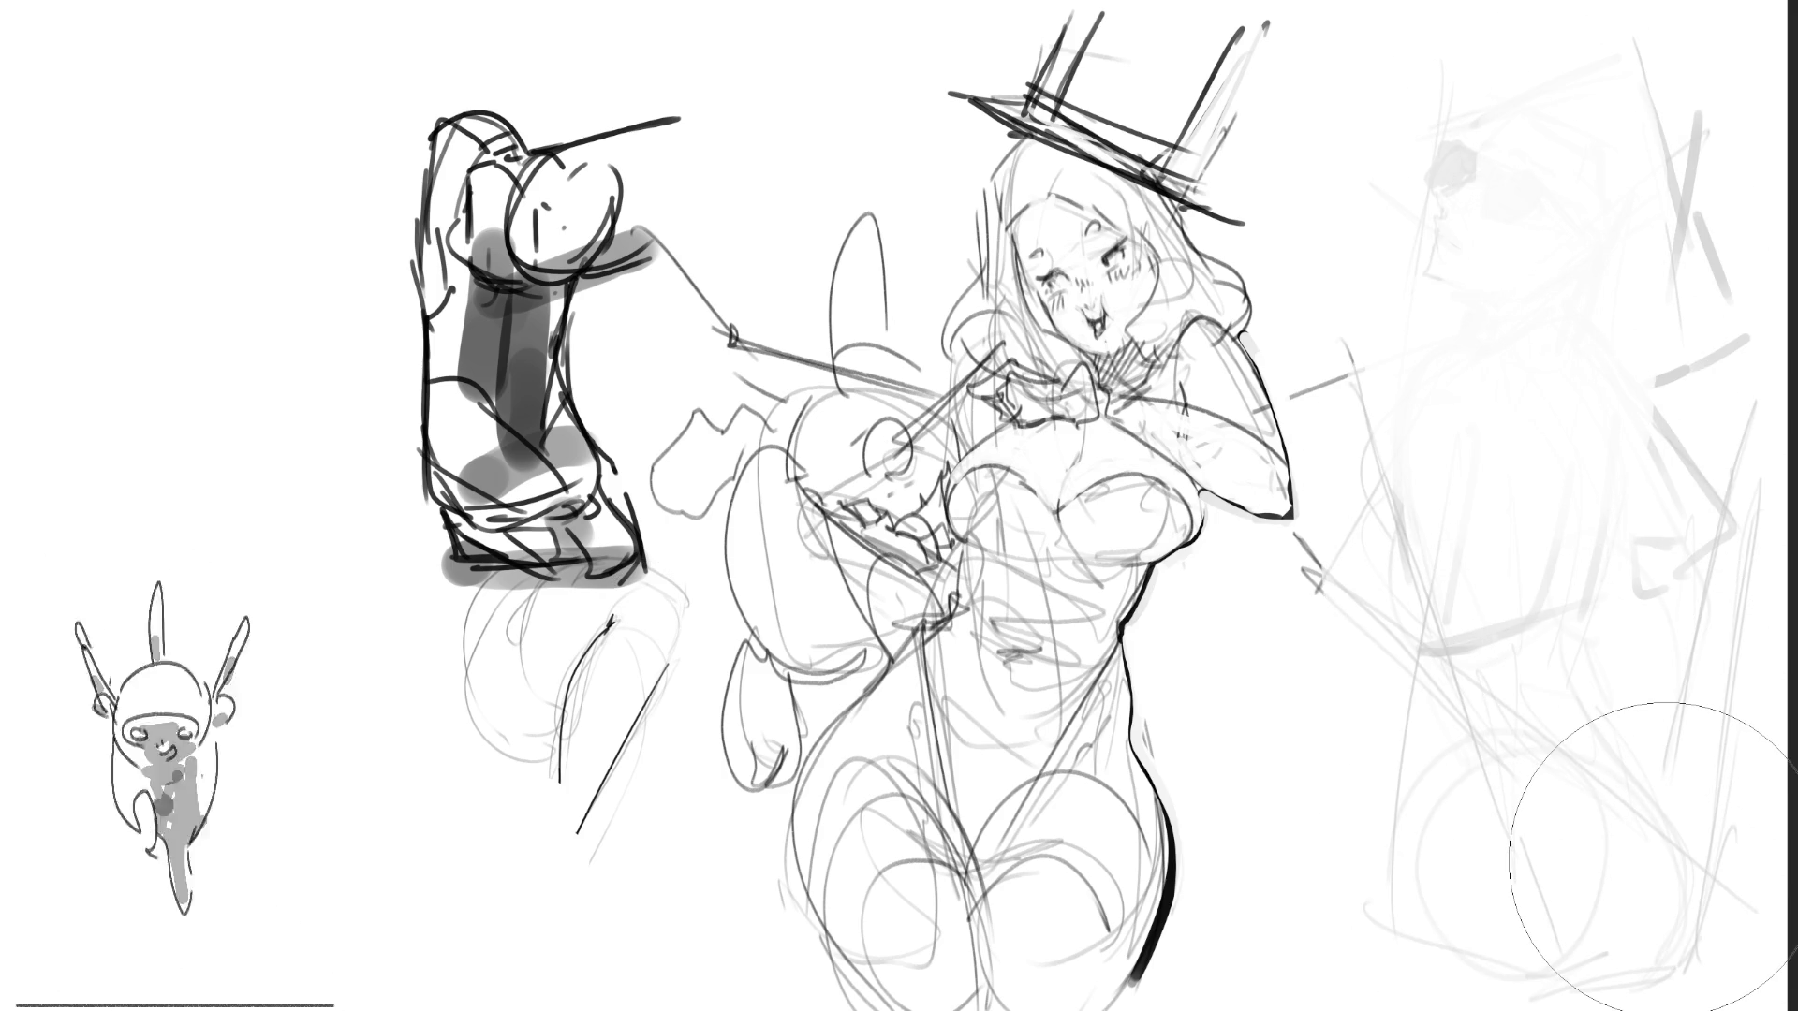
key(e)
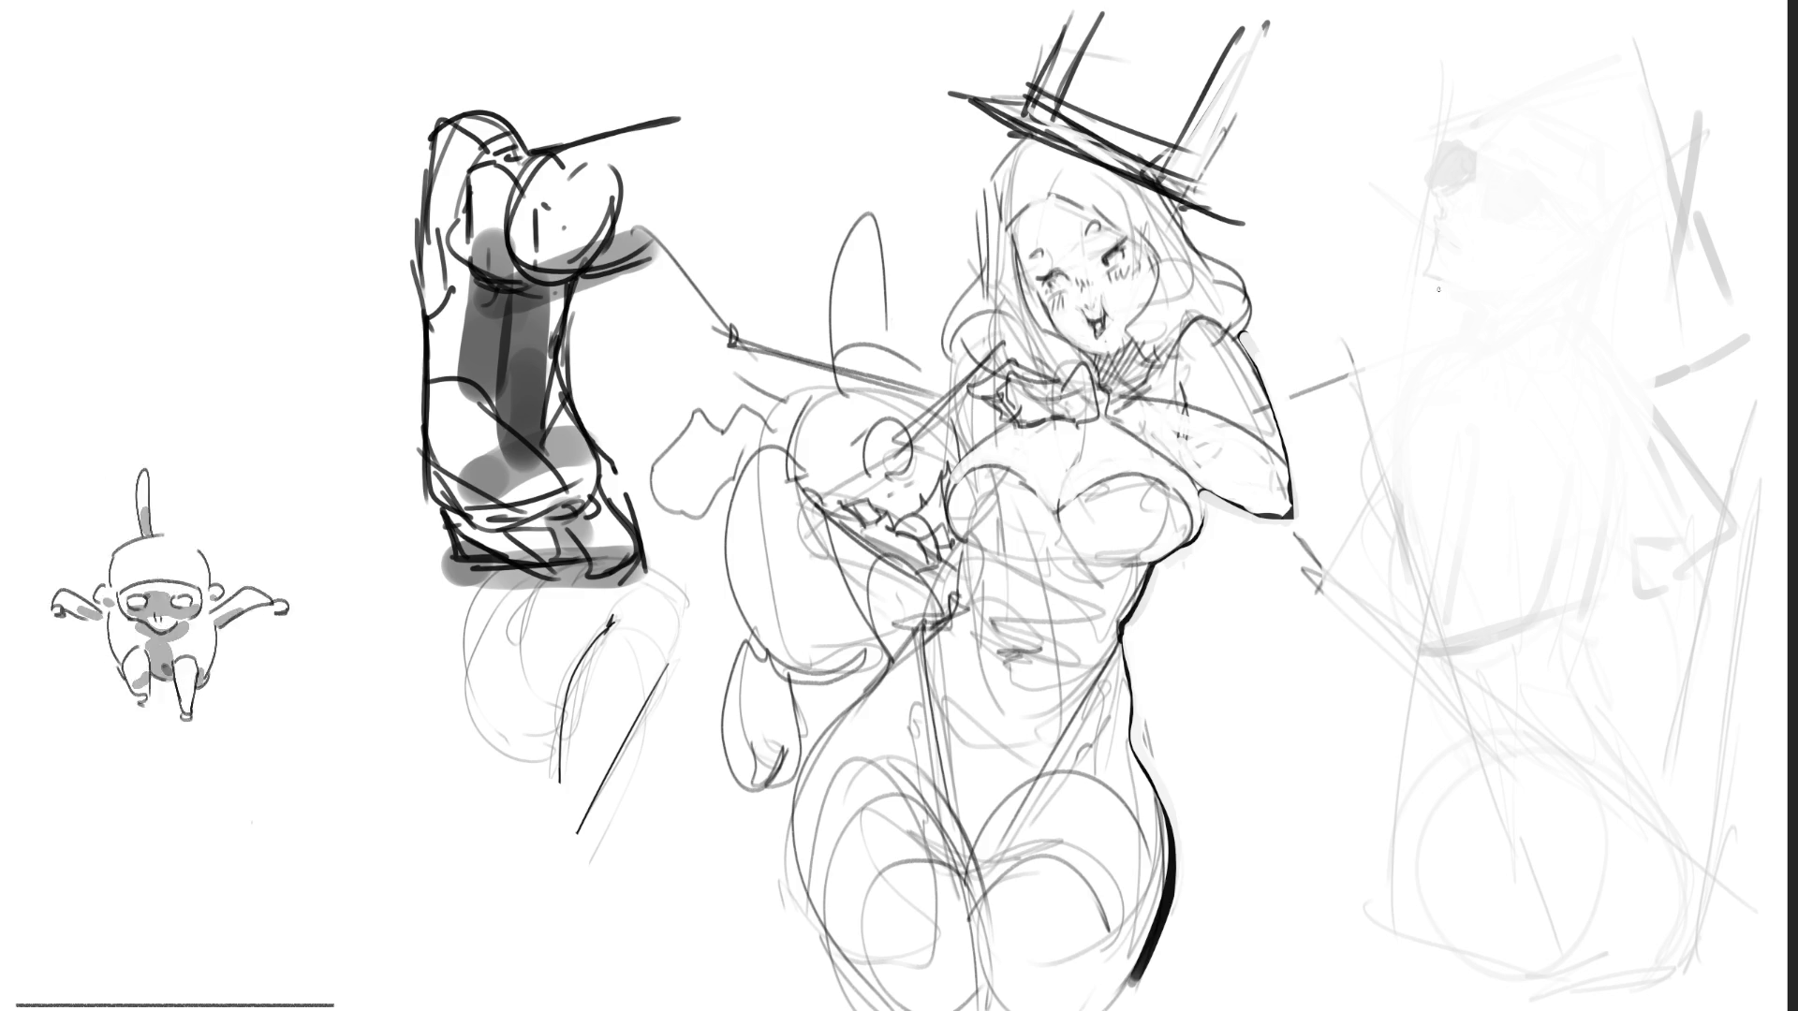
mouse_move(1428, 277)
mouse_down()
mouse_move(1526, 243)
mouse_move(1446, 309)
mouse_up()
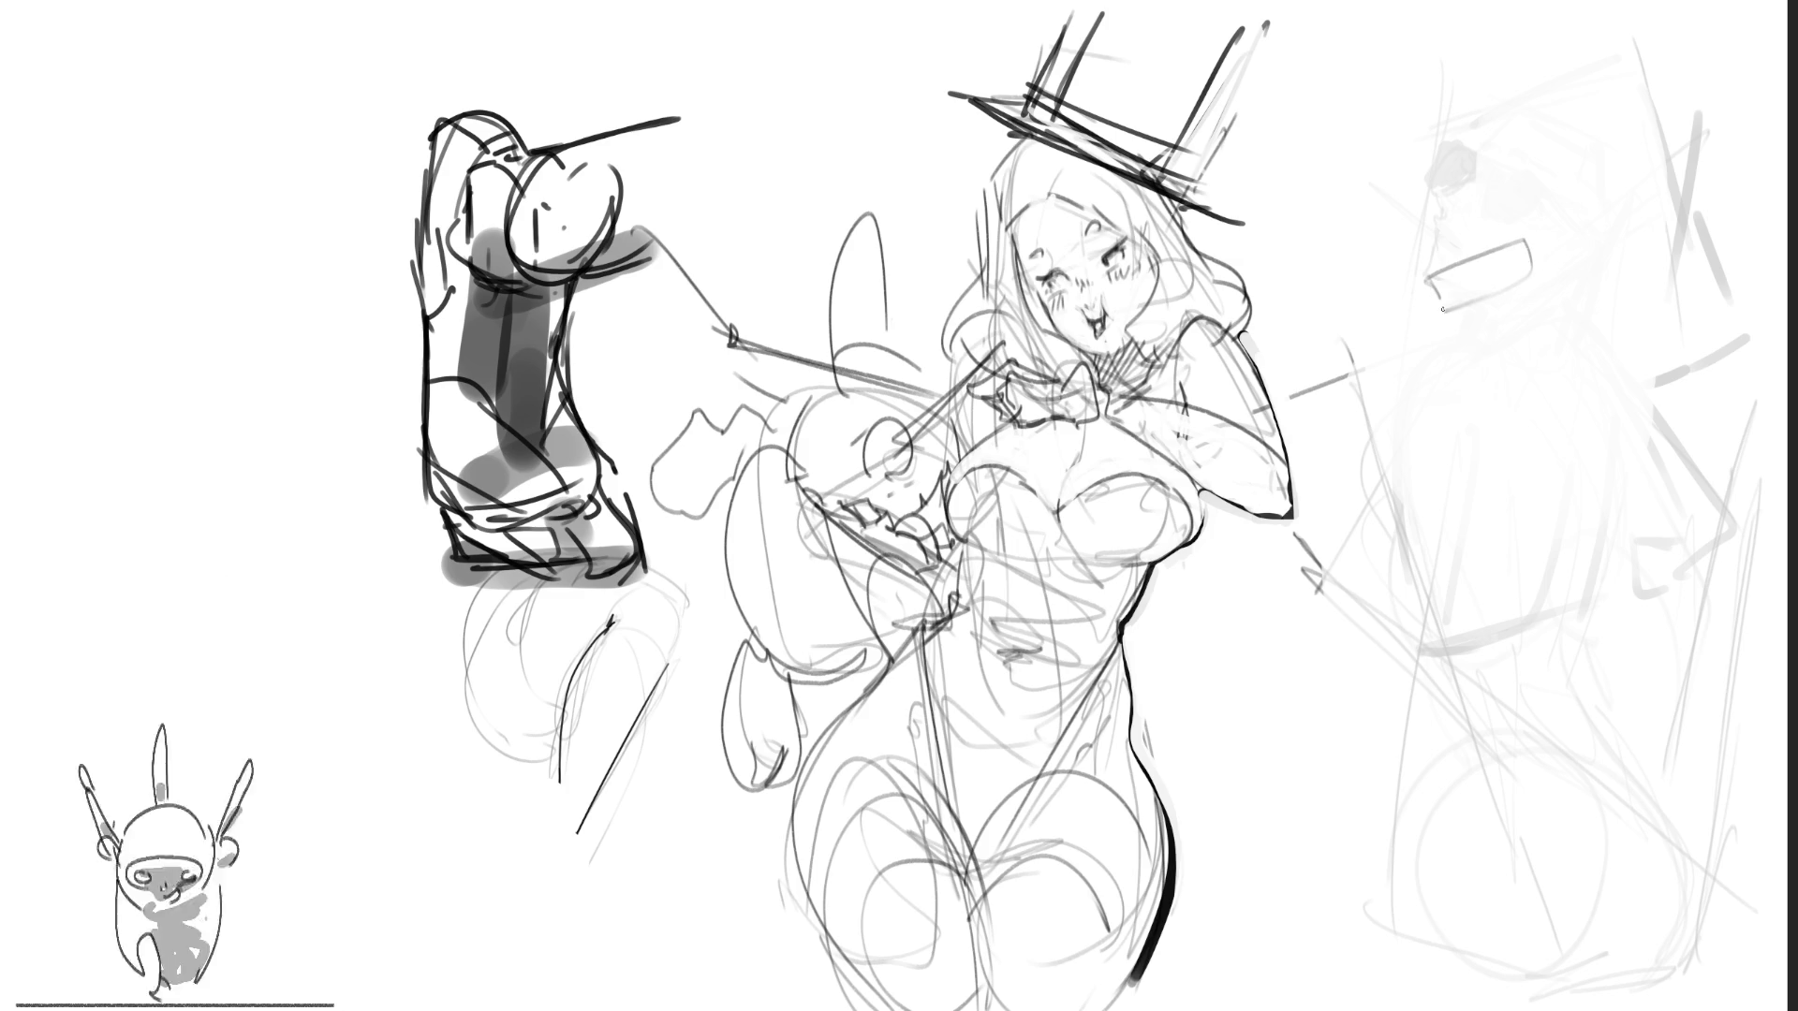
Step: Finish the mouth and outline the new right figure's front and torso
drag(1549, 257, 1424, 327)
mouse_move(1550, 248)
mouse_down()
mouse_move(1451, 309)
mouse_move(1552, 295)
mouse_move(1466, 309)
mouse_move(1411, 429)
mouse_move(1511, 331)
mouse_move(1603, 561)
mouse_move(1592, 635)
mouse_up()
mouse_move(1491, 674)
mouse_down()
mouse_move(1623, 651)
mouse_move(1500, 756)
mouse_move(1554, 653)
mouse_move(1470, 636)
mouse_up()
drag(1423, 521, 1399, 602)
mouse_move(1381, 355)
mouse_down()
mouse_move(1461, 559)
mouse_move(1489, 370)
mouse_up()
drag(1509, 559, 1466, 604)
drag(1441, 539, 1469, 609)
drag(1428, 566, 1397, 761)
drag(1509, 578, 1435, 788)
Step: Draw the figure's back contour, both legs, the ground line and the skirt hem
mouse_move(1595, 329)
mouse_down()
mouse_move(1722, 517)
mouse_move(1666, 549)
mouse_up()
mouse_move(1740, 533)
mouse_down()
mouse_move(1710, 602)
mouse_move(1614, 674)
mouse_move(1649, 672)
mouse_move(1723, 913)
mouse_up()
mouse_move(1666, 744)
mouse_down()
mouse_move(1624, 854)
mouse_move(1625, 983)
mouse_up()
drag(1734, 935, 1603, 975)
mouse_move(1563, 754)
mouse_down()
mouse_move(1605, 996)
mouse_move(1472, 756)
mouse_up()
mouse_move(1417, 743)
mouse_down()
mouse_move(1398, 946)
mouse_move(1336, 922)
mouse_move(1537, 974)
mouse_up()
mouse_move(1390, 702)
mouse_down()
mouse_move(1441, 761)
mouse_move(1369, 793)
mouse_move(1423, 839)
mouse_up()
drag(1646, 663, 1629, 678)
Step: Sketch the figure's head, collar, side, shoulders and hat strokes
drag(1433, 281, 1554, 253)
drag(1545, 412, 1713, 656)
drag(1423, 122, 1516, 5)
drag(1536, 9, 1592, 253)
drag(1559, 61, 1714, 365)
drag(1540, 216, 1543, 304)
drag(1489, 330, 1509, 301)
drag(1509, 412, 1643, 328)
drag(1662, 401, 1739, 333)
drag(1592, 386, 1676, 359)
Step: Refine the top of the figure's head, the collar details and the neck
drag(1401, 108, 1423, 88)
drag(1432, 23, 1386, 129)
mouse_move(1484, 4)
mouse_down()
mouse_move(1391, 37)
mouse_move(1384, 166)
mouse_up()
drag(1381, 70, 1359, 174)
mouse_move(1376, 198)
mouse_down()
mouse_move(1453, 180)
mouse_move(1399, 217)
mouse_up()
mouse_move(1407, 216)
mouse_down()
mouse_move(1431, 242)
mouse_move(1409, 234)
mouse_up()
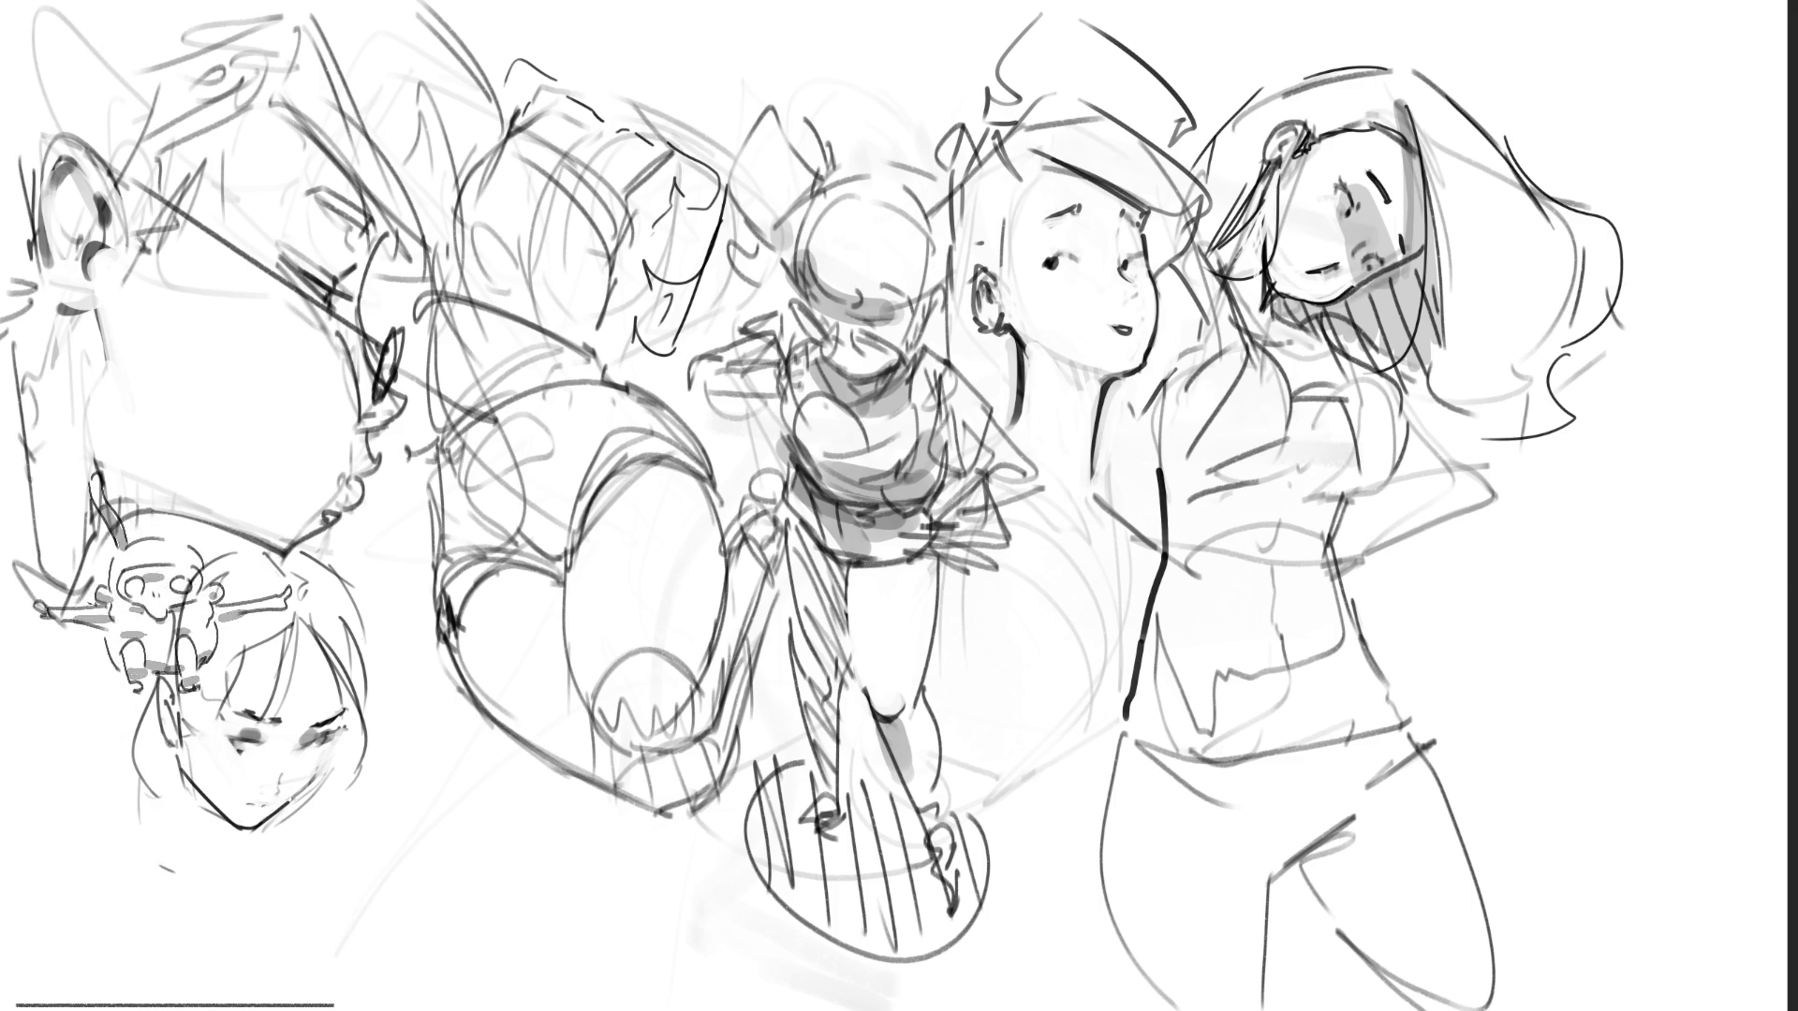
Step: Zoom out to the group sketch and lighten its small central figure with the eraser
scroll(1220, 530, down, 2)
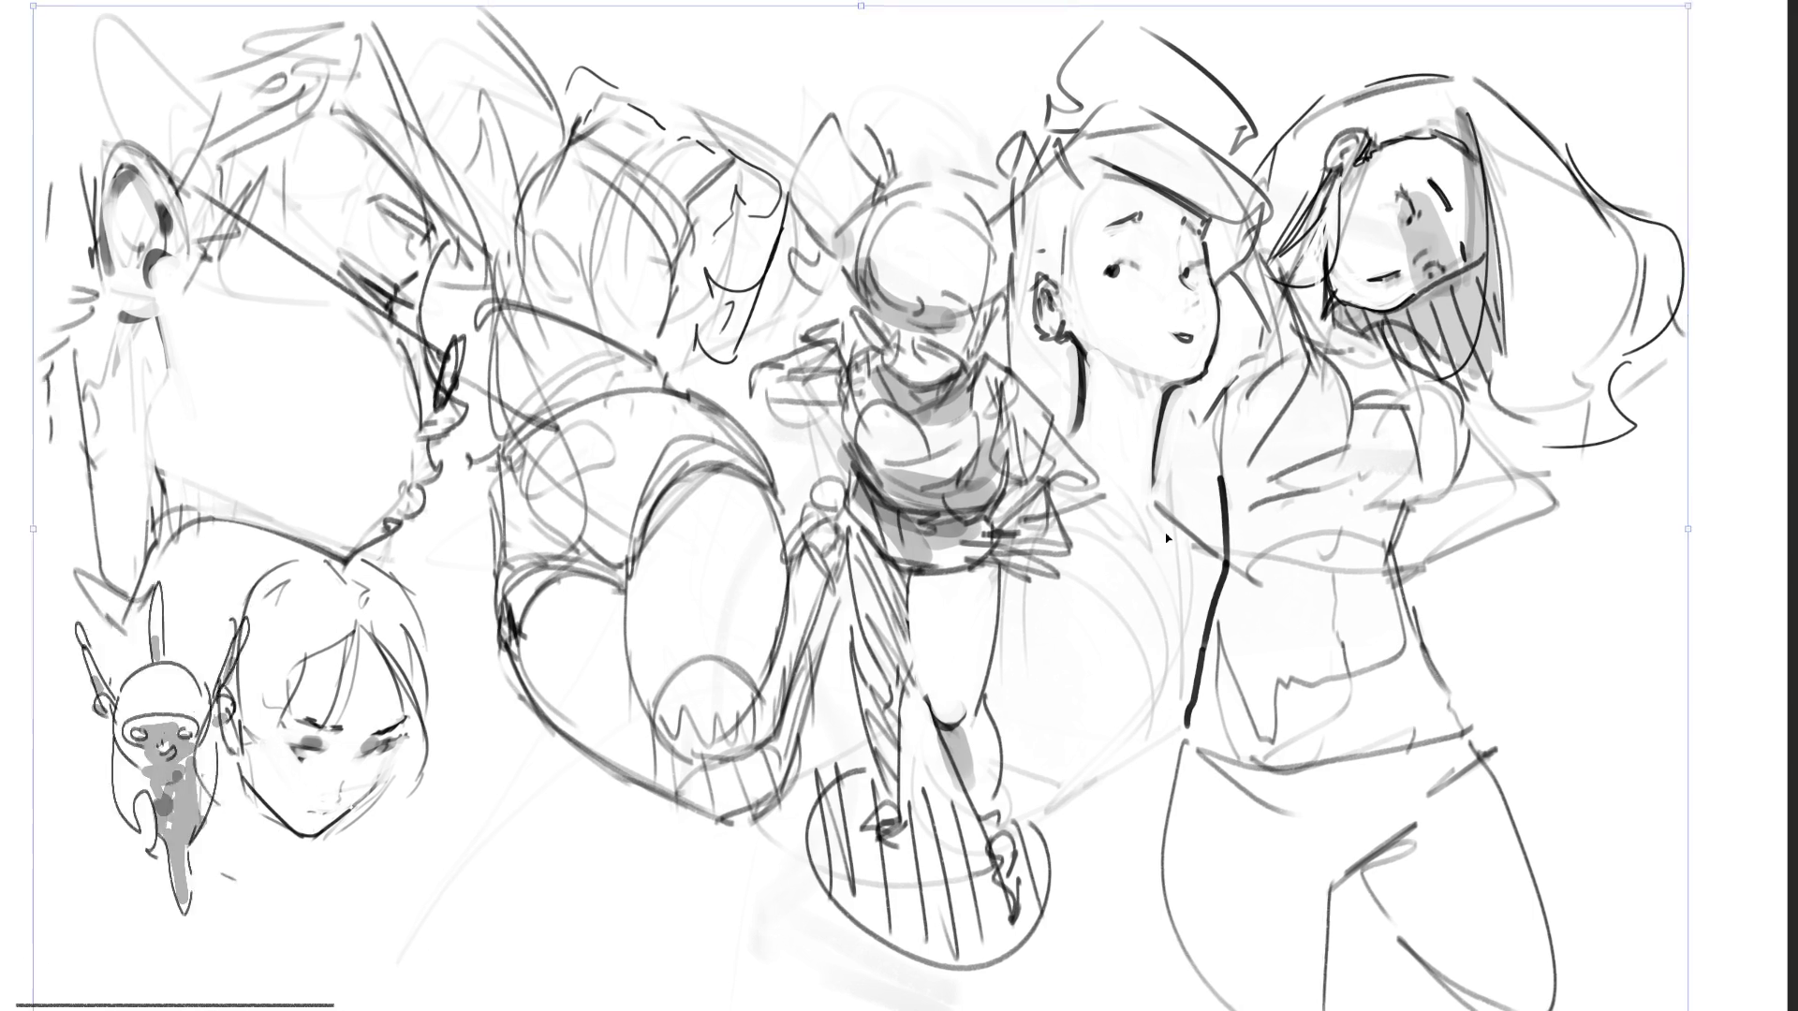
drag(1219, 530, 1246, 530)
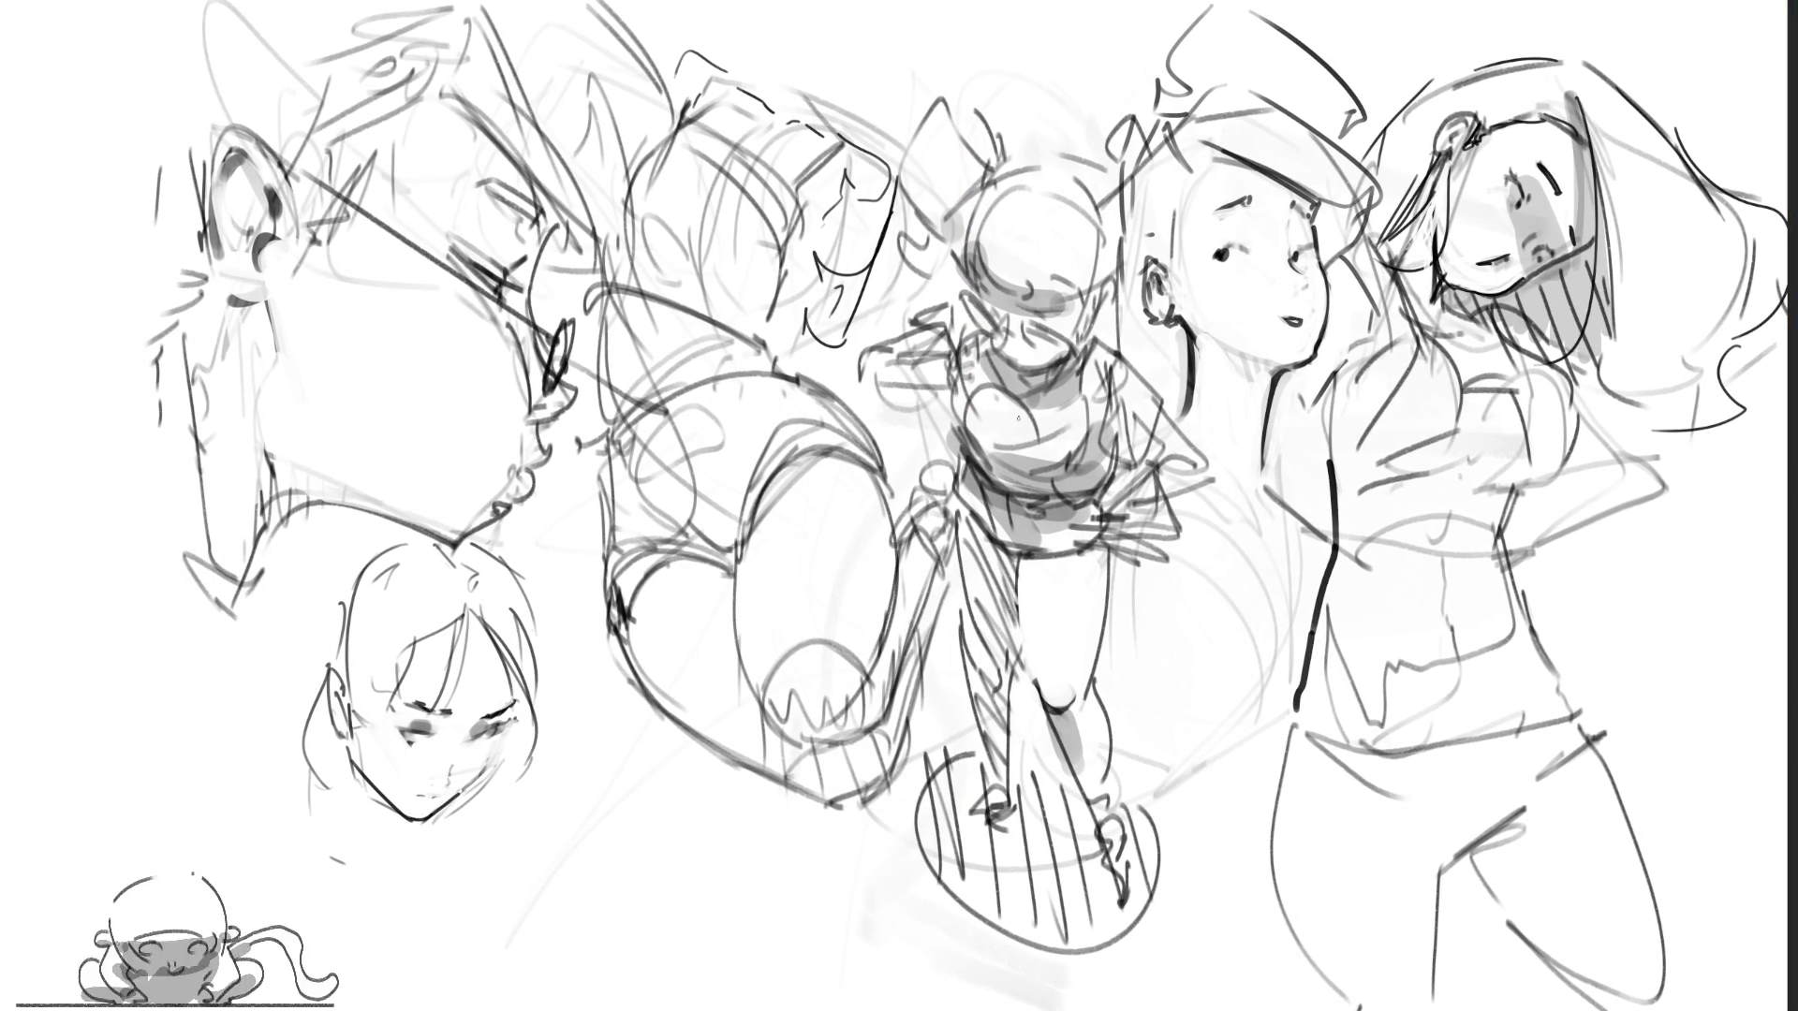
drag(1021, 391, 1034, 564)
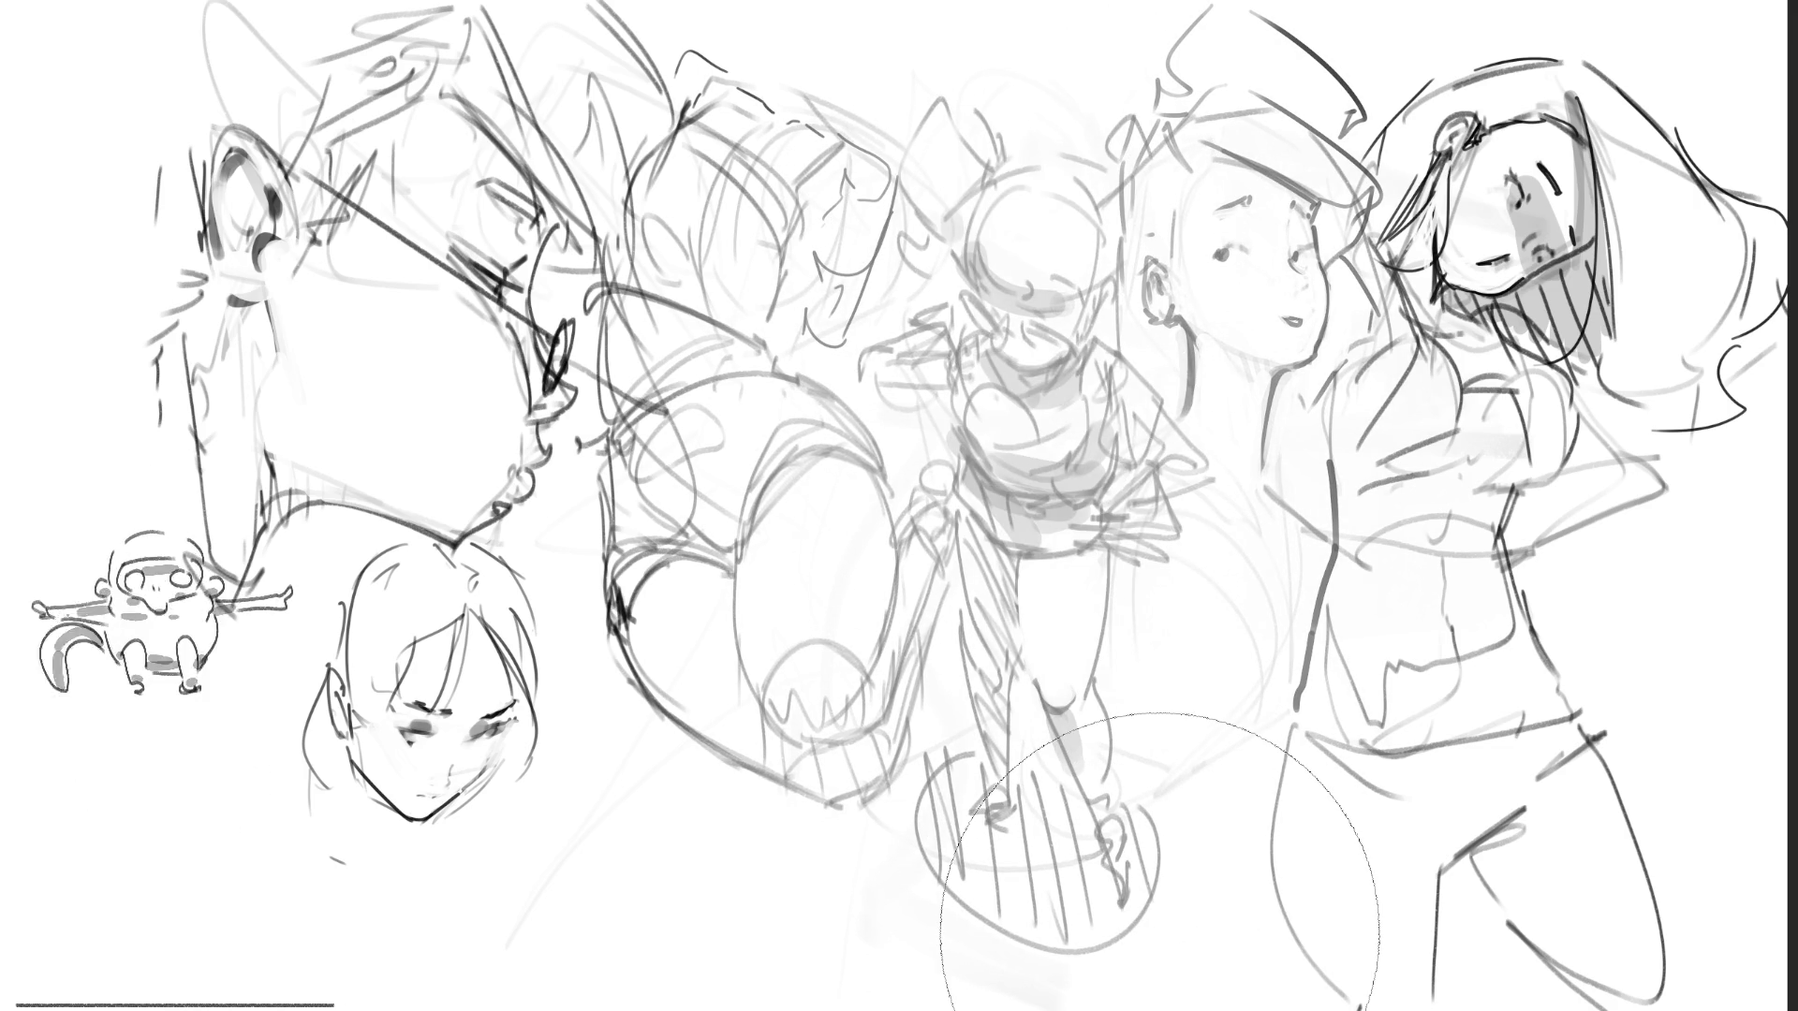
key(b)
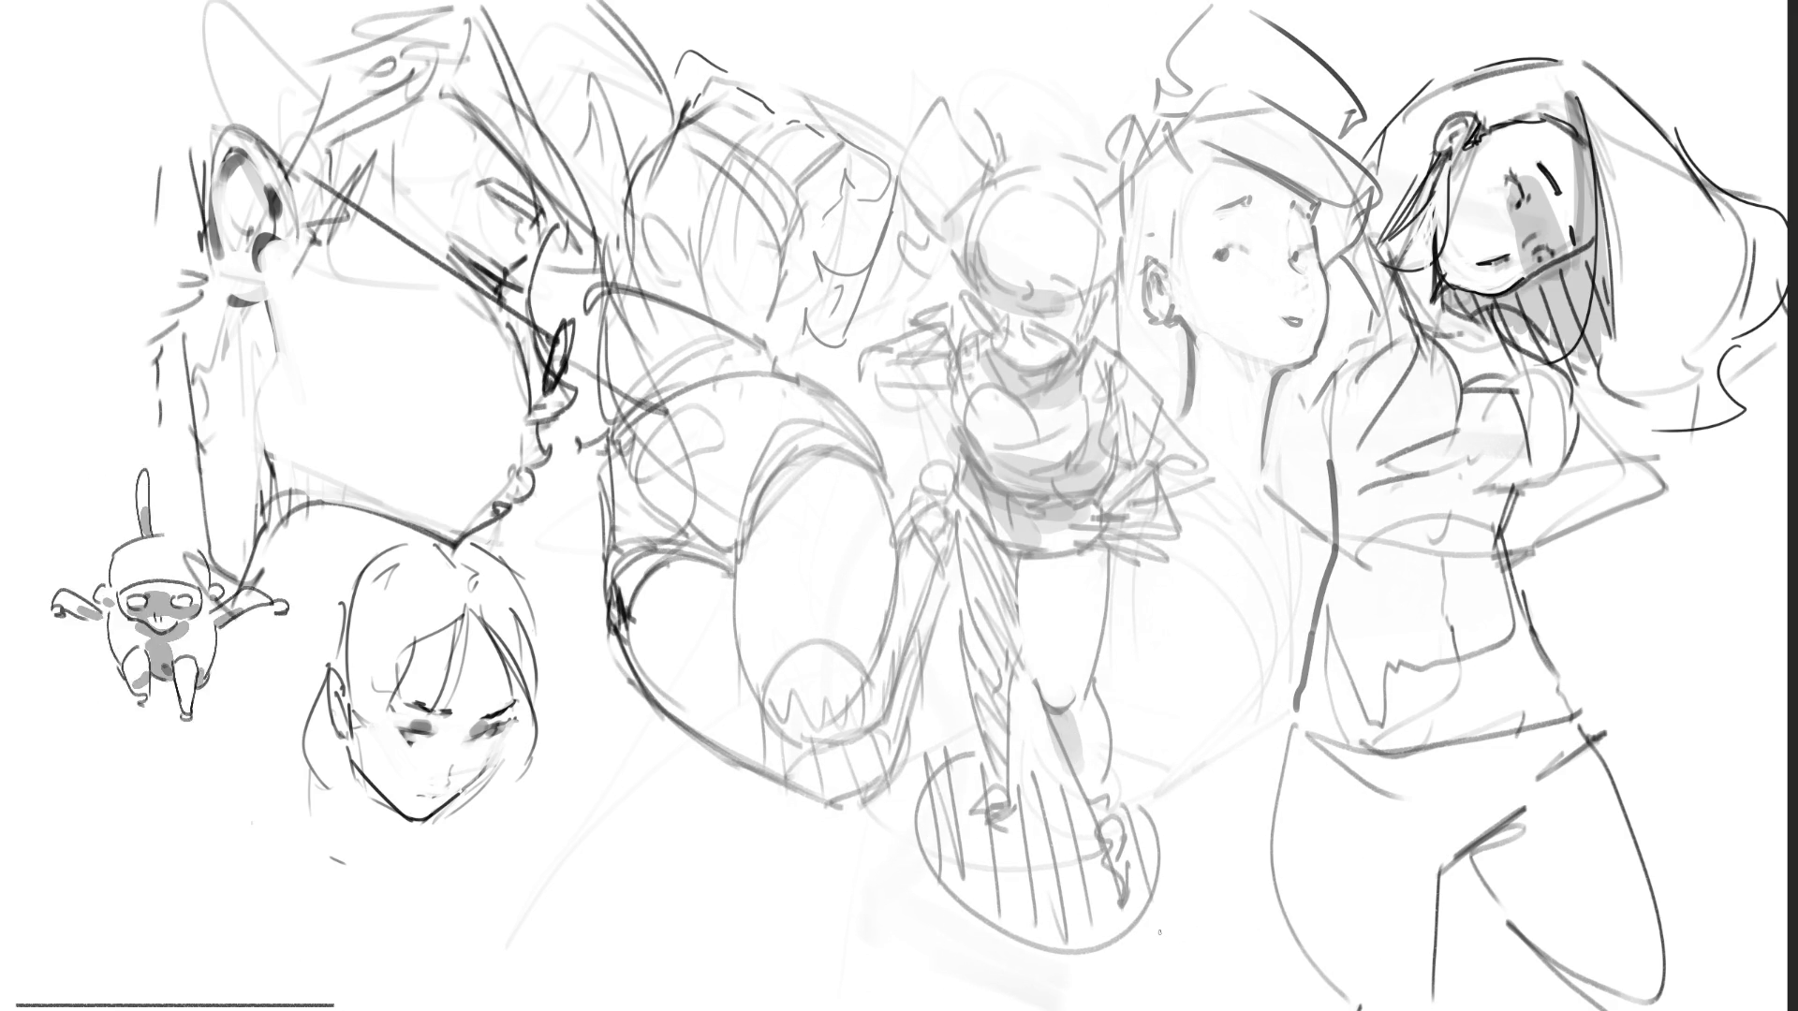
Step: Redraw the central figure's head, undoing an unwanted stroke
drag(961, 296, 989, 312)
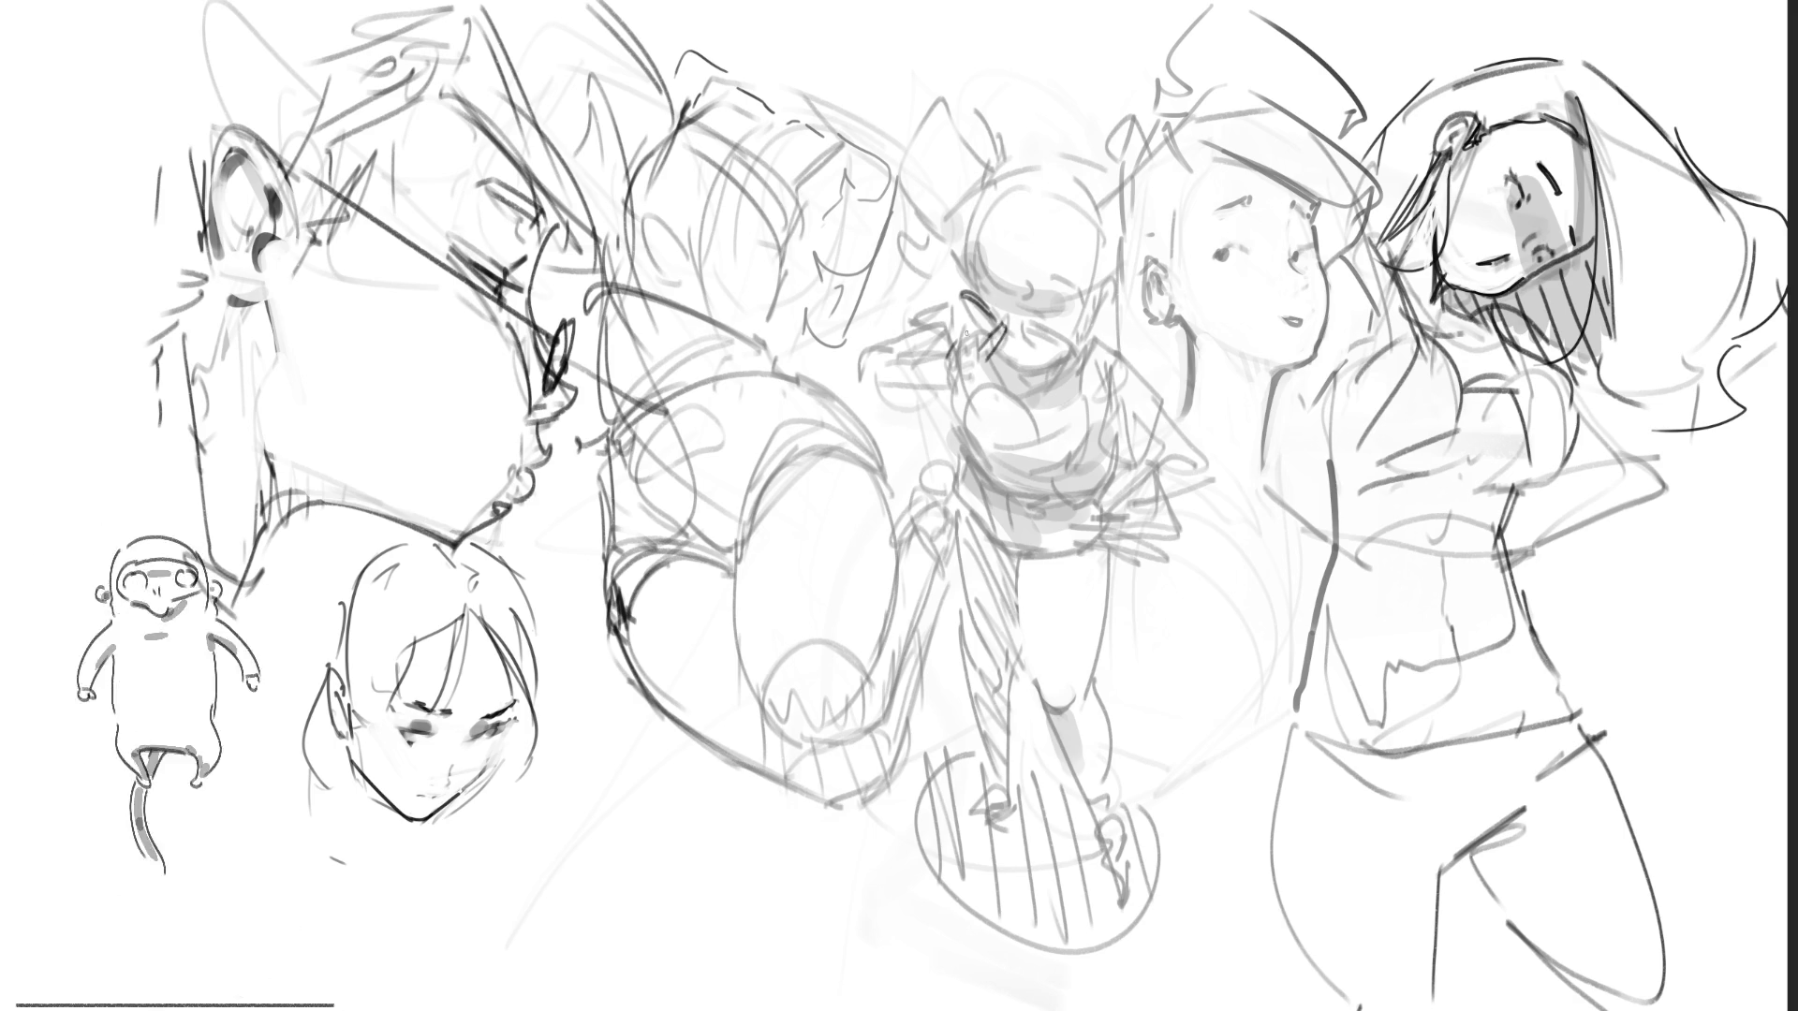
mouse_move(956, 355)
mouse_down()
mouse_move(943, 386)
mouse_move(979, 379)
mouse_up()
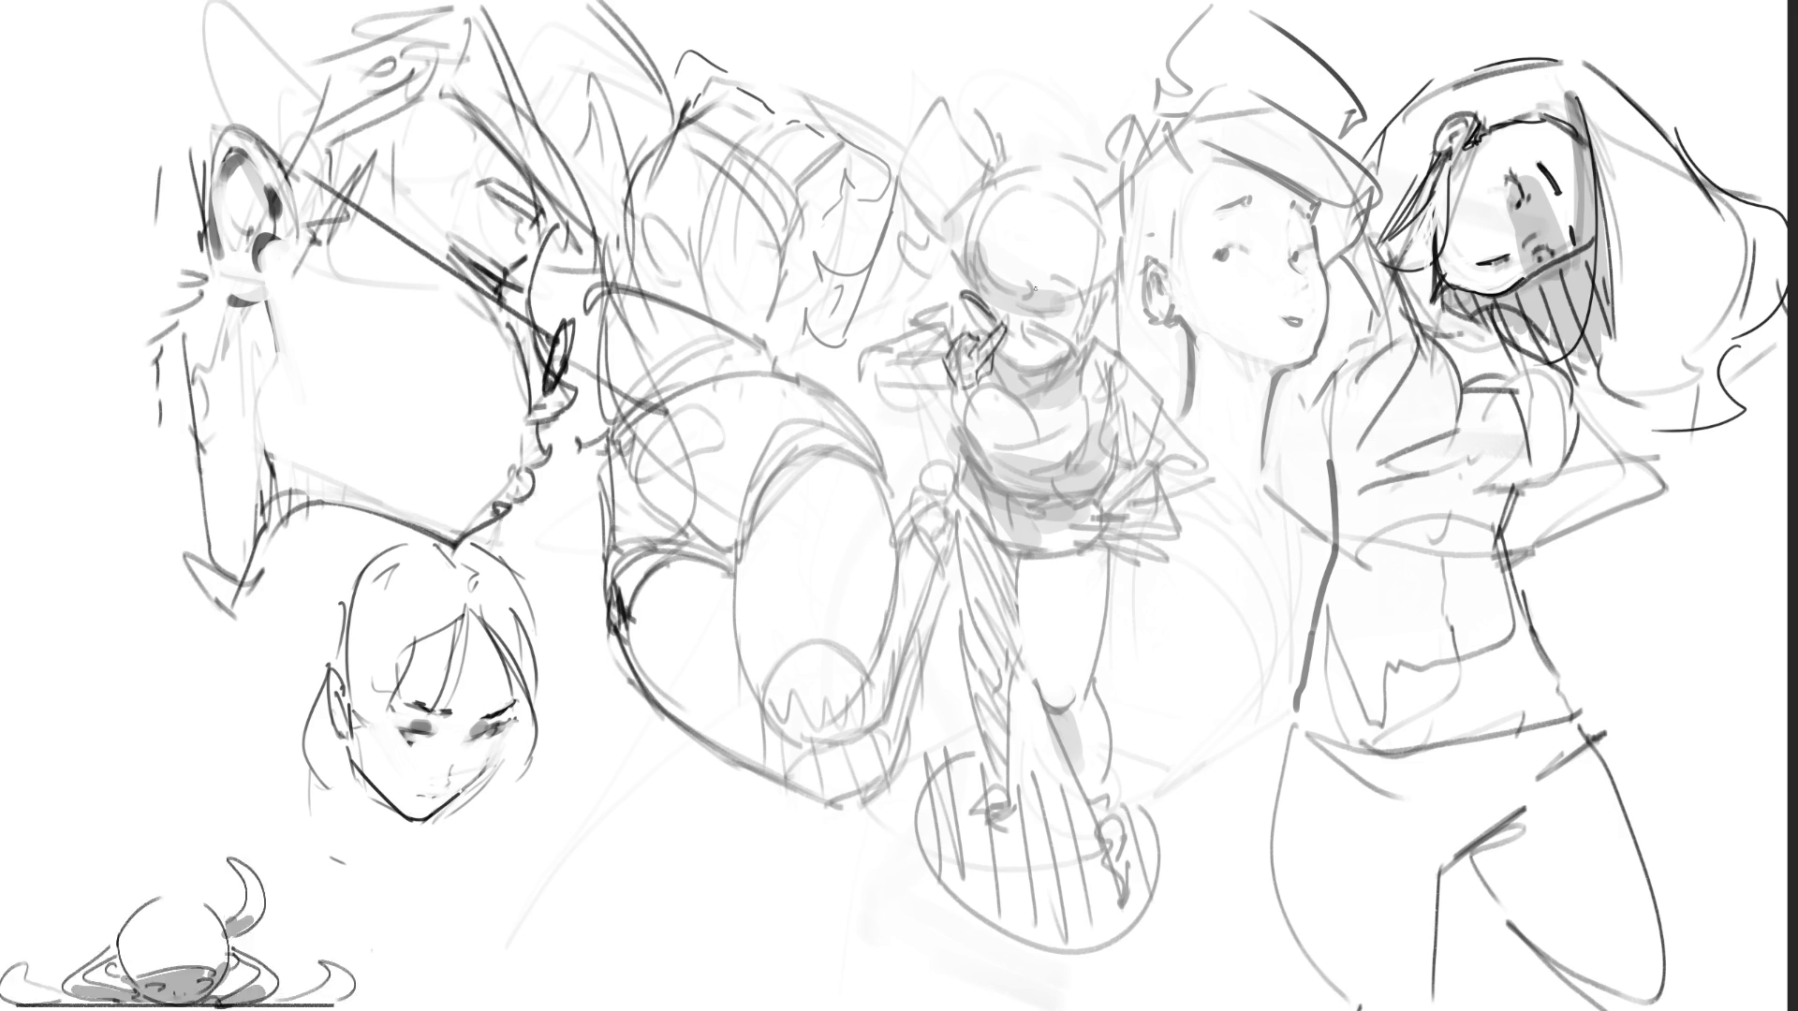
drag(943, 354, 951, 329)
drag(945, 342, 968, 336)
key(ctrl+z)
key(ctrl+z)
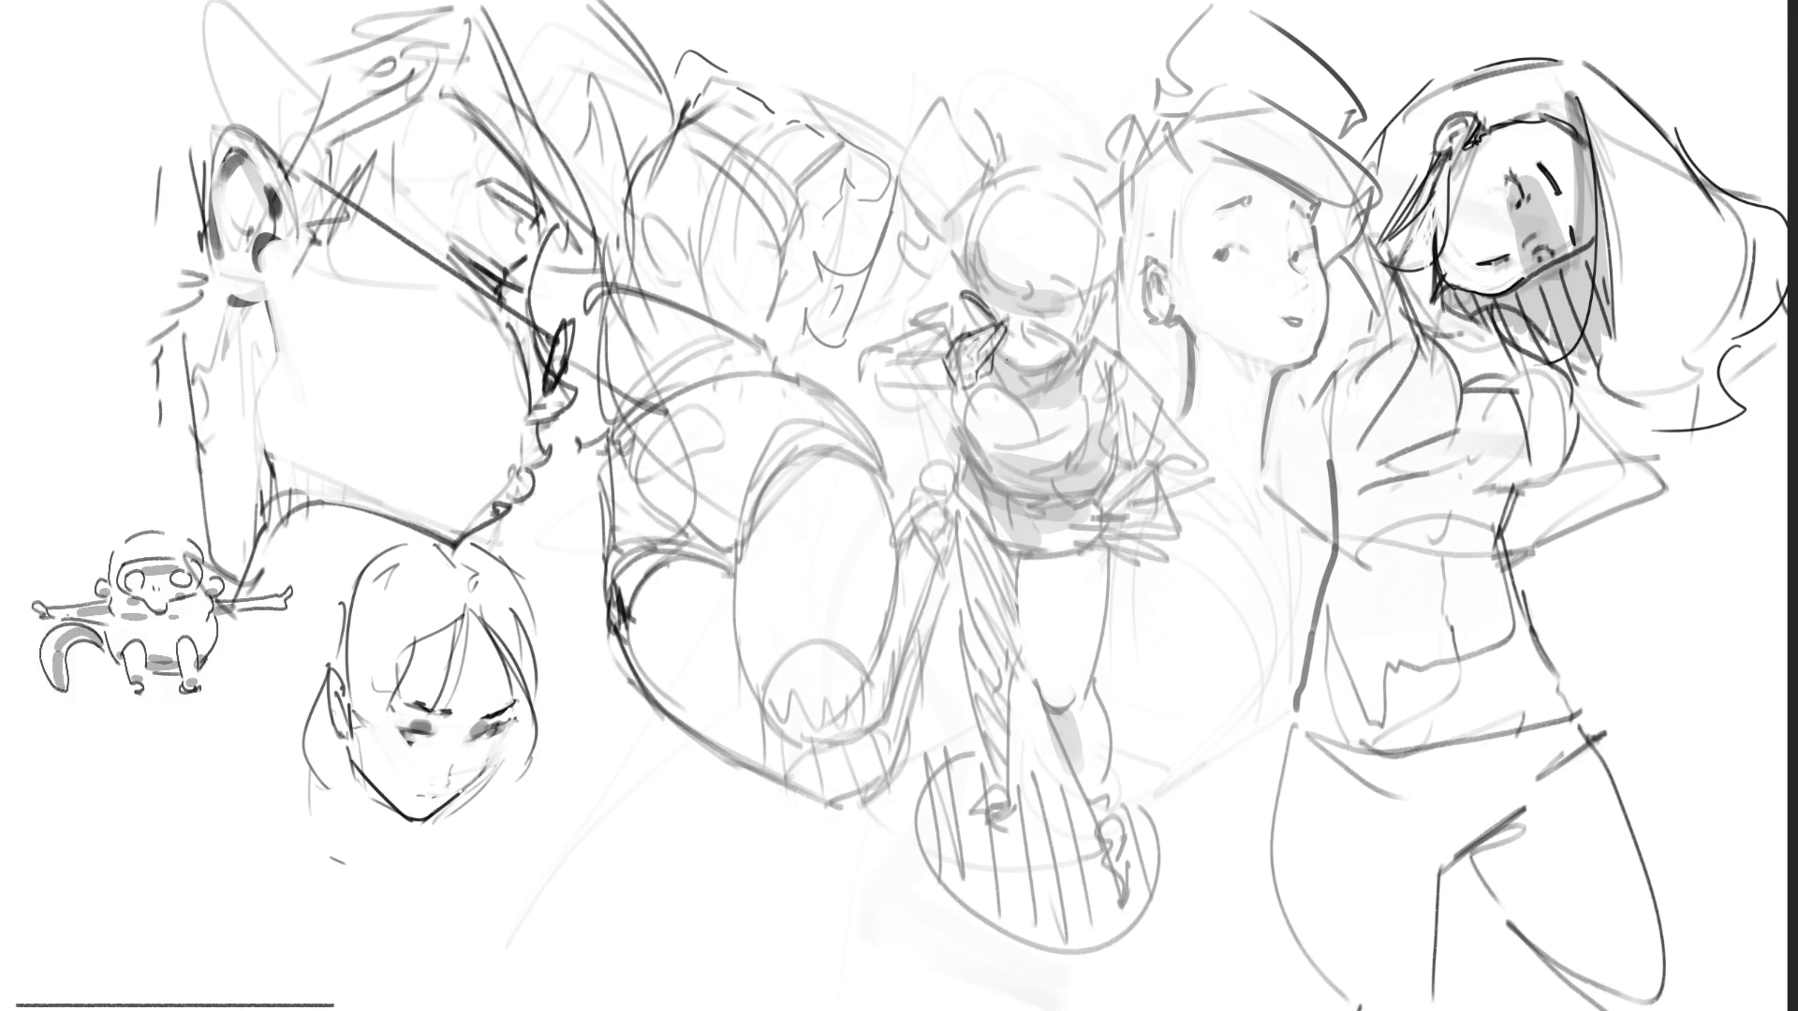
Step: Draw and shade the central figure's raised hand, then begin lassoing the right girl
drag(1003, 359, 980, 382)
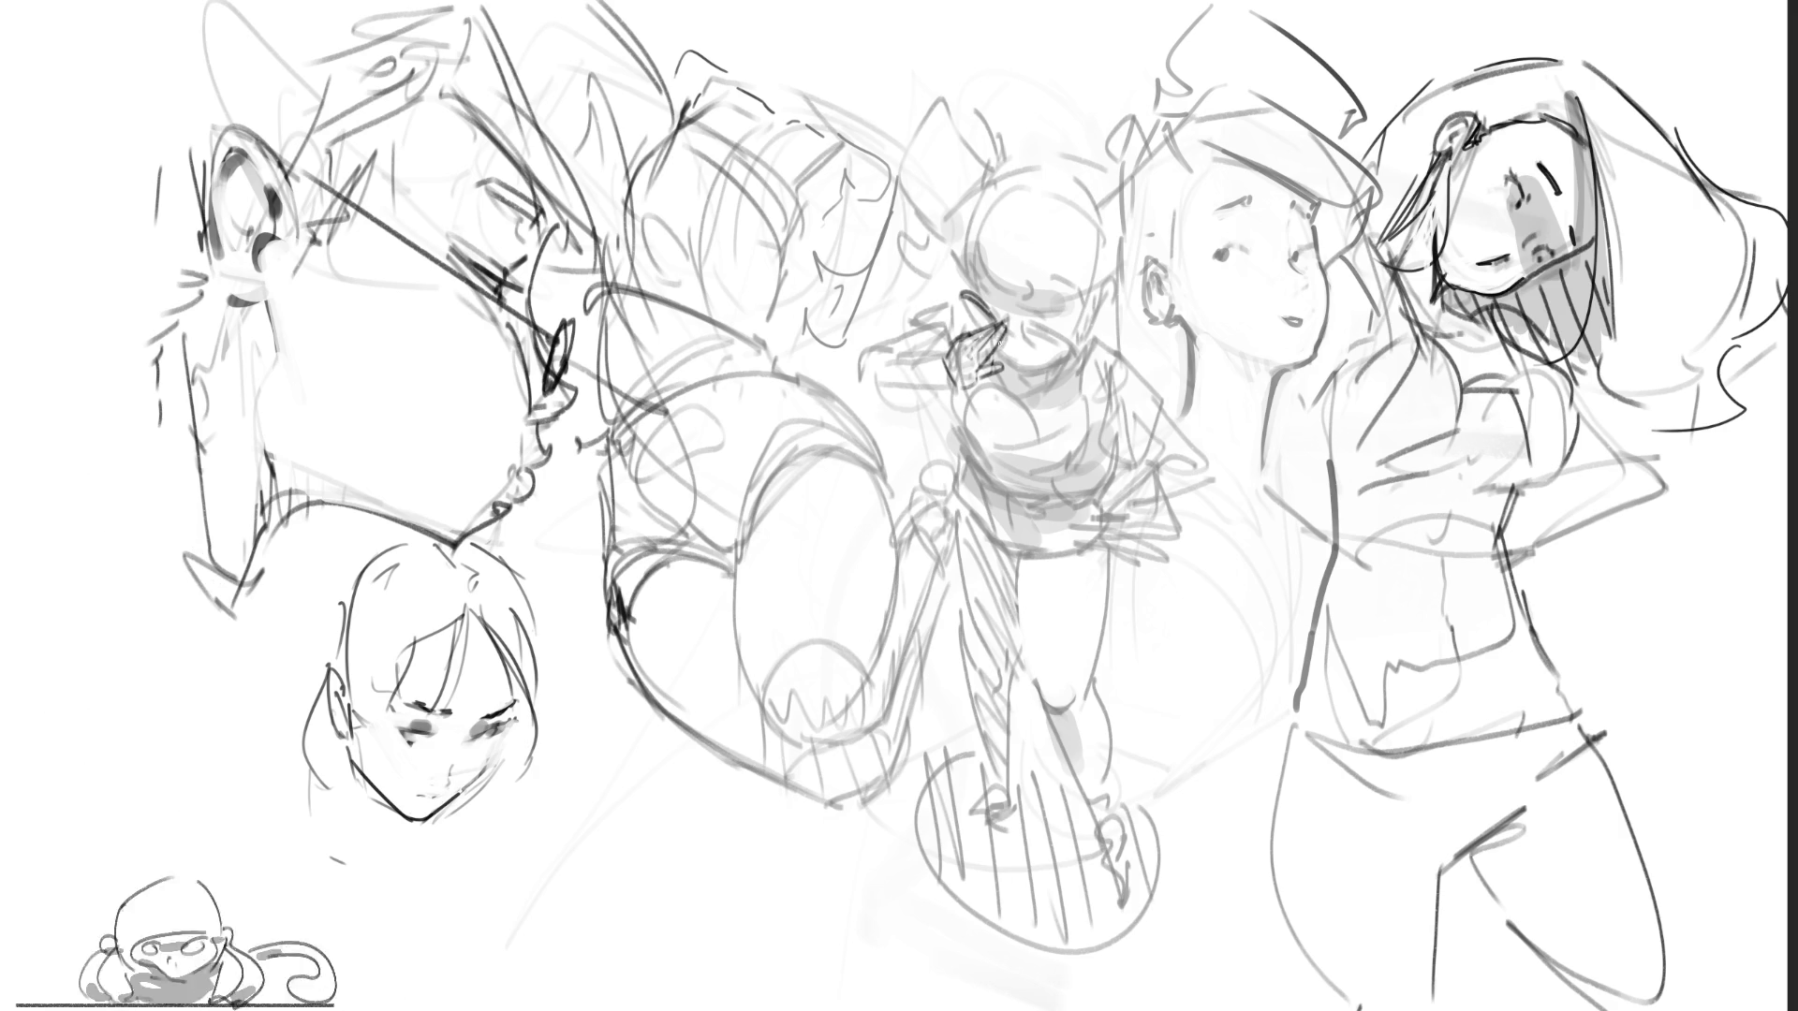
drag(953, 341, 931, 387)
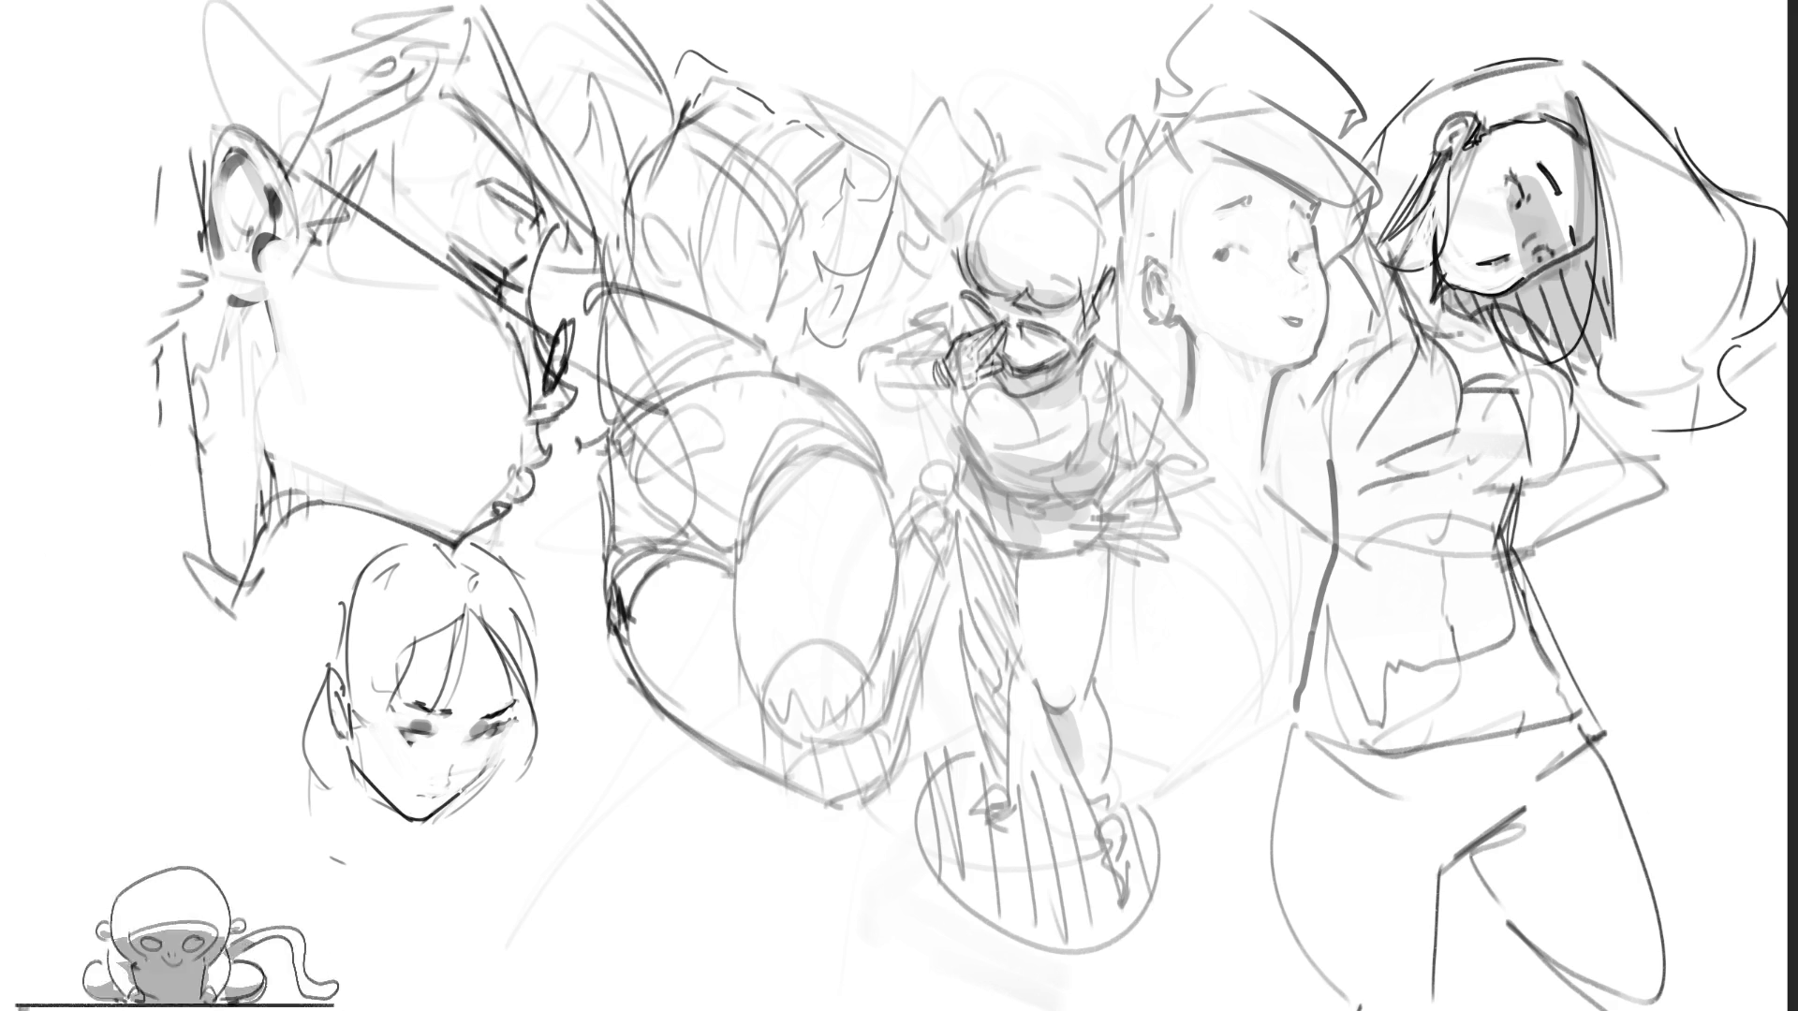
mouse_move(1582, 585)
mouse_down()
mouse_move(1545, 494)
mouse_move(1325, 513)
mouse_move(1165, 1007)
mouse_move(1779, 913)
mouse_up()
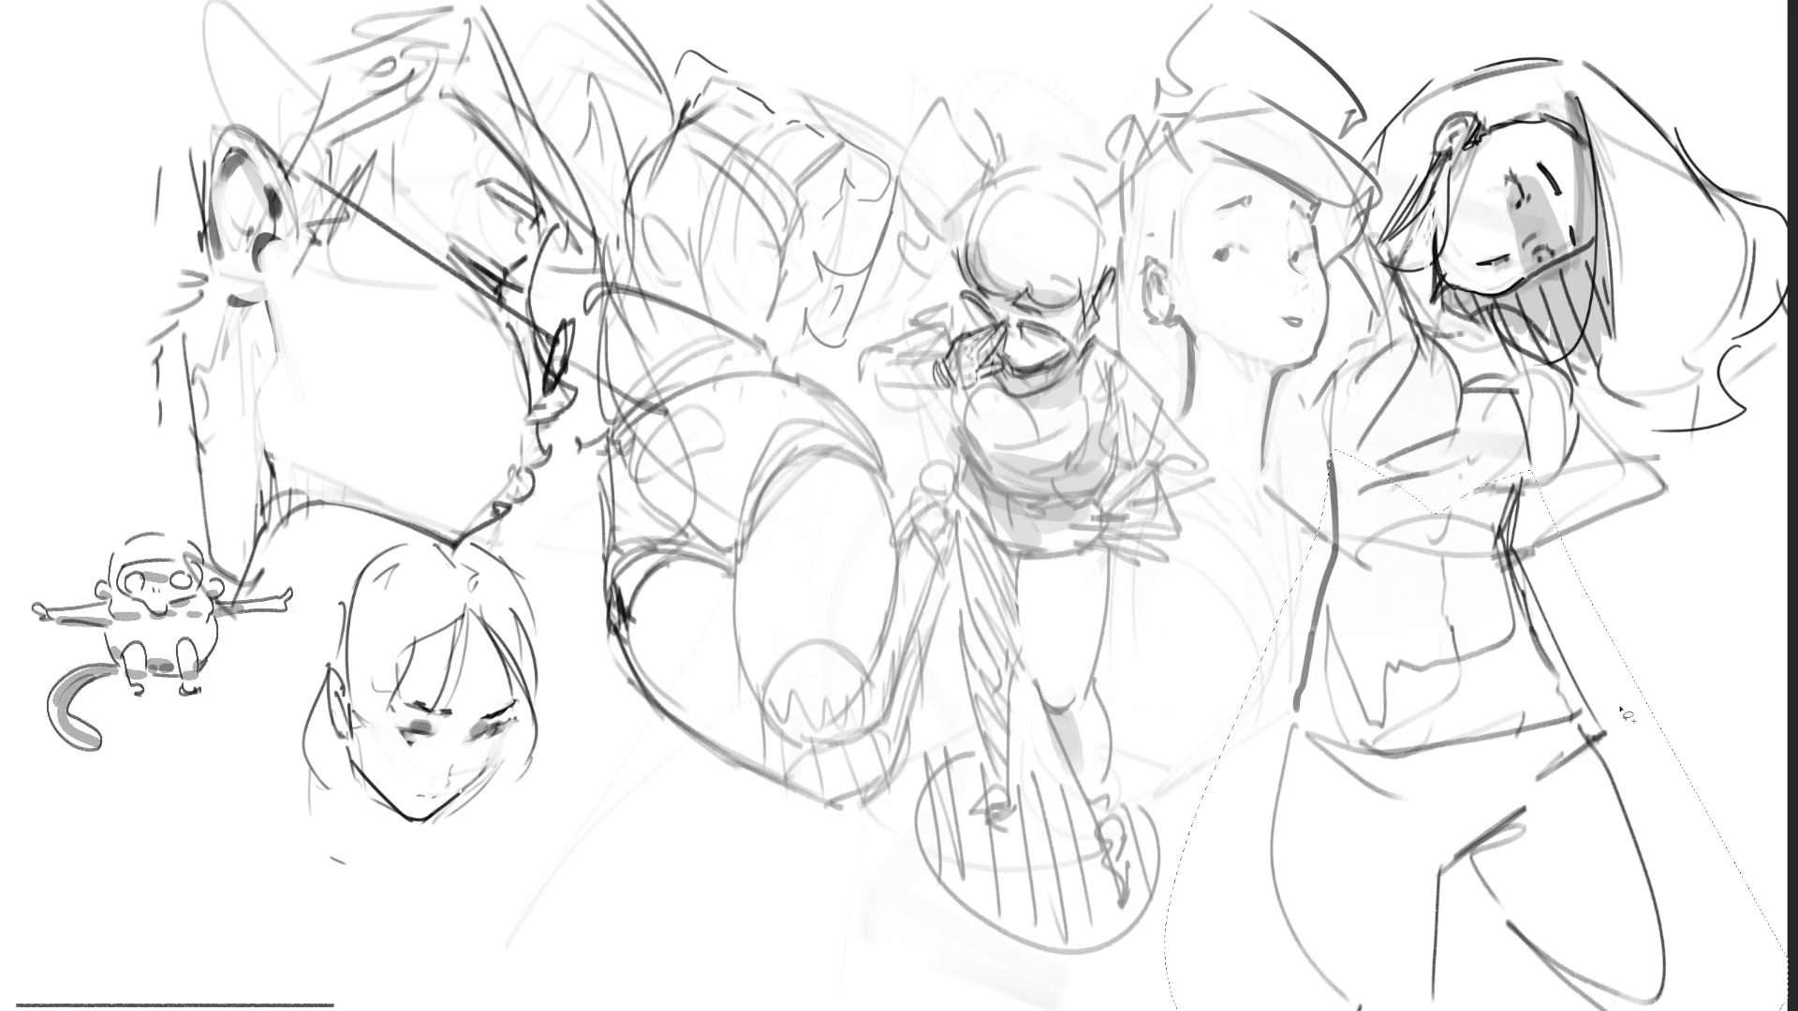
Step: Lasso the right girl, rotate her slightly counter-clockwise, shift her left, and deselect
mouse_move(1700, 565)
mouse_down()
mouse_move(1498, 558)
mouse_move(1583, 581)
mouse_up()
key(ctrl+t)
mouse_move(1479, 513)
mouse_down()
mouse_move(1498, 524)
mouse_move(1476, 501)
mouse_move(1611, 459)
mouse_move(1730, 391)
mouse_move(1728, 374)
mouse_up()
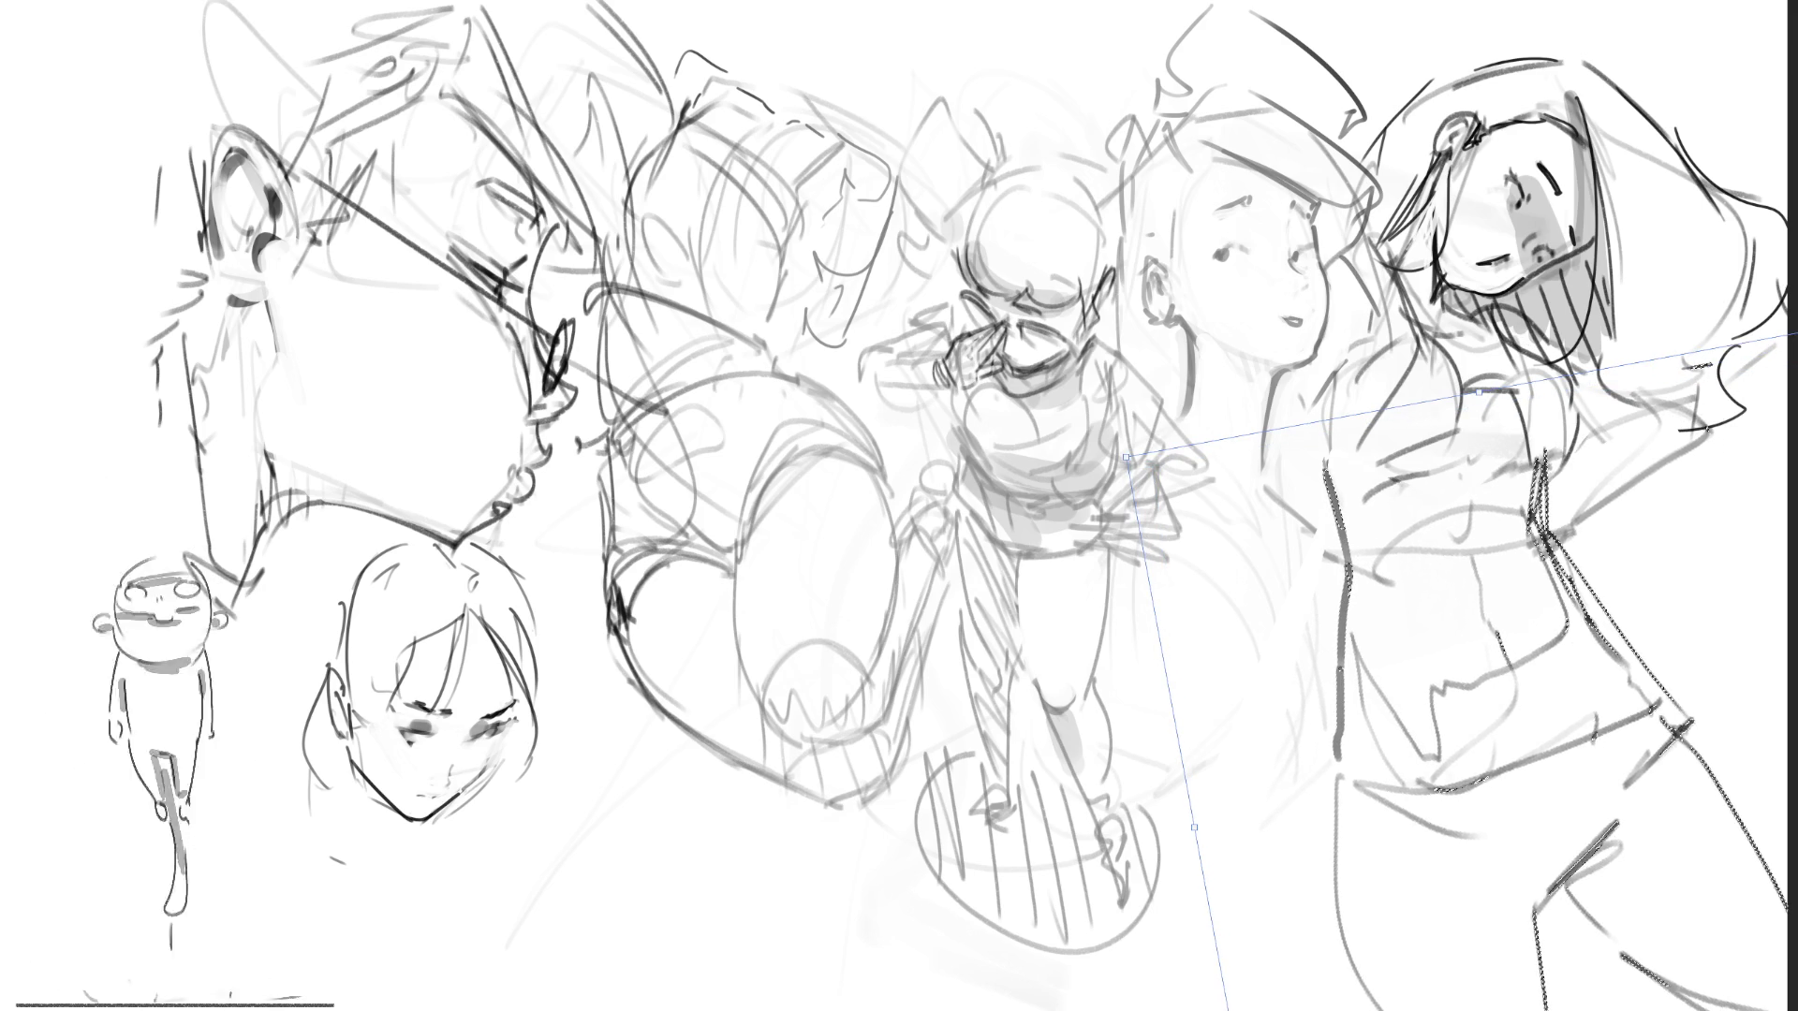
key(Return)
key(ctrl+d)
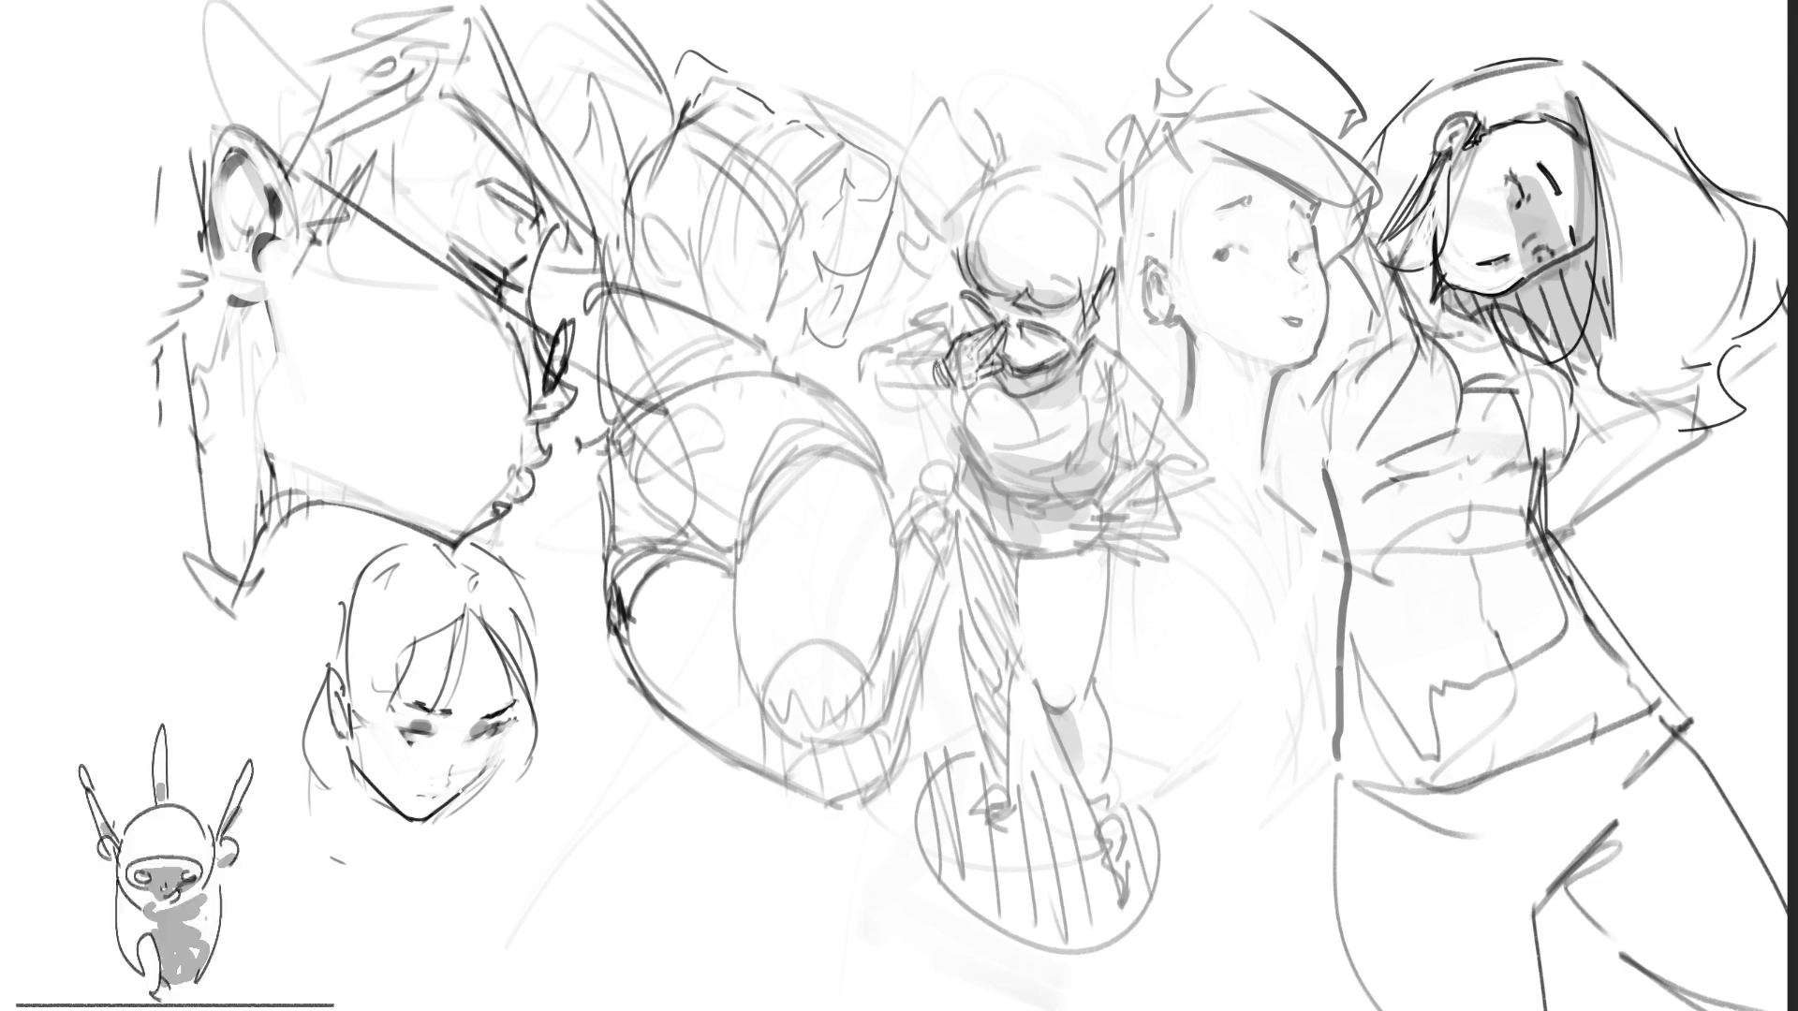
Step: Sketch the central figure's raised arm beside her face and her other arm and side
mouse_move(945, 364)
mouse_down()
mouse_move(927, 393)
mouse_move(889, 356)
mouse_move(854, 361)
mouse_move(925, 389)
mouse_move(879, 337)
mouse_move(935, 314)
mouse_up()
mouse_move(927, 329)
mouse_down()
mouse_move(938, 352)
mouse_move(919, 340)
mouse_move(963, 284)
mouse_move(923, 348)
mouse_up()
drag(965, 290, 959, 326)
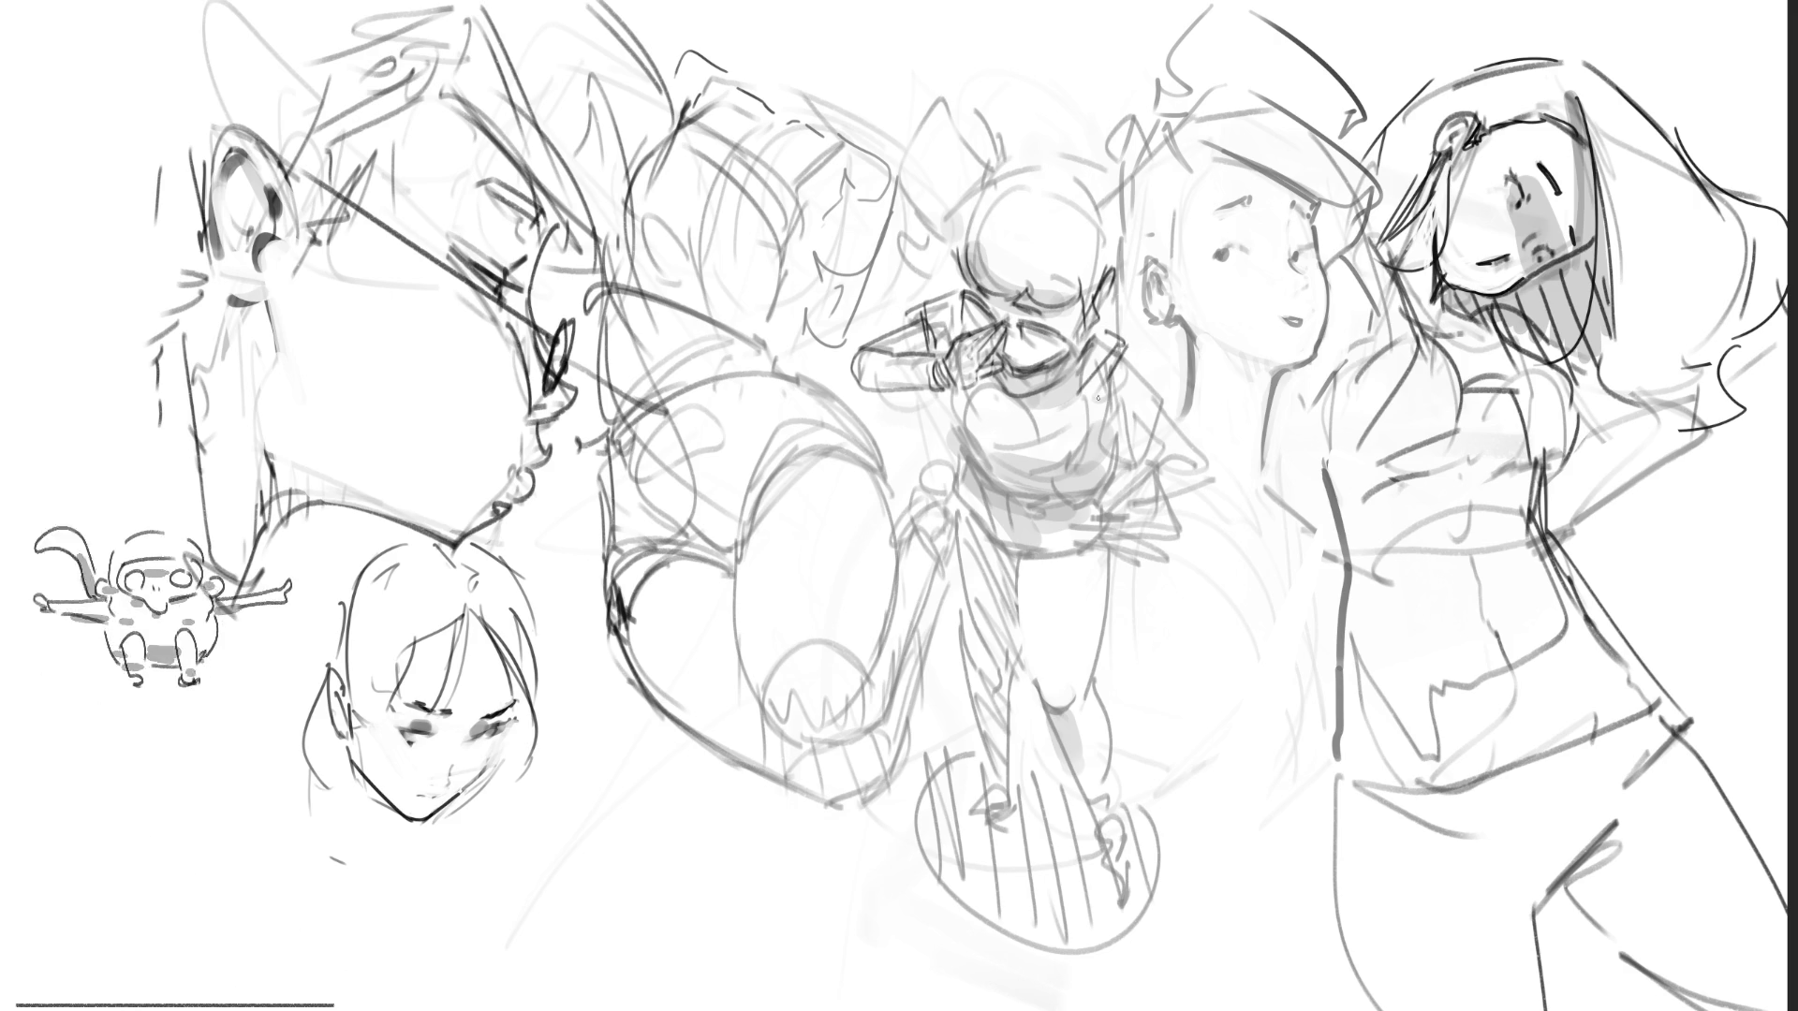
drag(1133, 351, 1128, 459)
drag(1097, 387, 1129, 459)
mouse_move(1128, 459)
mouse_down()
mouse_move(1164, 417)
mouse_move(1189, 479)
mouse_move(1136, 520)
mouse_move(1096, 506)
mouse_move(1114, 527)
mouse_move(1097, 525)
mouse_up()
Step: Redo the central figure's hip strokes, then trace and darken the large oval's edges
key(ctrl+z)
mouse_move(1170, 414)
mouse_down()
mouse_move(1197, 512)
mouse_move(1108, 510)
mouse_up()
key(ctrl+z)
key(ctrl+z)
key(ctrl+z)
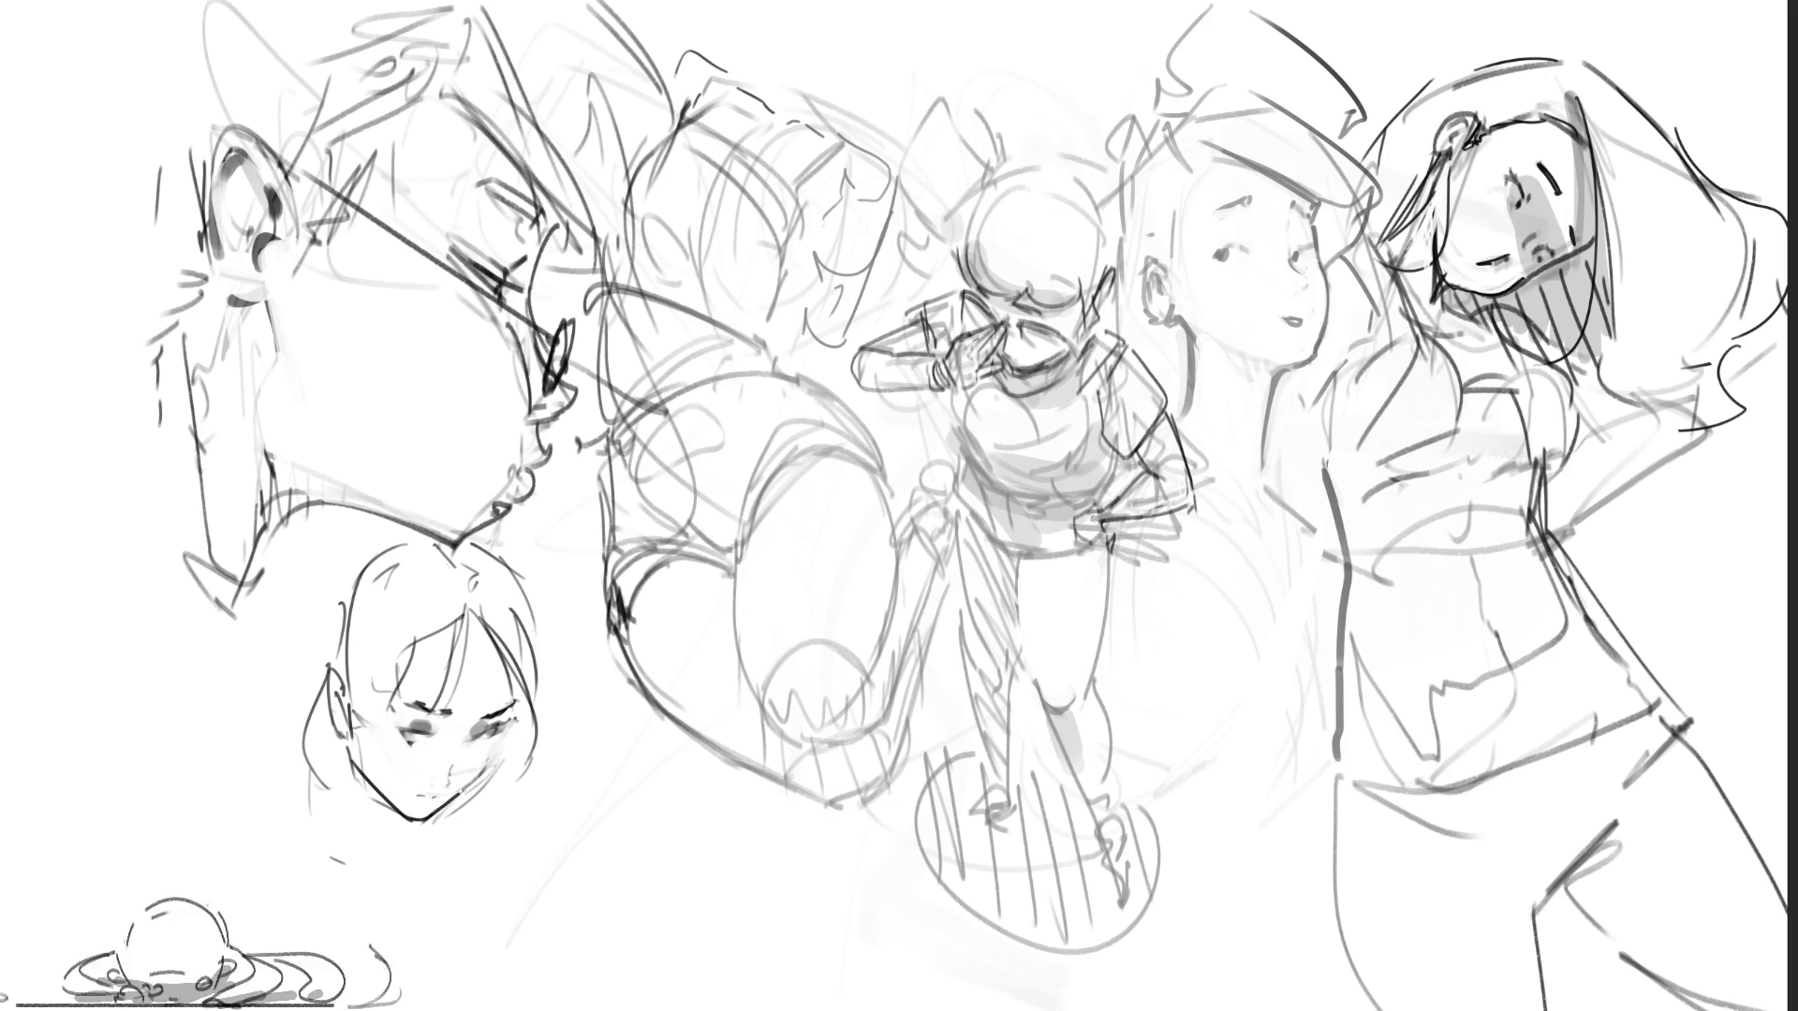
drag(1105, 529, 1116, 550)
drag(1080, 504, 1101, 511)
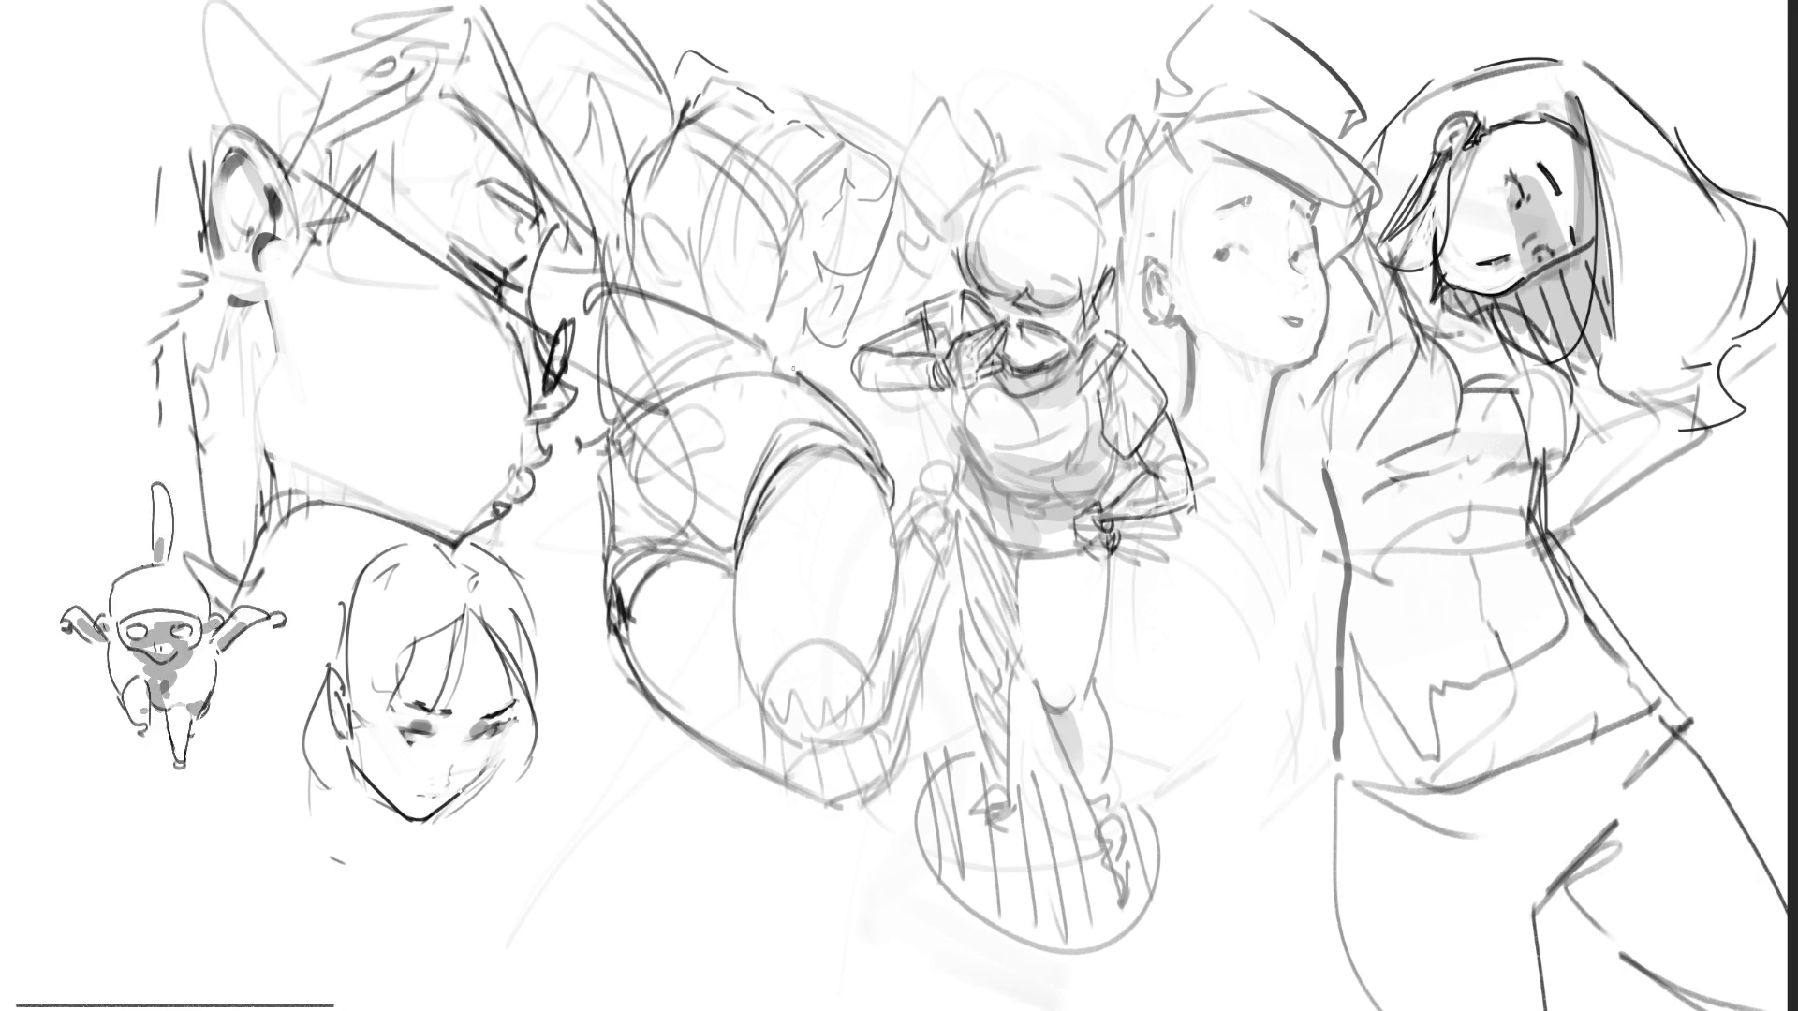
mouse_move(876, 483)
mouse_down()
mouse_move(894, 567)
mouse_move(877, 672)
mouse_up()
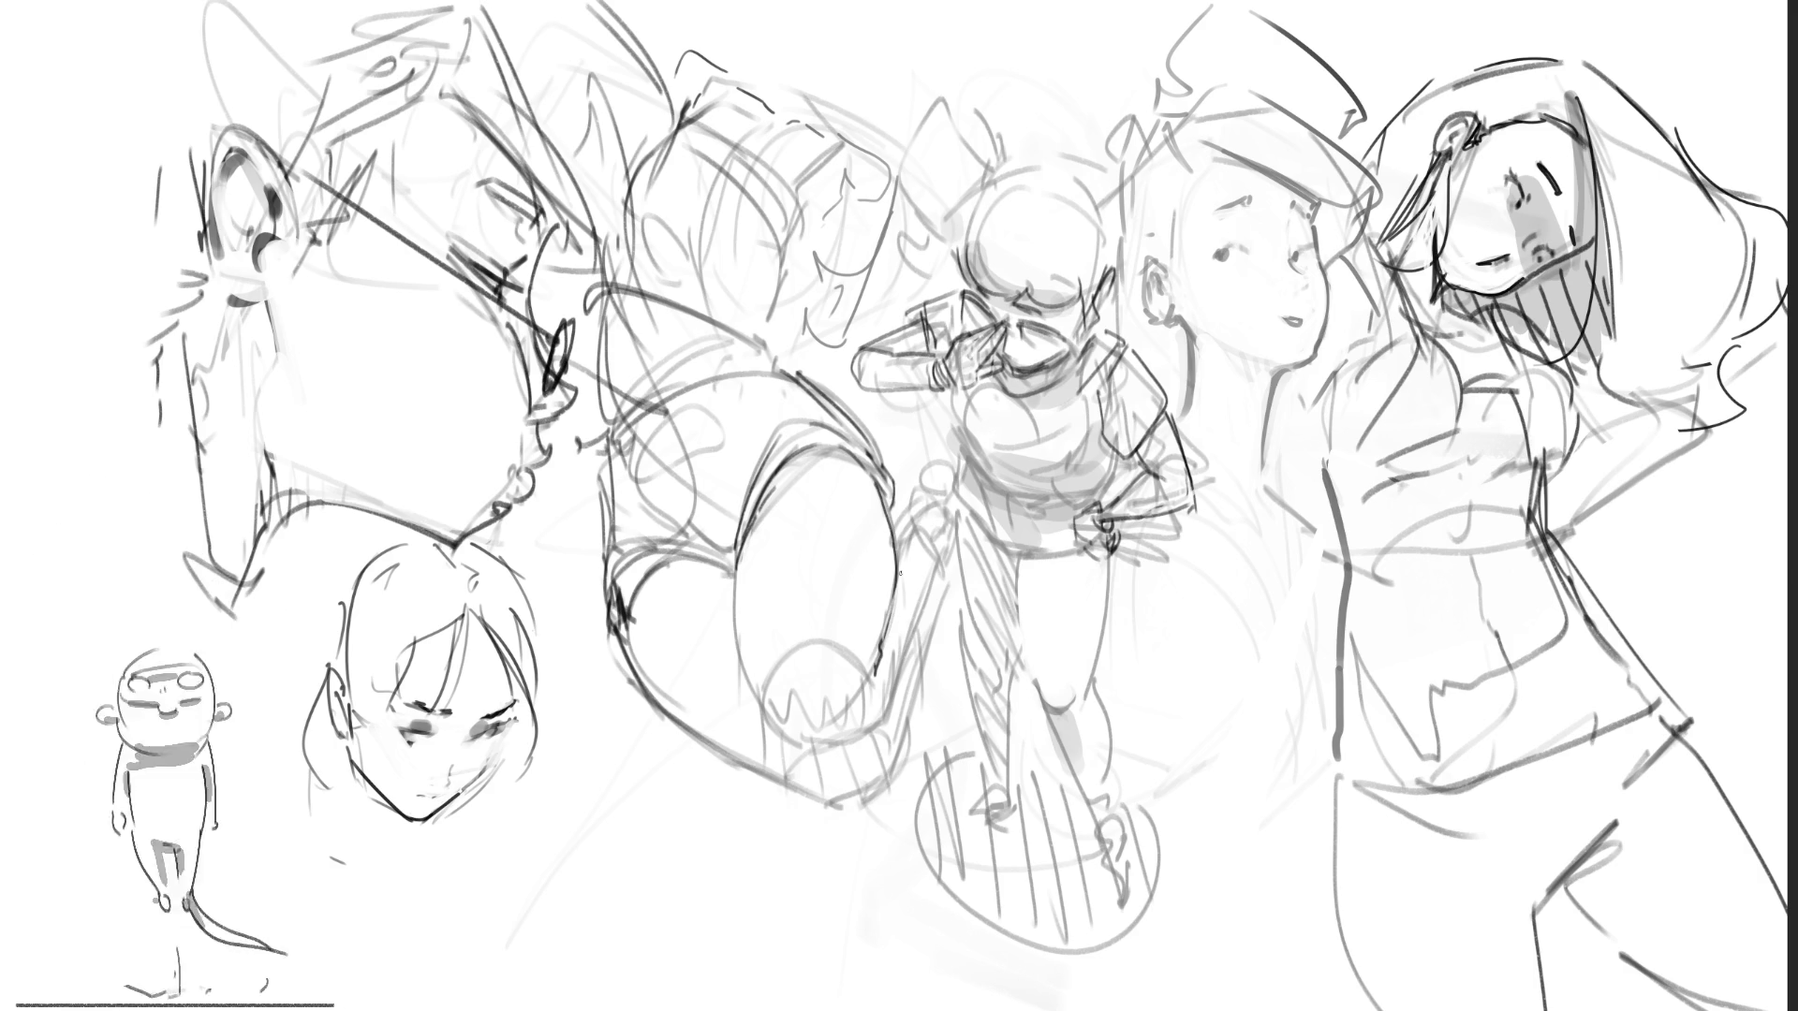
mouse_move(746, 543)
mouse_down()
mouse_move(766, 711)
mouse_move(866, 752)
mouse_move(894, 680)
mouse_move(864, 744)
mouse_up()
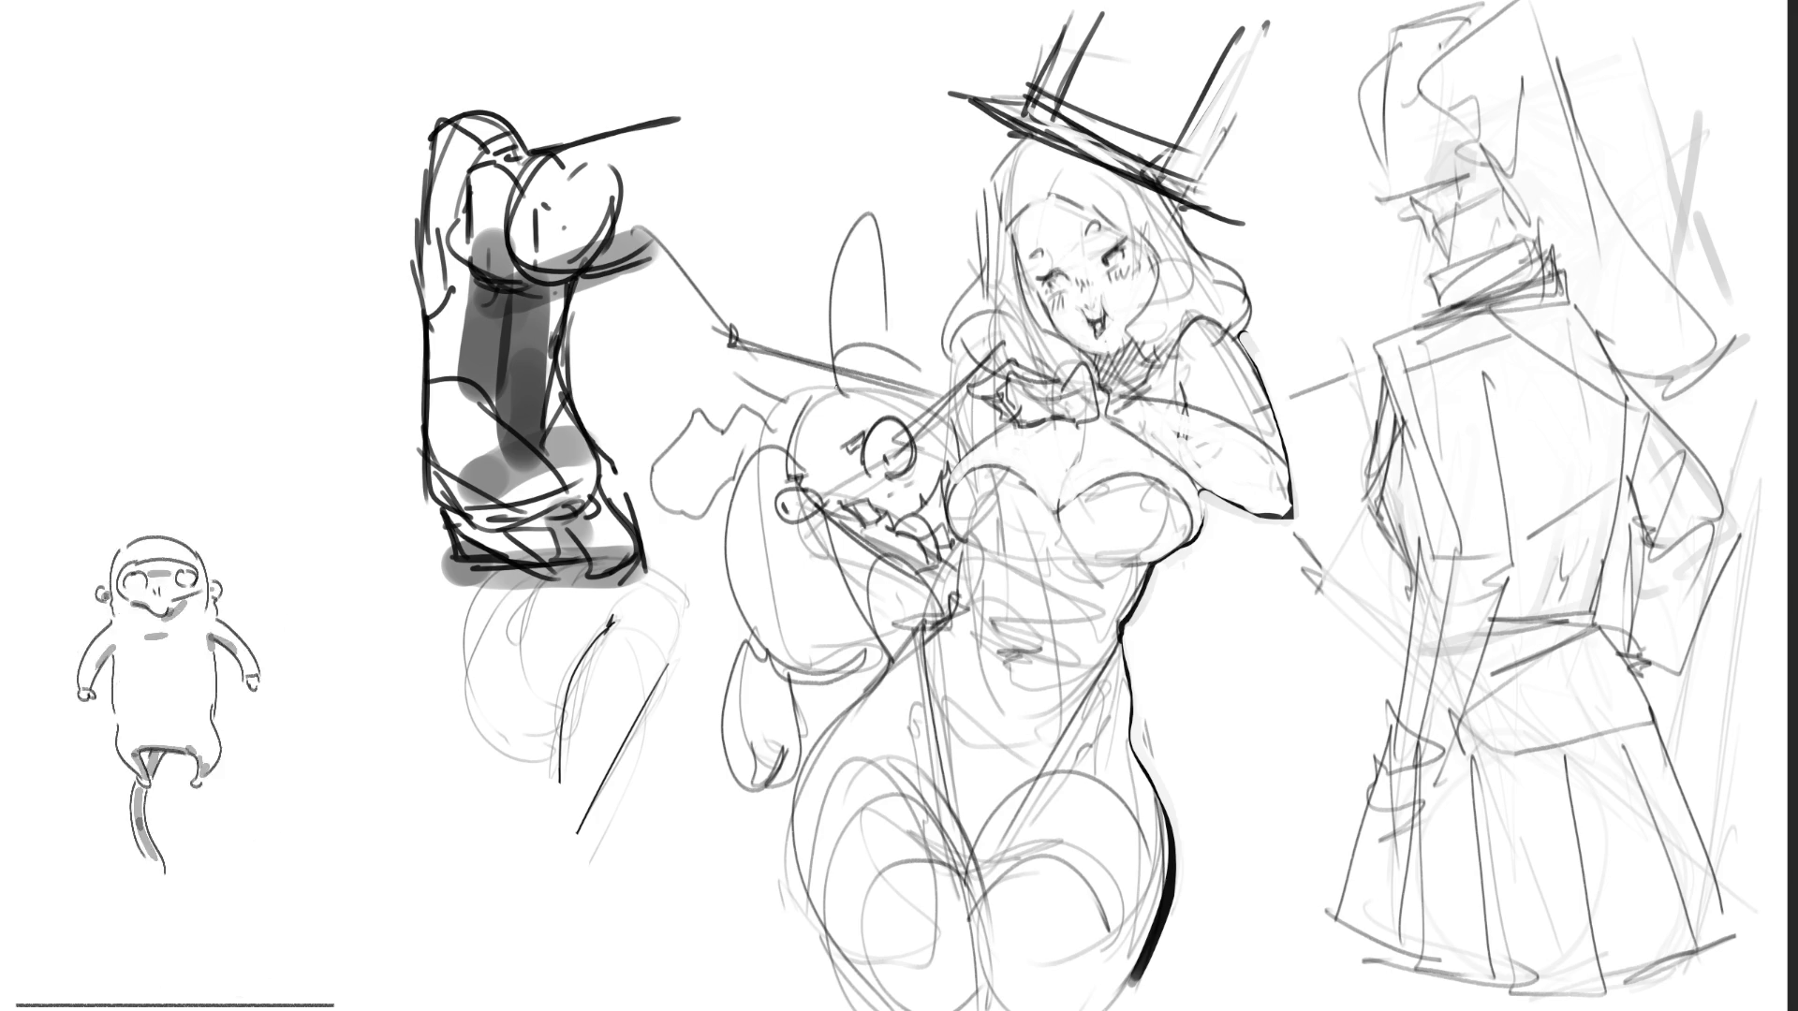
Step: Draw the rabbit's tall upright ear and reinforce the line from arm to wand
mouse_move(837, 362)
mouse_down()
mouse_move(860, 238)
mouse_move(880, 369)
mouse_up()
mouse_move(831, 288)
mouse_down()
mouse_move(825, 367)
mouse_move(881, 204)
mouse_move(887, 374)
mouse_move(837, 393)
mouse_up()
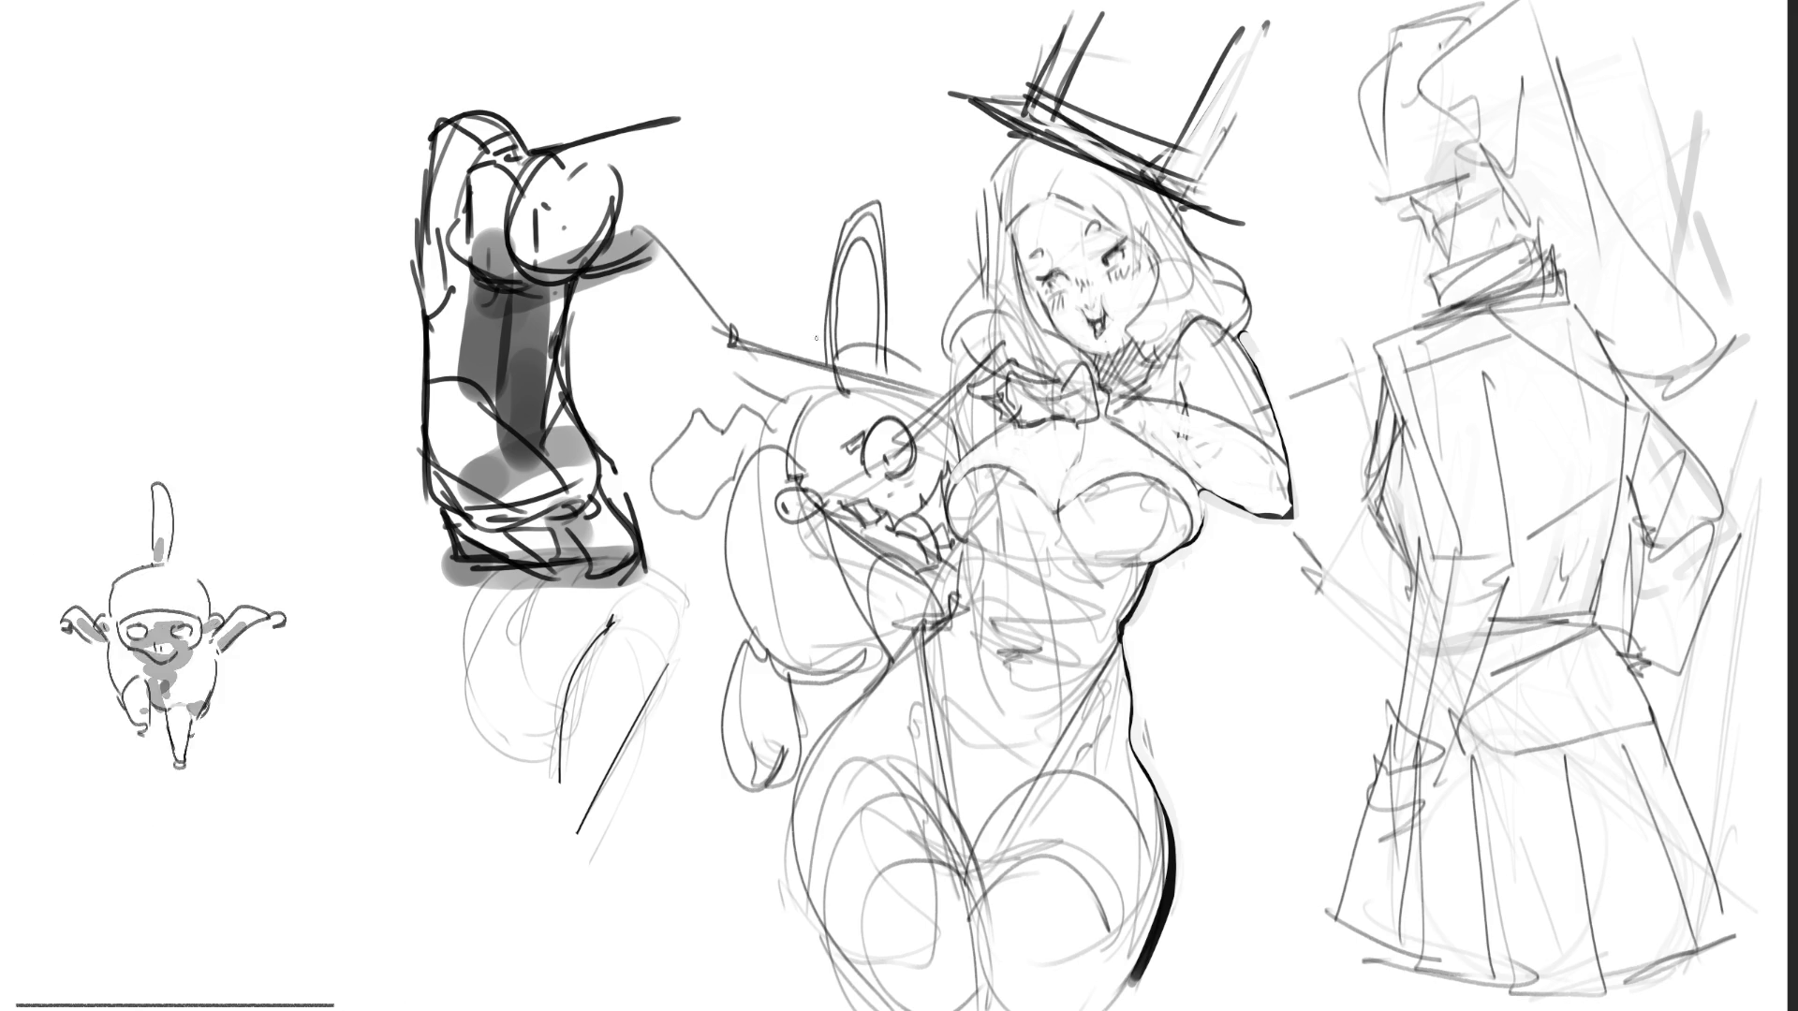
drag(639, 279, 778, 405)
drag(629, 242, 720, 314)
drag(774, 373, 811, 406)
mouse_move(642, 272)
mouse_down()
mouse_move(822, 413)
mouse_move(776, 455)
mouse_up()
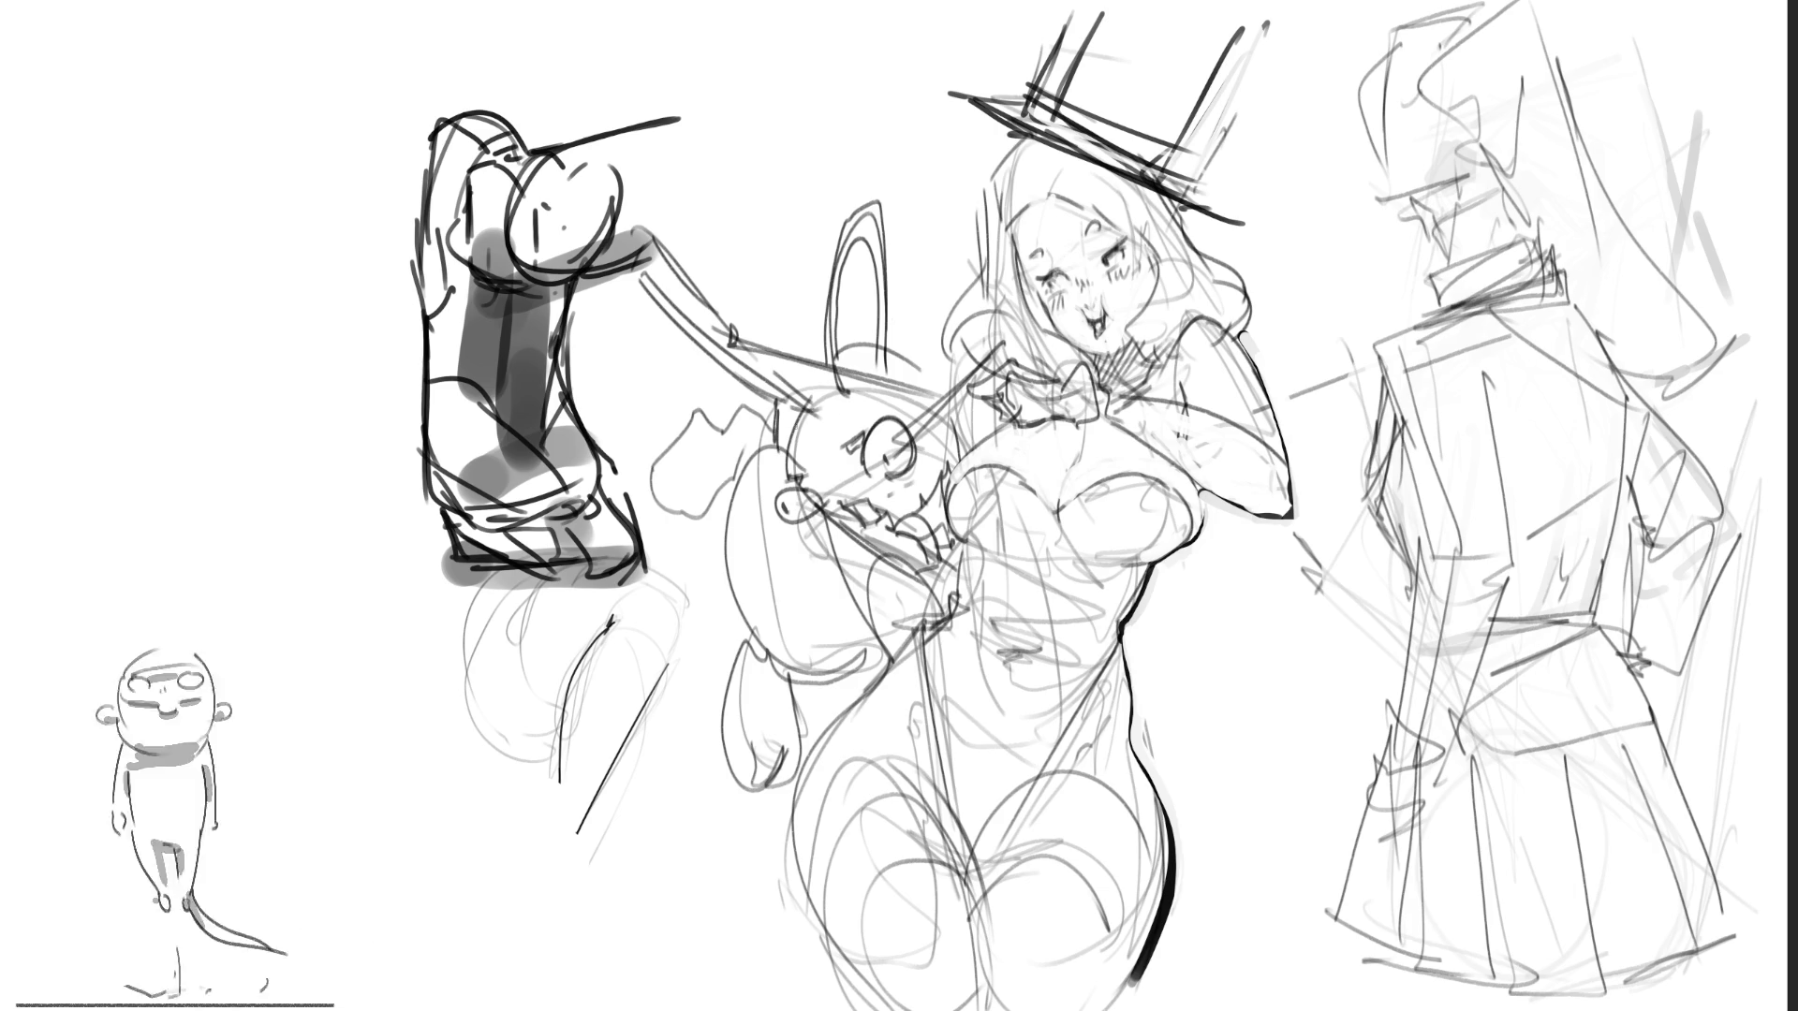
drag(795, 388, 821, 367)
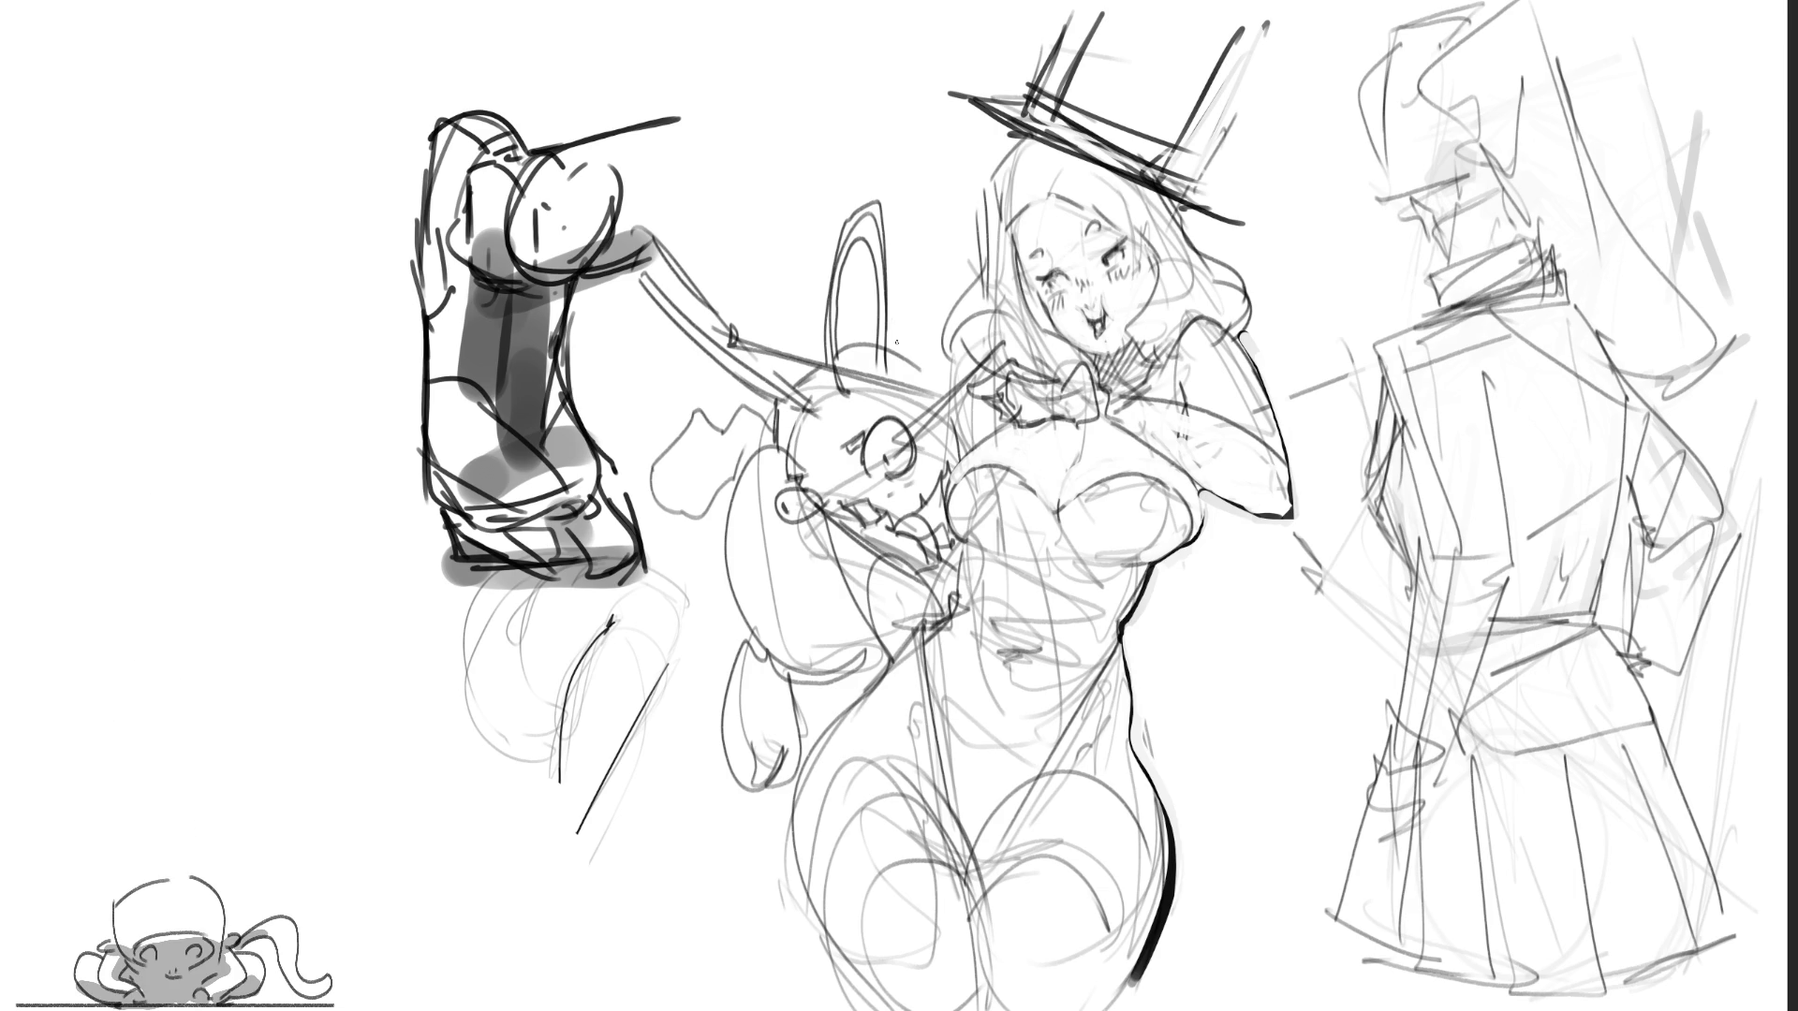
Step: Darken the rabbit's cheek and mouth, sketch around its hand, and outline its left side
drag(943, 466, 899, 511)
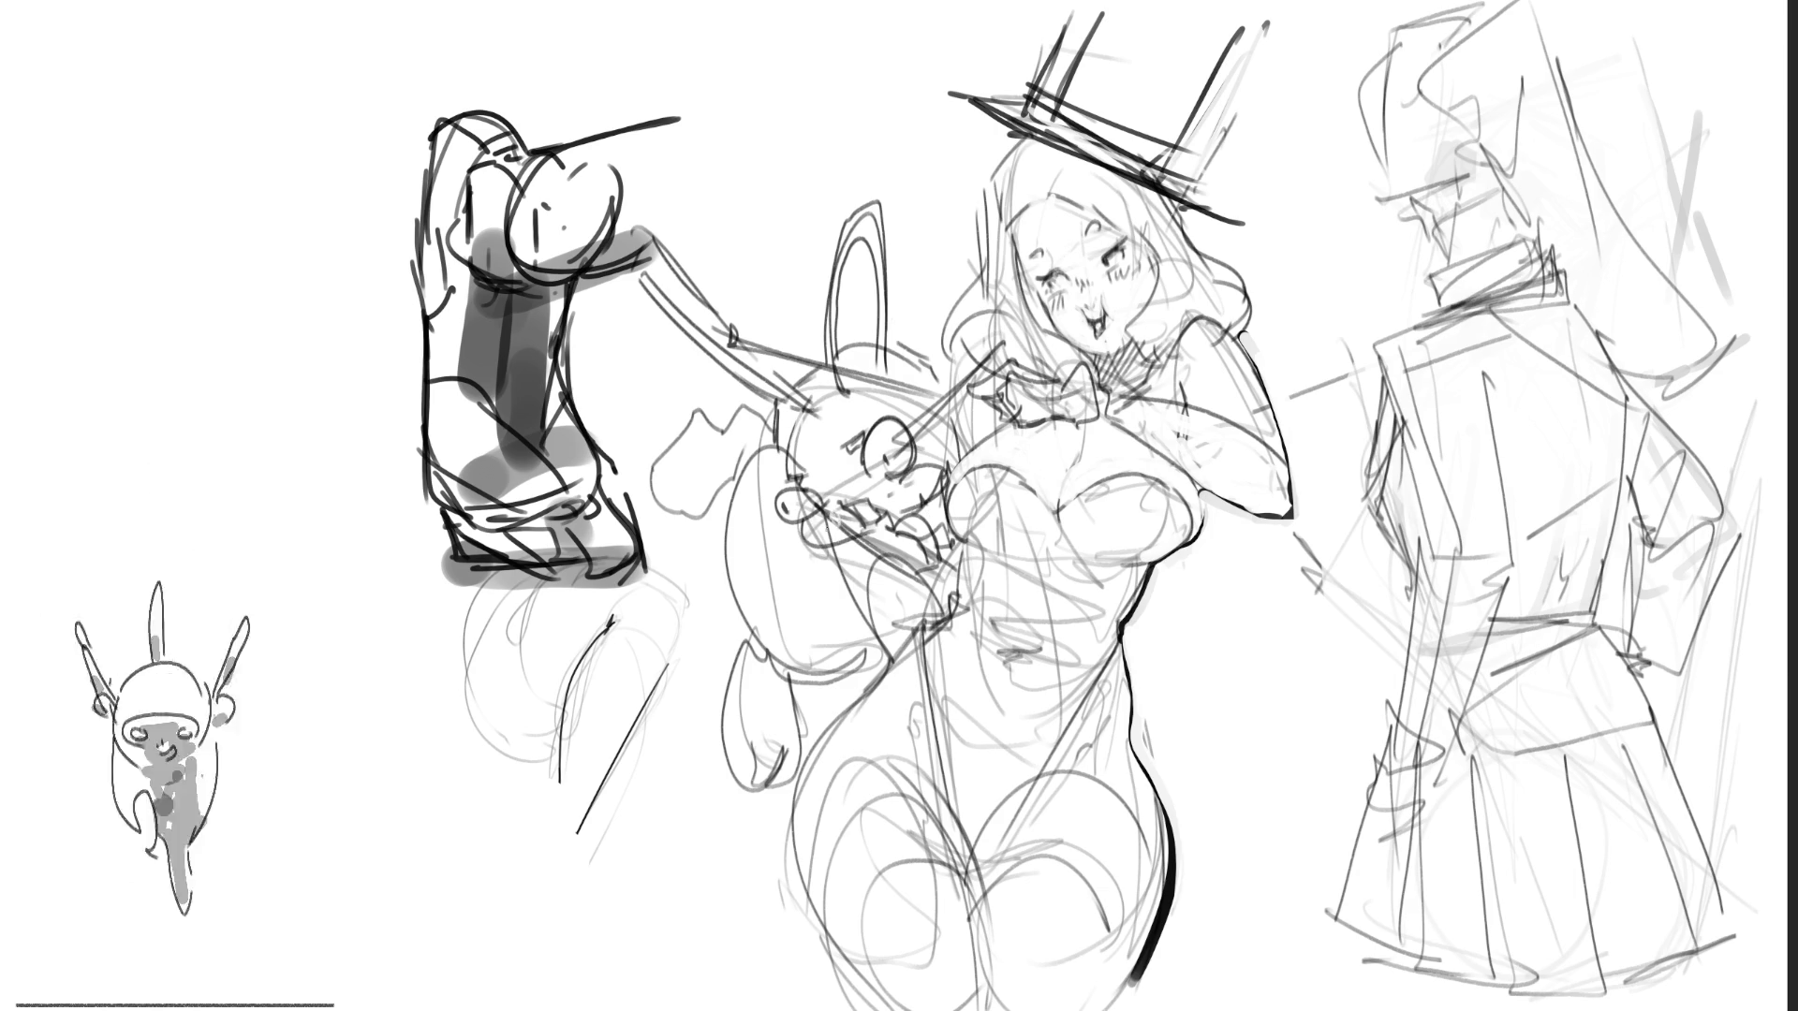
mouse_move(871, 496)
mouse_down()
mouse_move(845, 510)
mouse_move(847, 480)
mouse_up()
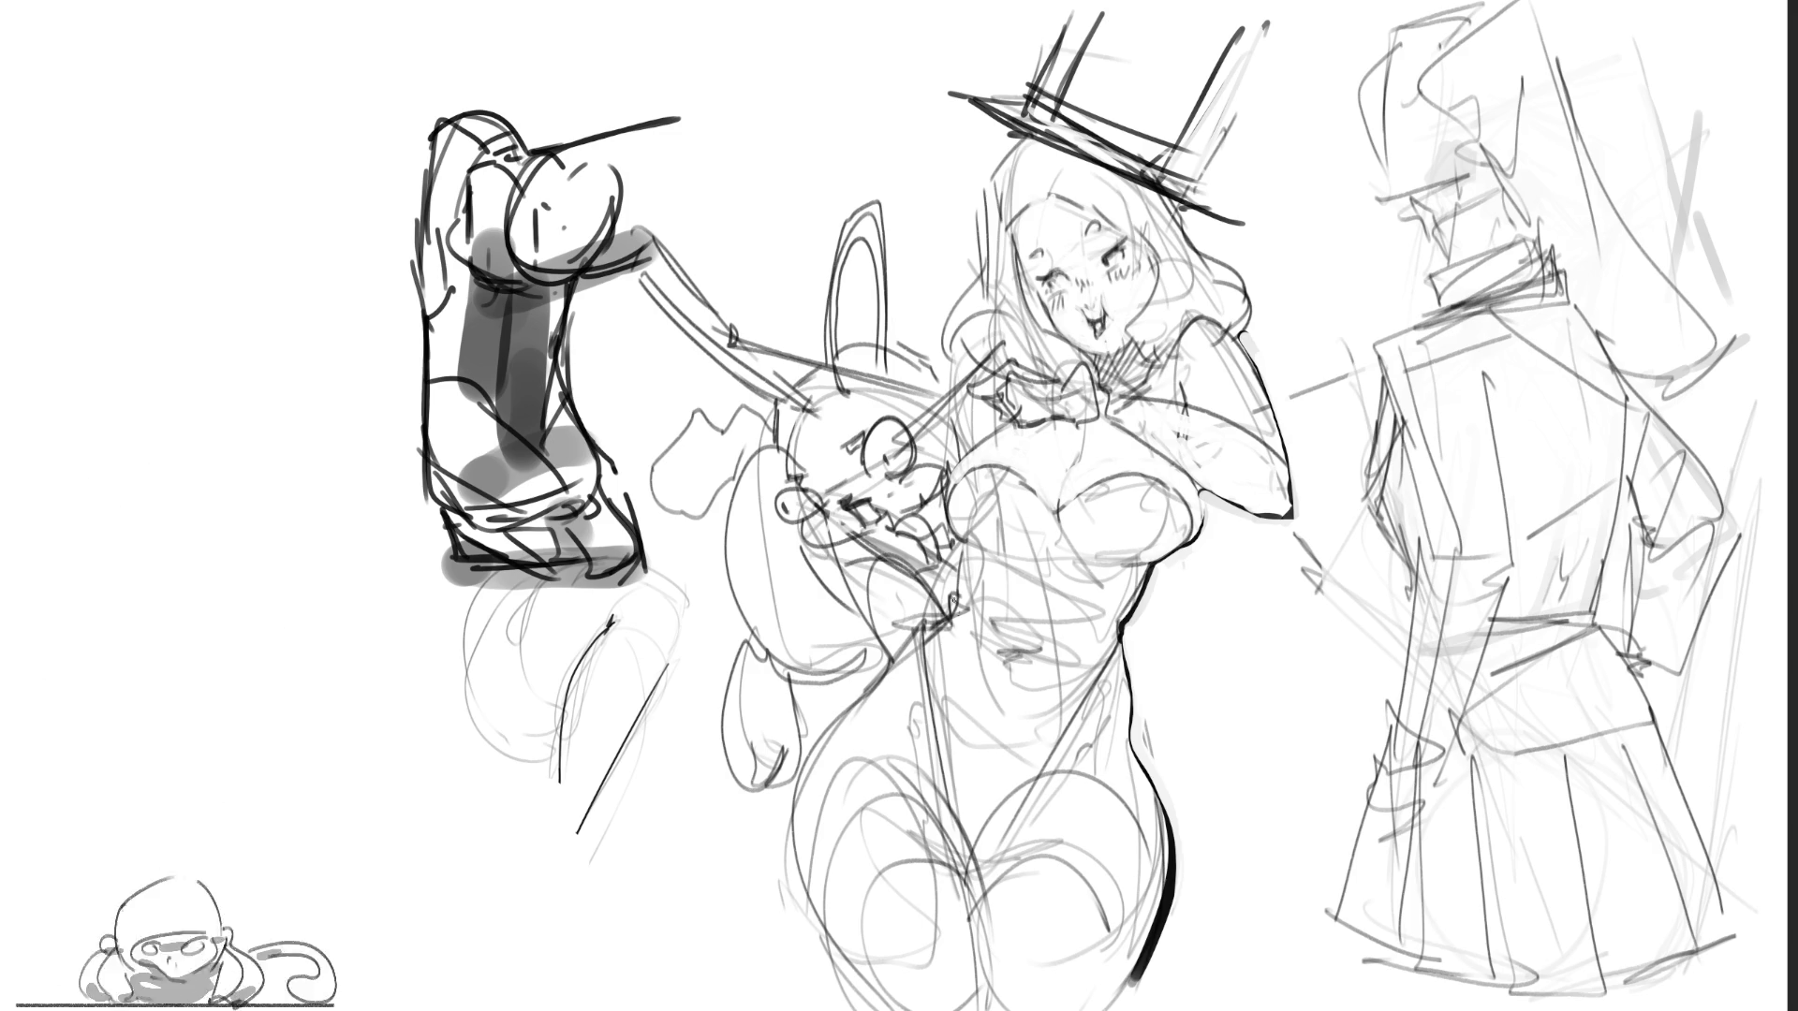
drag(941, 586, 962, 639)
drag(946, 621, 928, 656)
drag(930, 644, 908, 656)
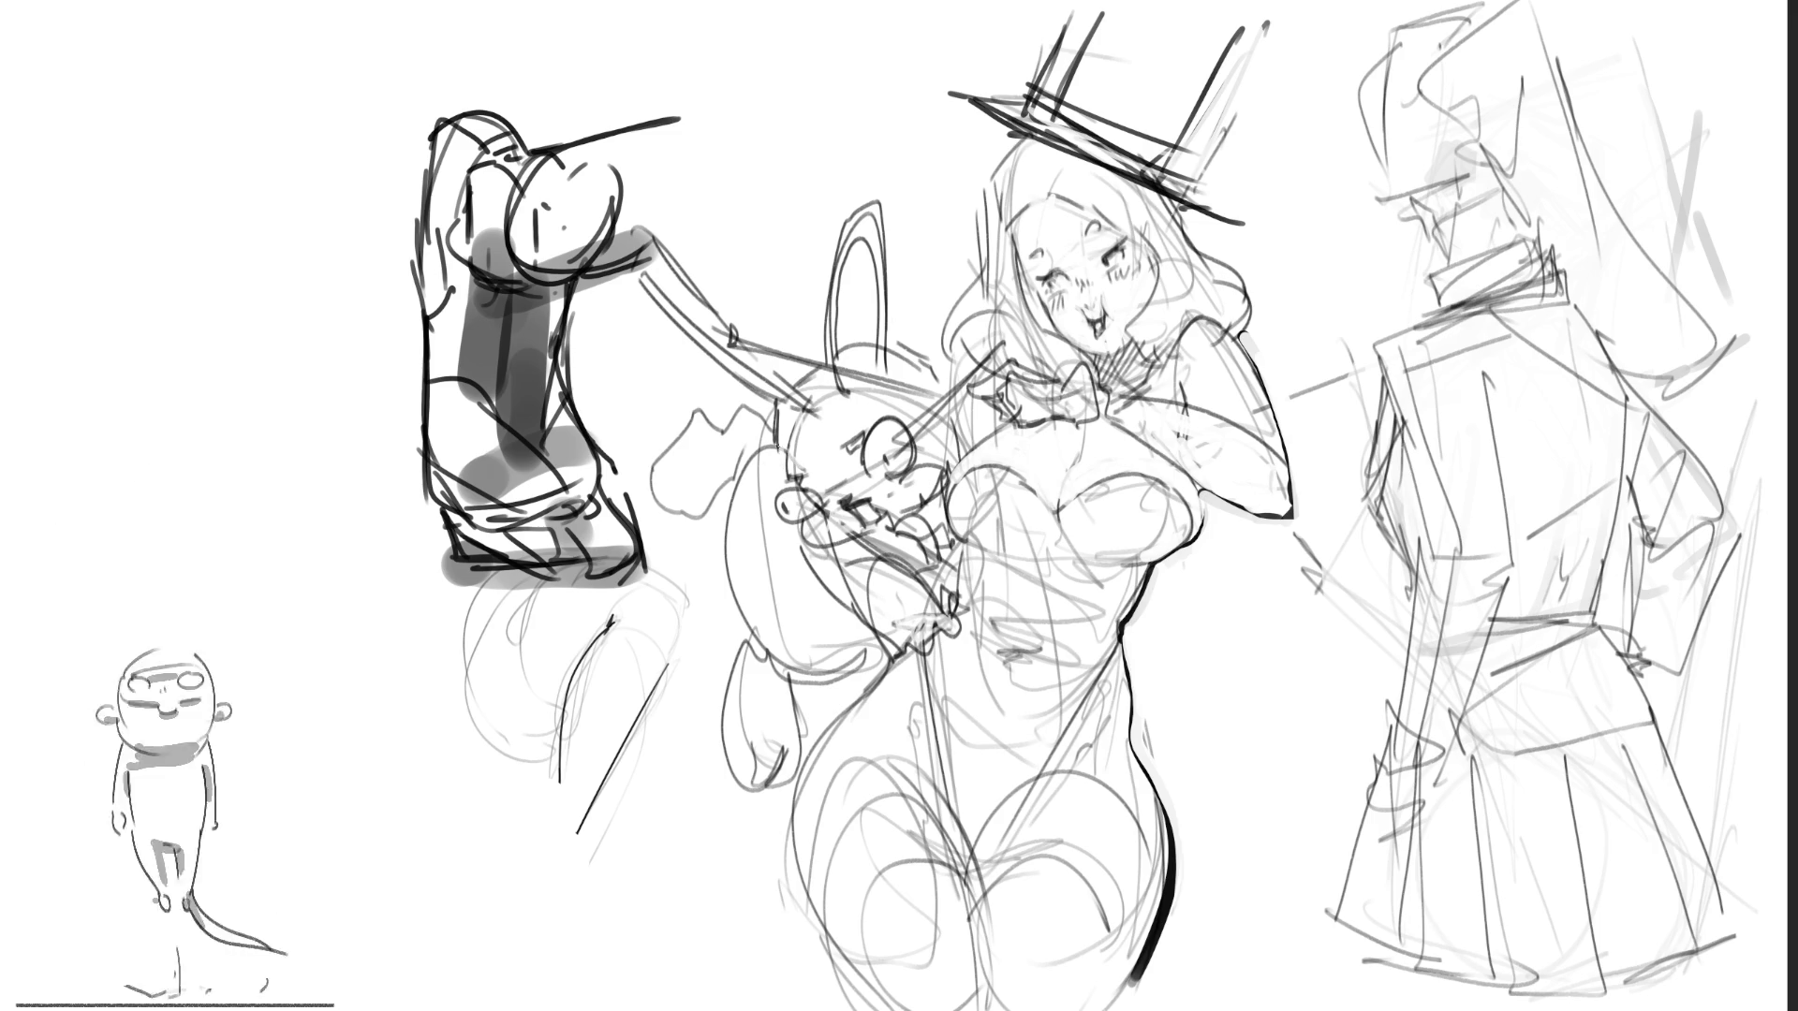
drag(768, 443, 763, 651)
mouse_move(707, 541)
mouse_down()
mouse_move(660, 494)
mouse_move(716, 408)
mouse_move(763, 433)
mouse_up()
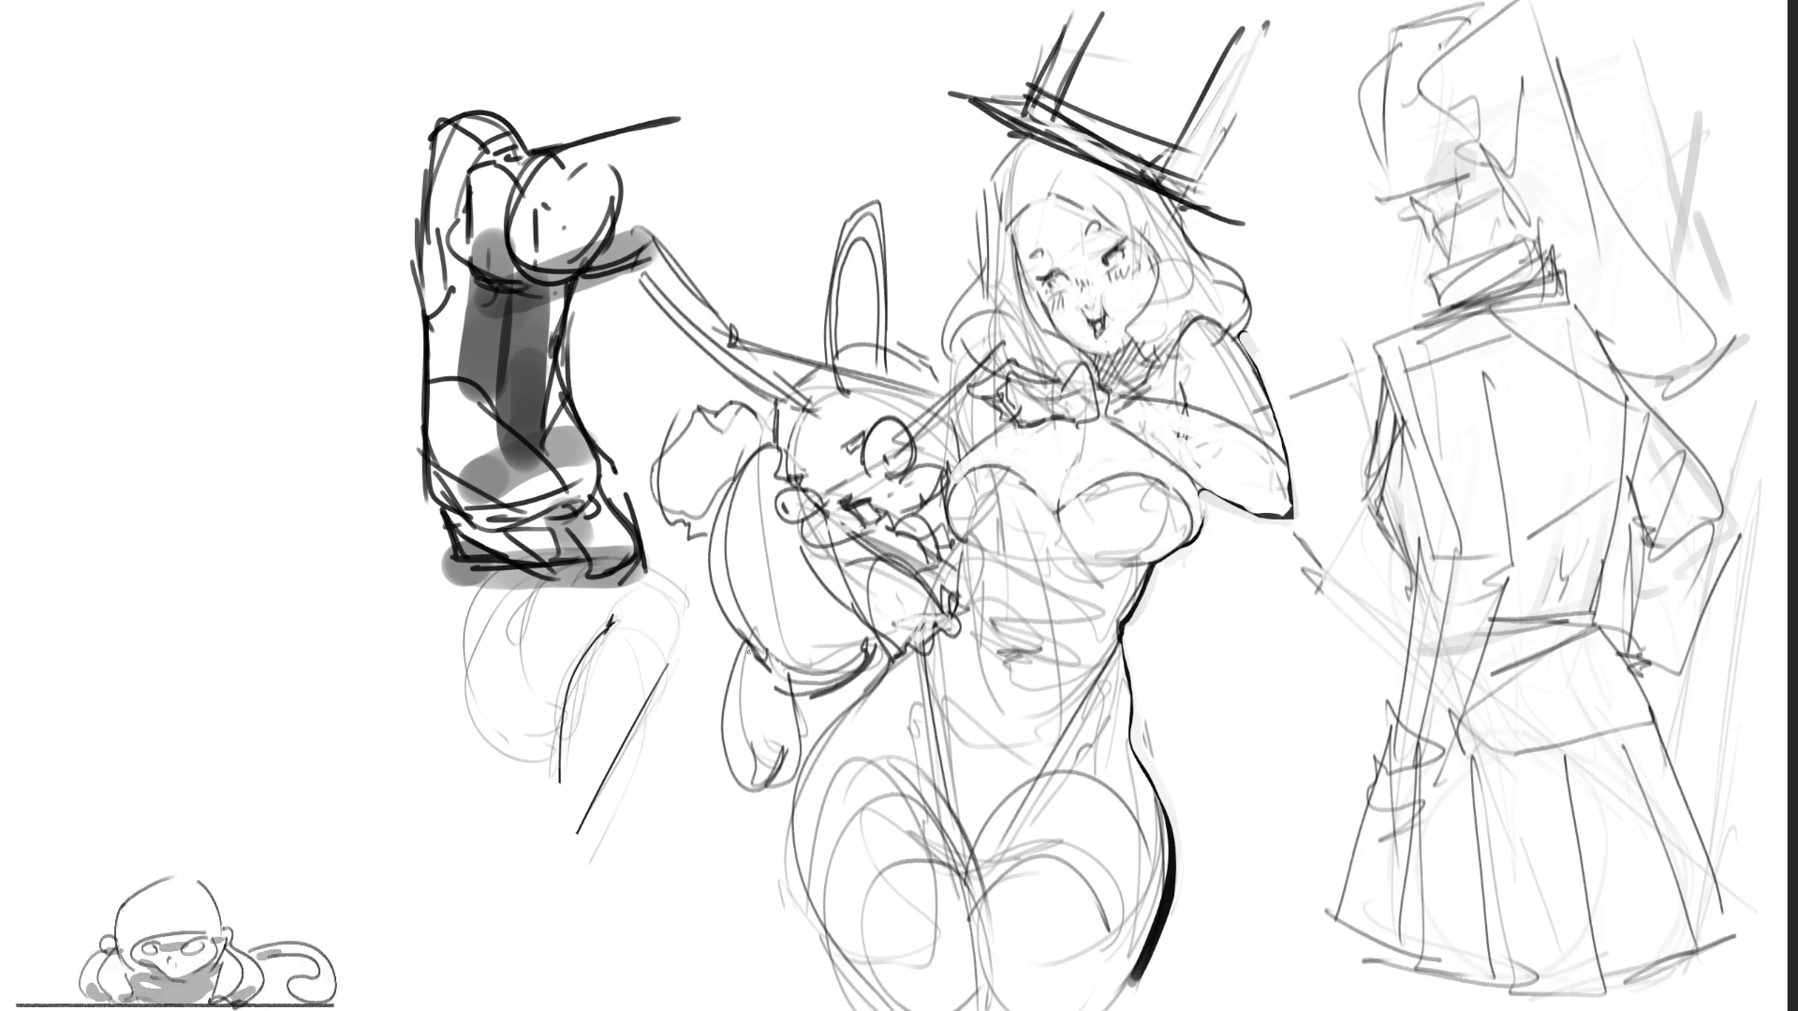
Step: Draw the rabbit's dangling leg and hatch dark strokes along the wand toward its tip
mouse_move(733, 604)
mouse_down()
mouse_move(721, 792)
mouse_move(750, 800)
mouse_move(788, 746)
mouse_move(801, 770)
mouse_move(807, 684)
mouse_up()
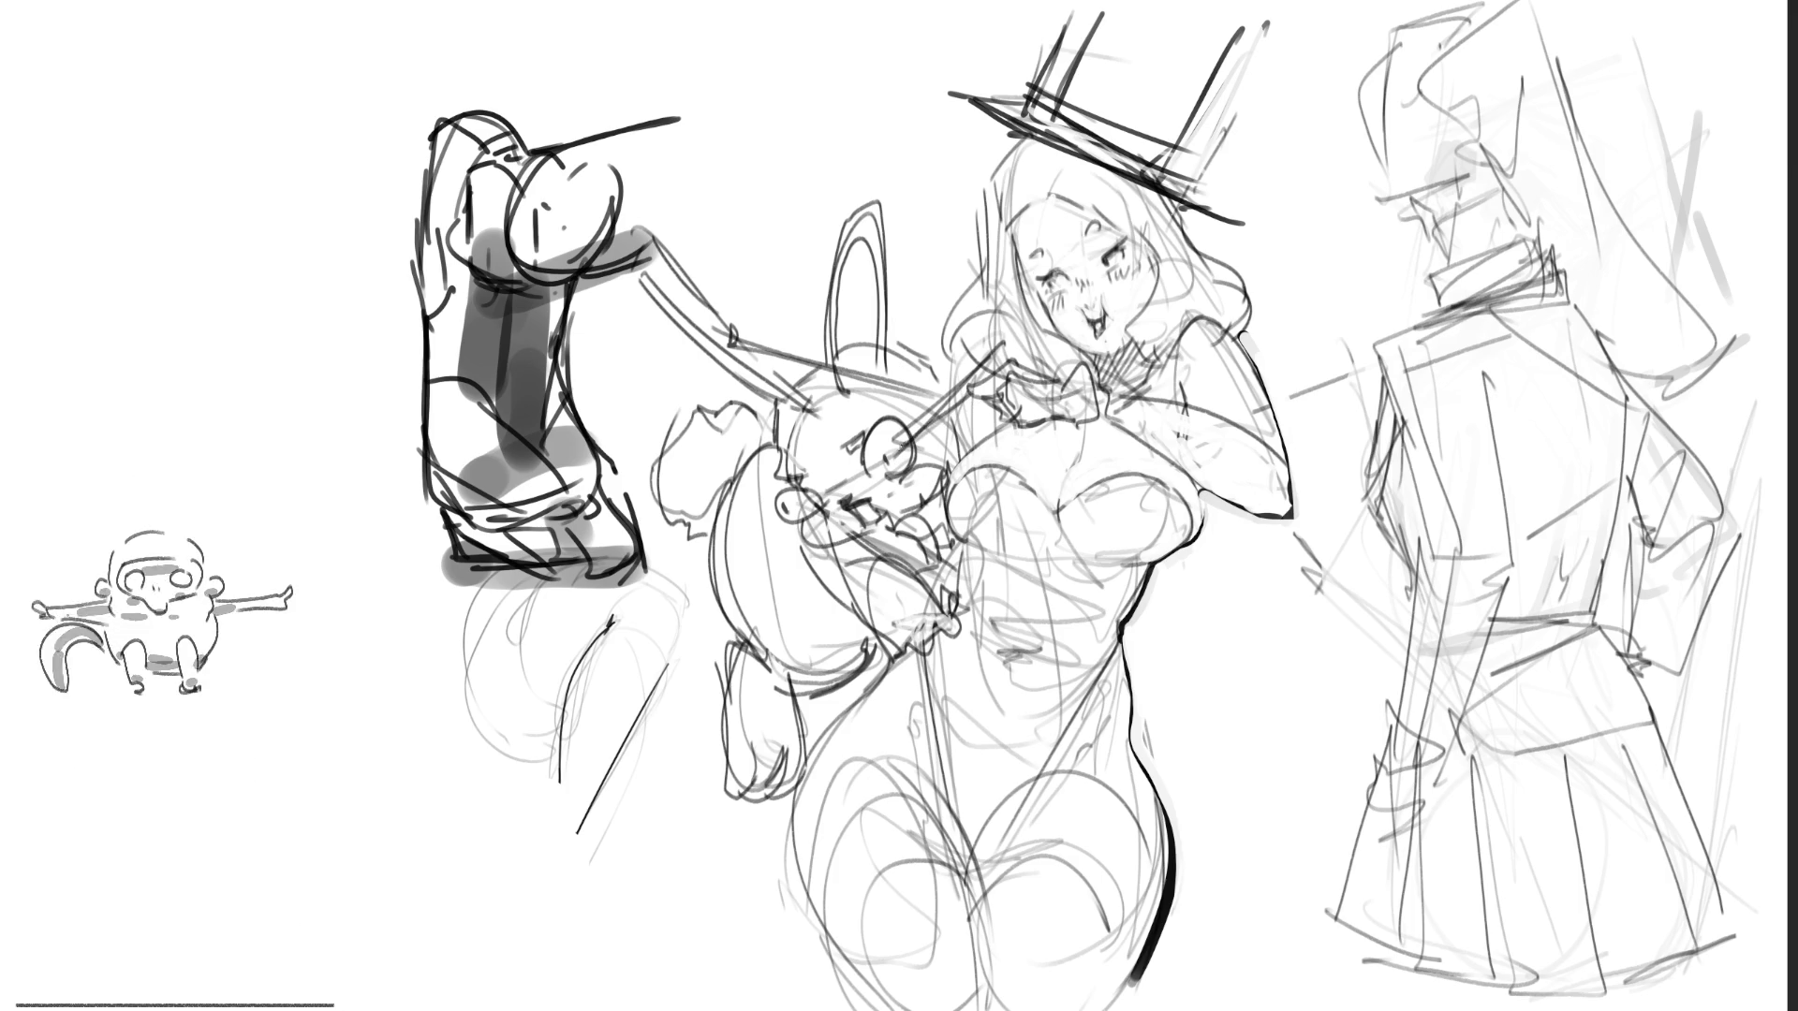
drag(897, 459, 990, 399)
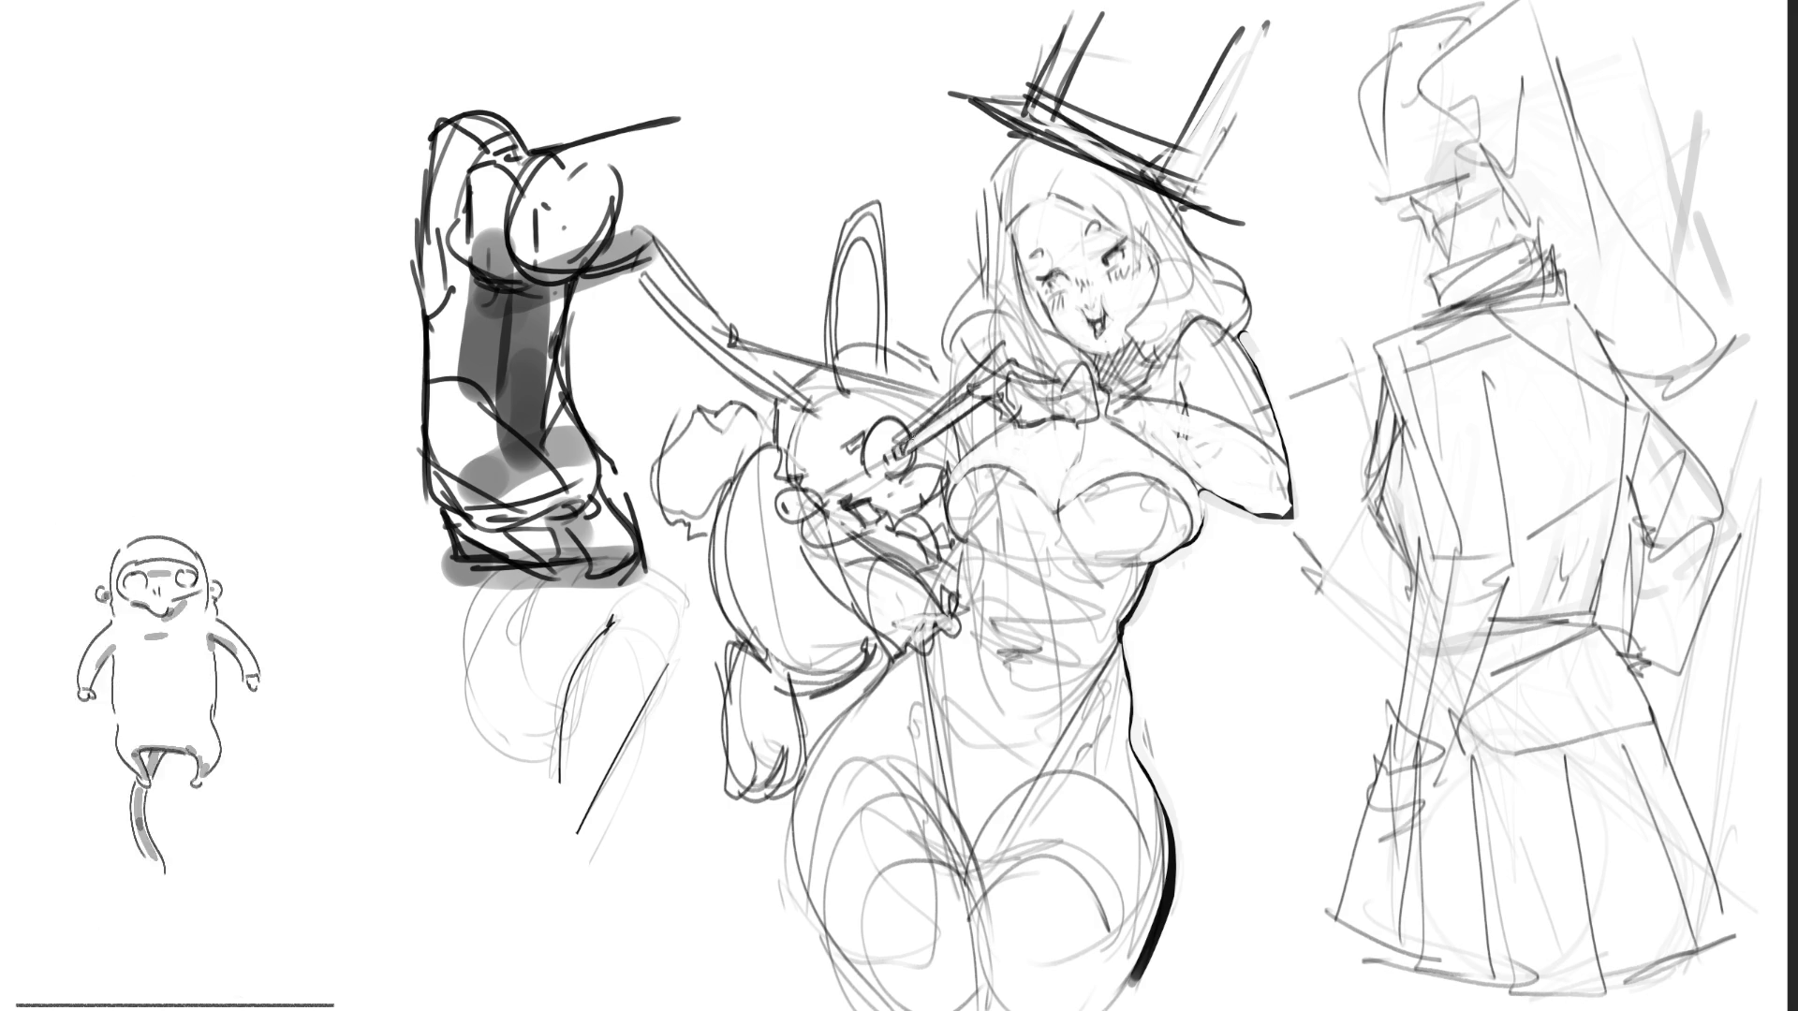
drag(941, 430, 989, 390)
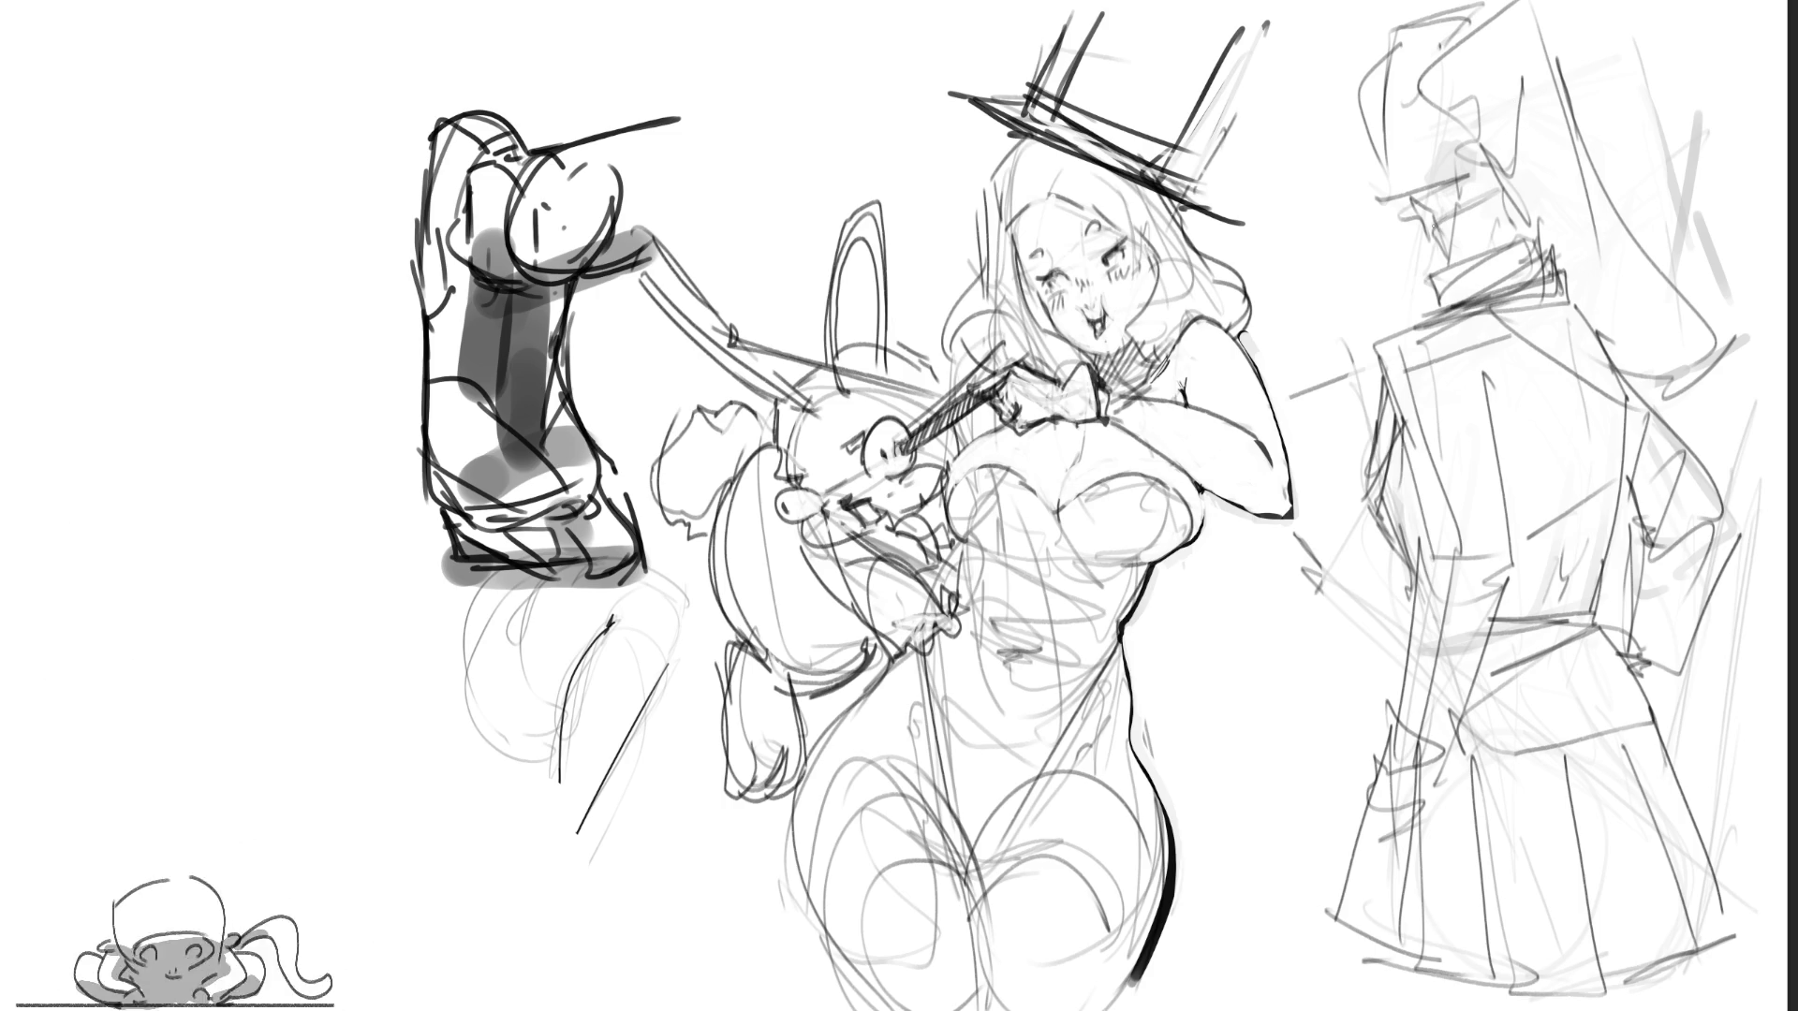
Step: Draw the suited figure's face profile with nose and a lashed eye, redoing faint strokes
drag(1382, 229, 1432, 231)
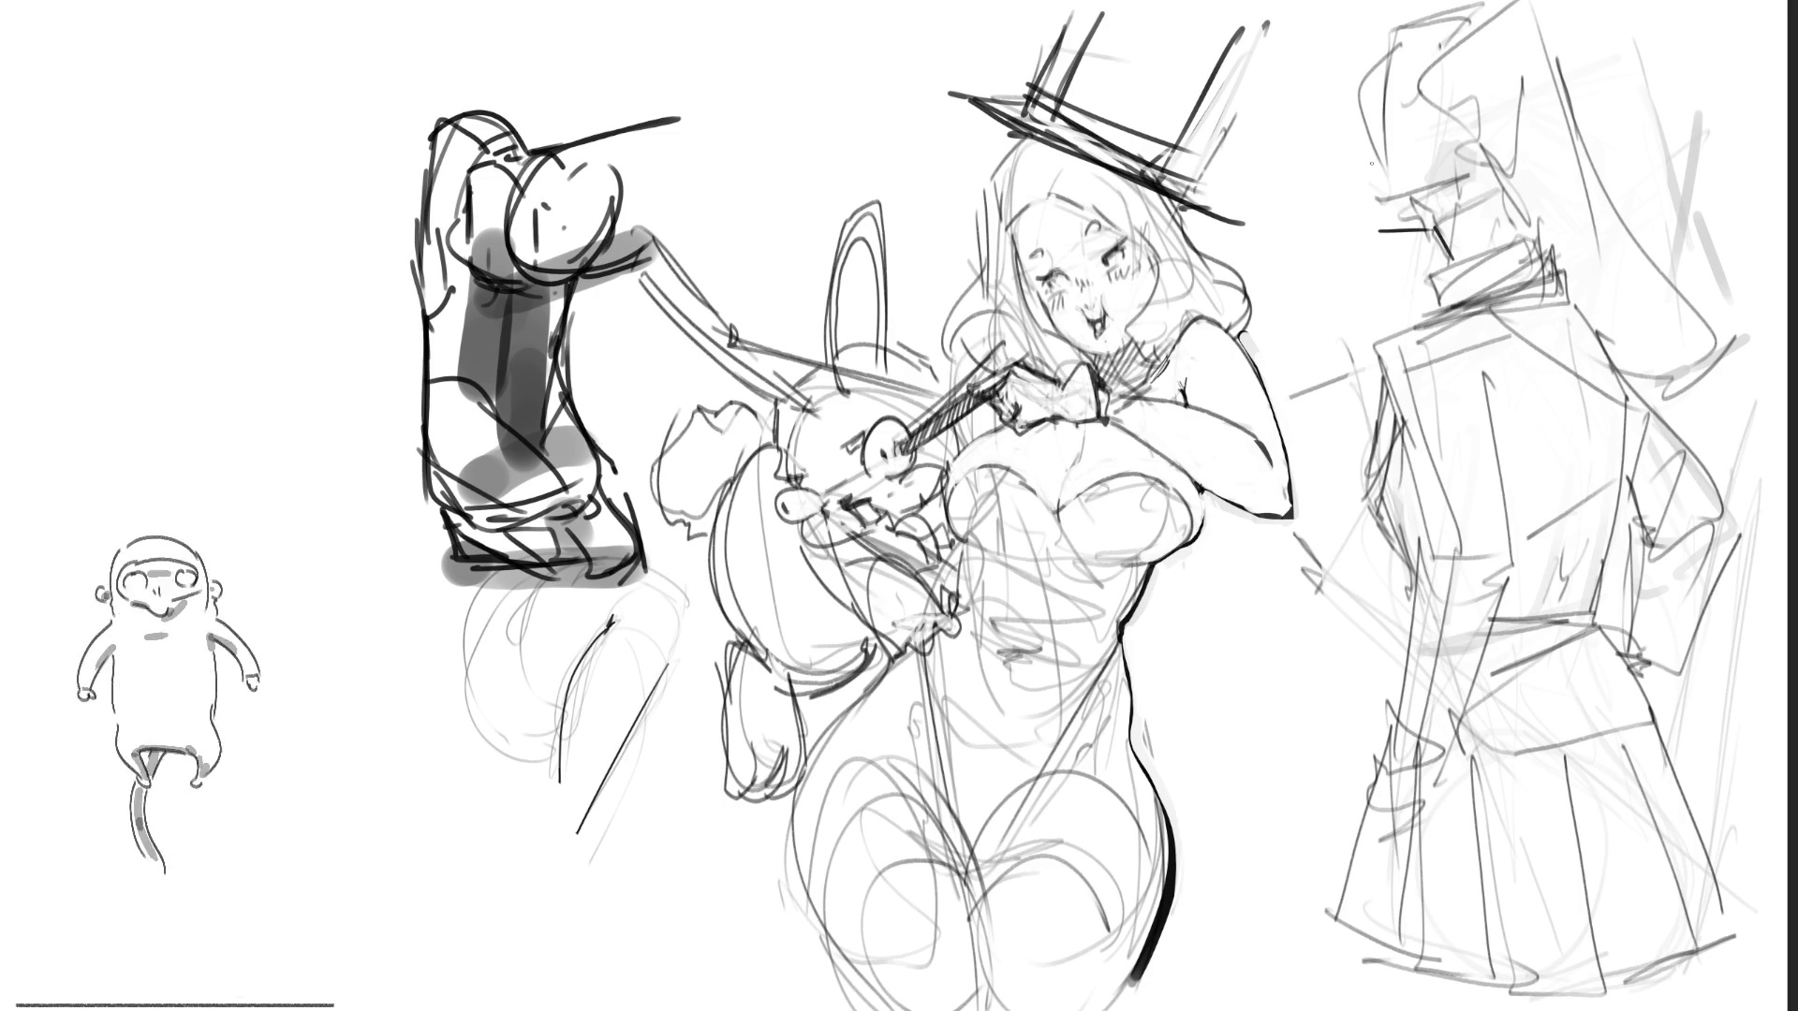
mouse_move(1377, 116)
mouse_down()
mouse_move(1364, 183)
mouse_move(1383, 219)
mouse_up()
drag(1369, 119, 1362, 169)
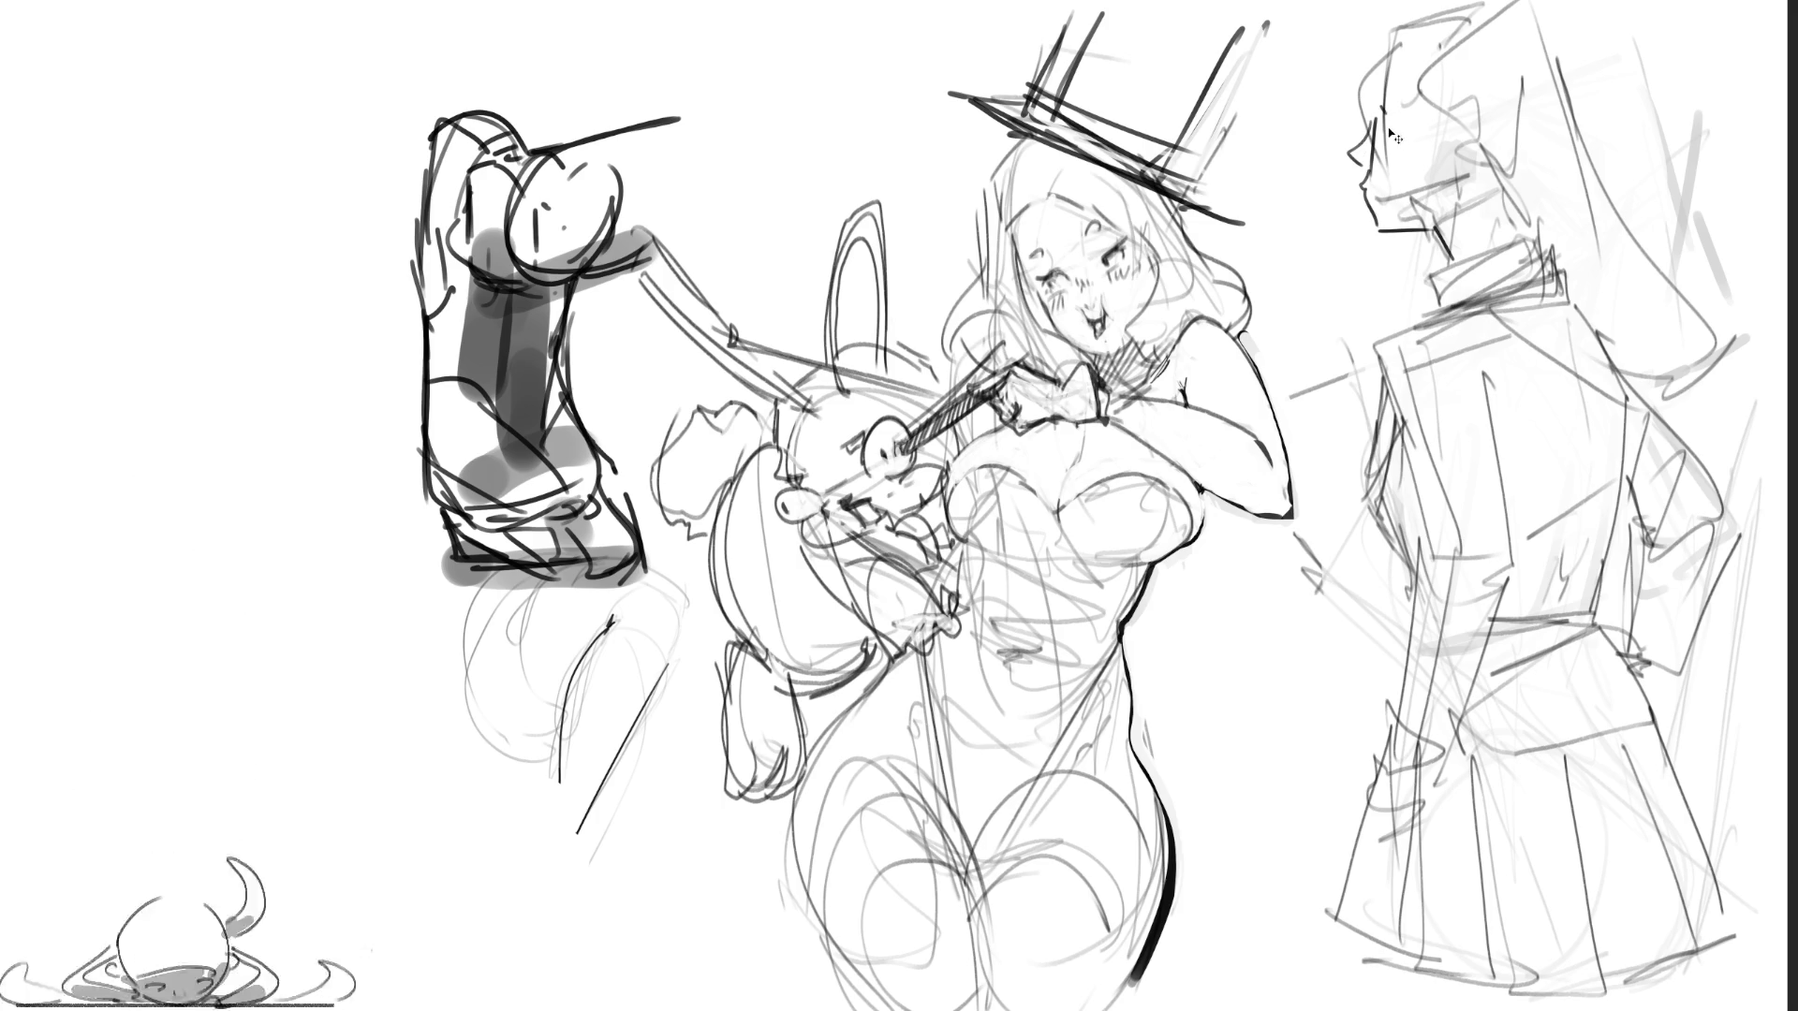
key(ctrl+z)
key(ctrl+z)
key(ctrl+z)
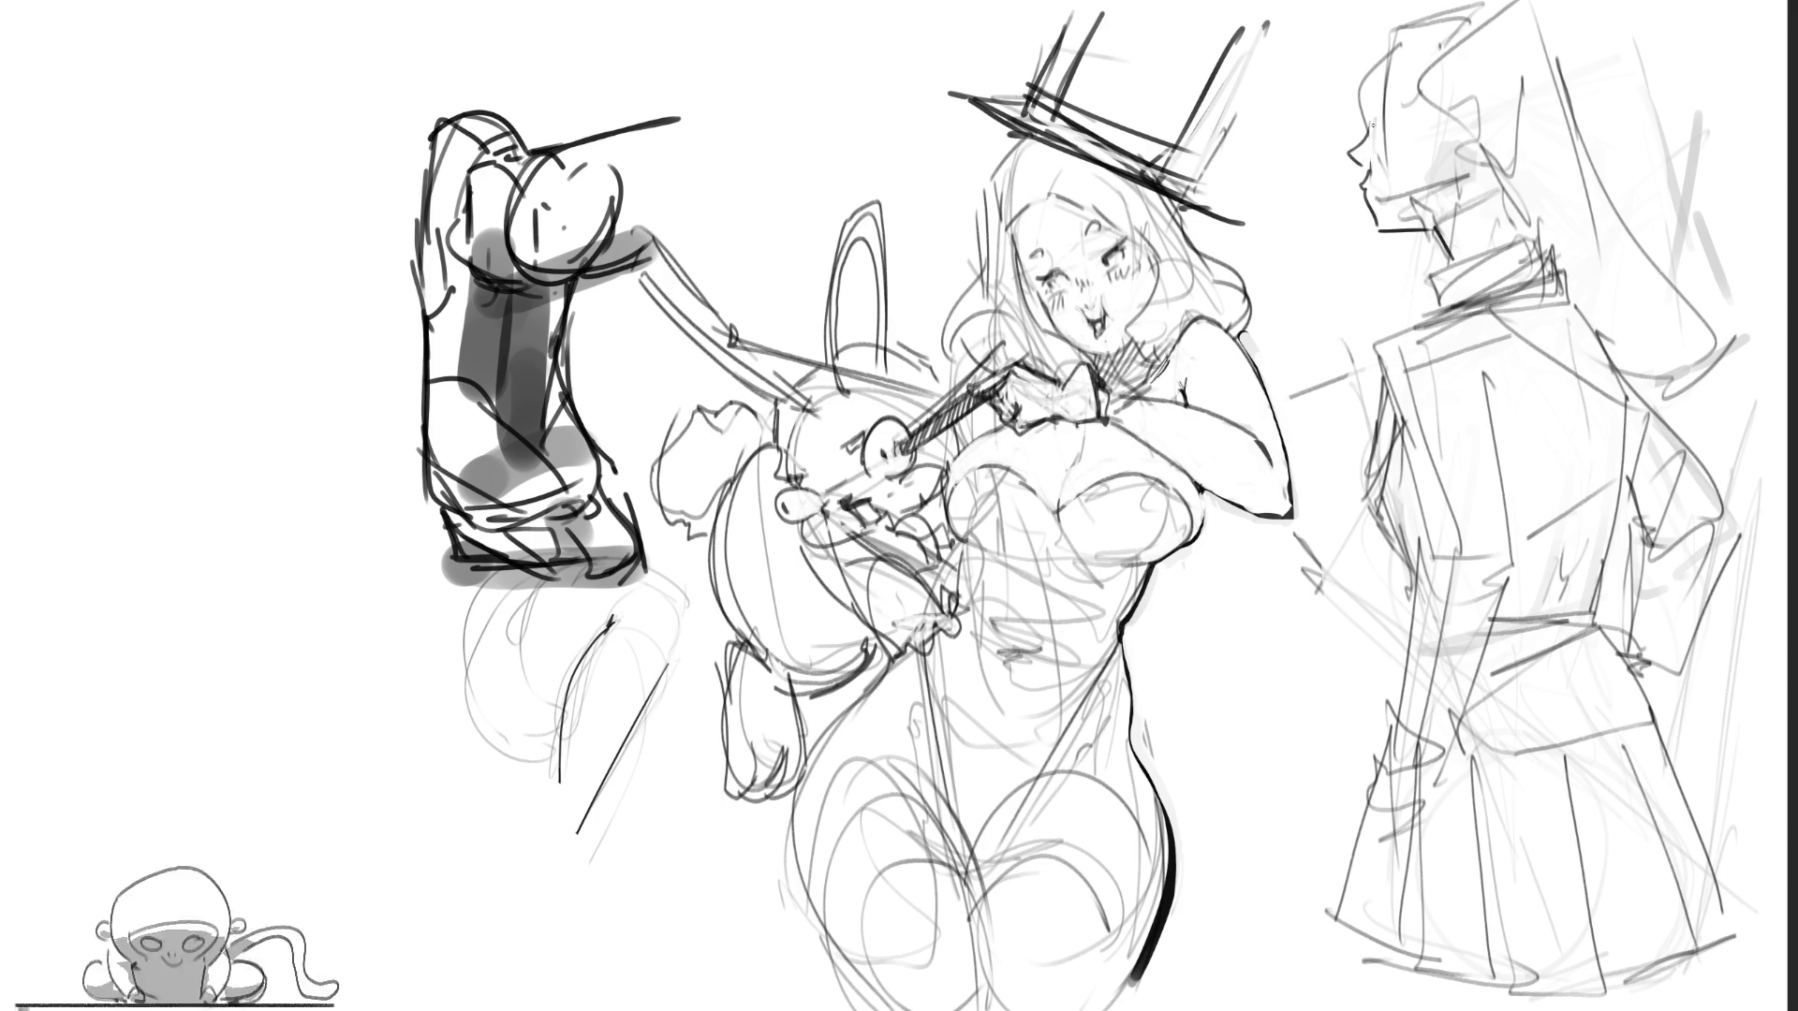
drag(1357, 124, 1381, 122)
key(ctrl+z)
mouse_move(1369, 140)
mouse_down()
mouse_move(1393, 32)
mouse_move(1397, 54)
mouse_move(1381, 13)
mouse_move(1353, 89)
mouse_move(1435, 68)
mouse_move(1399, 4)
mouse_up()
Step: Add hair strokes to the figure's head and try drawing the mouth and chin
mouse_move(1447, 107)
mouse_down()
mouse_move(1489, 160)
mouse_move(1439, 173)
mouse_up()
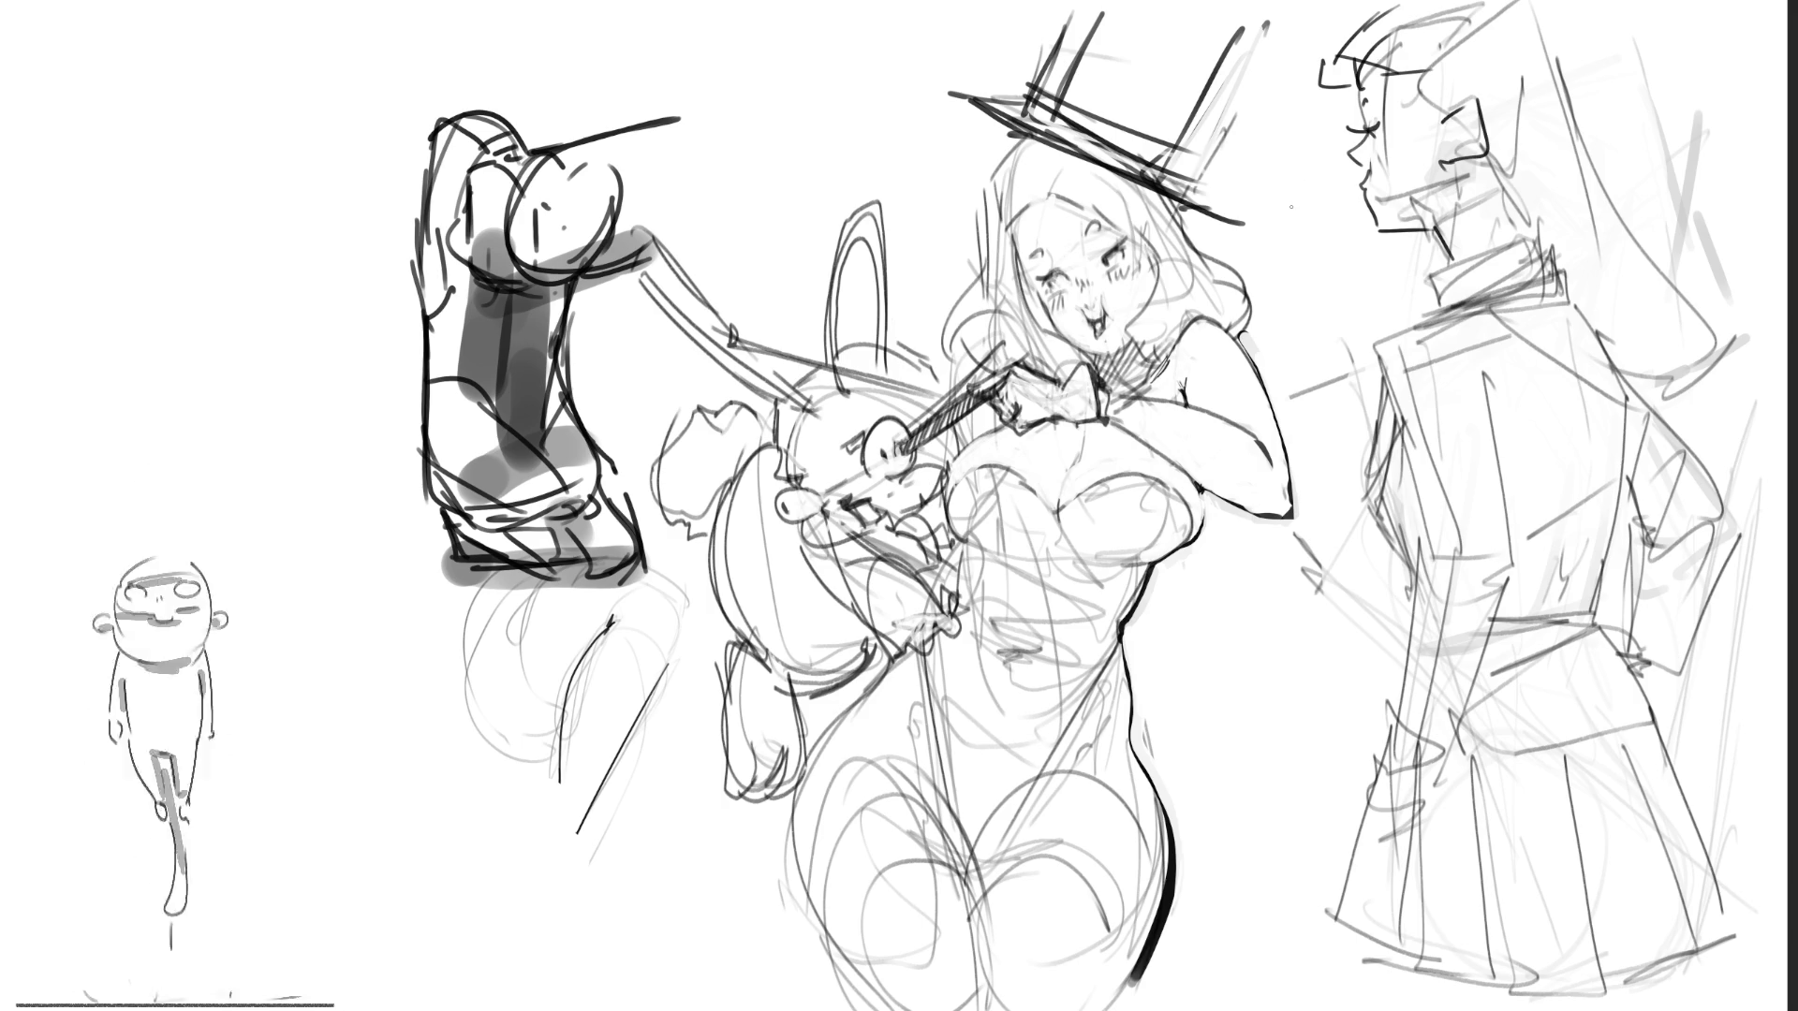
drag(1367, 183, 1411, 194)
key(ctrl+z)
mouse_move(1337, 170)
mouse_down()
mouse_move(1346, 204)
mouse_move(1385, 222)
mouse_move(1352, 217)
mouse_up()
key(ctrl+z)
key(ctrl+z)
Step: Add jaw lines, ear, neck, collar and hair strokes to the right figure's head
drag(1441, 134, 1455, 152)
drag(1416, 67, 1411, 166)
mouse_move(1442, 96)
mouse_down()
mouse_move(1438, 222)
mouse_move(1411, 301)
mouse_up()
mouse_move(1442, 163)
mouse_down()
mouse_move(1452, 210)
mouse_move(1477, 199)
mouse_up()
mouse_move(1477, 171)
mouse_down()
mouse_move(1487, 202)
mouse_move(1462, 259)
mouse_move(1531, 238)
mouse_up()
drag(1550, 79, 1587, 208)
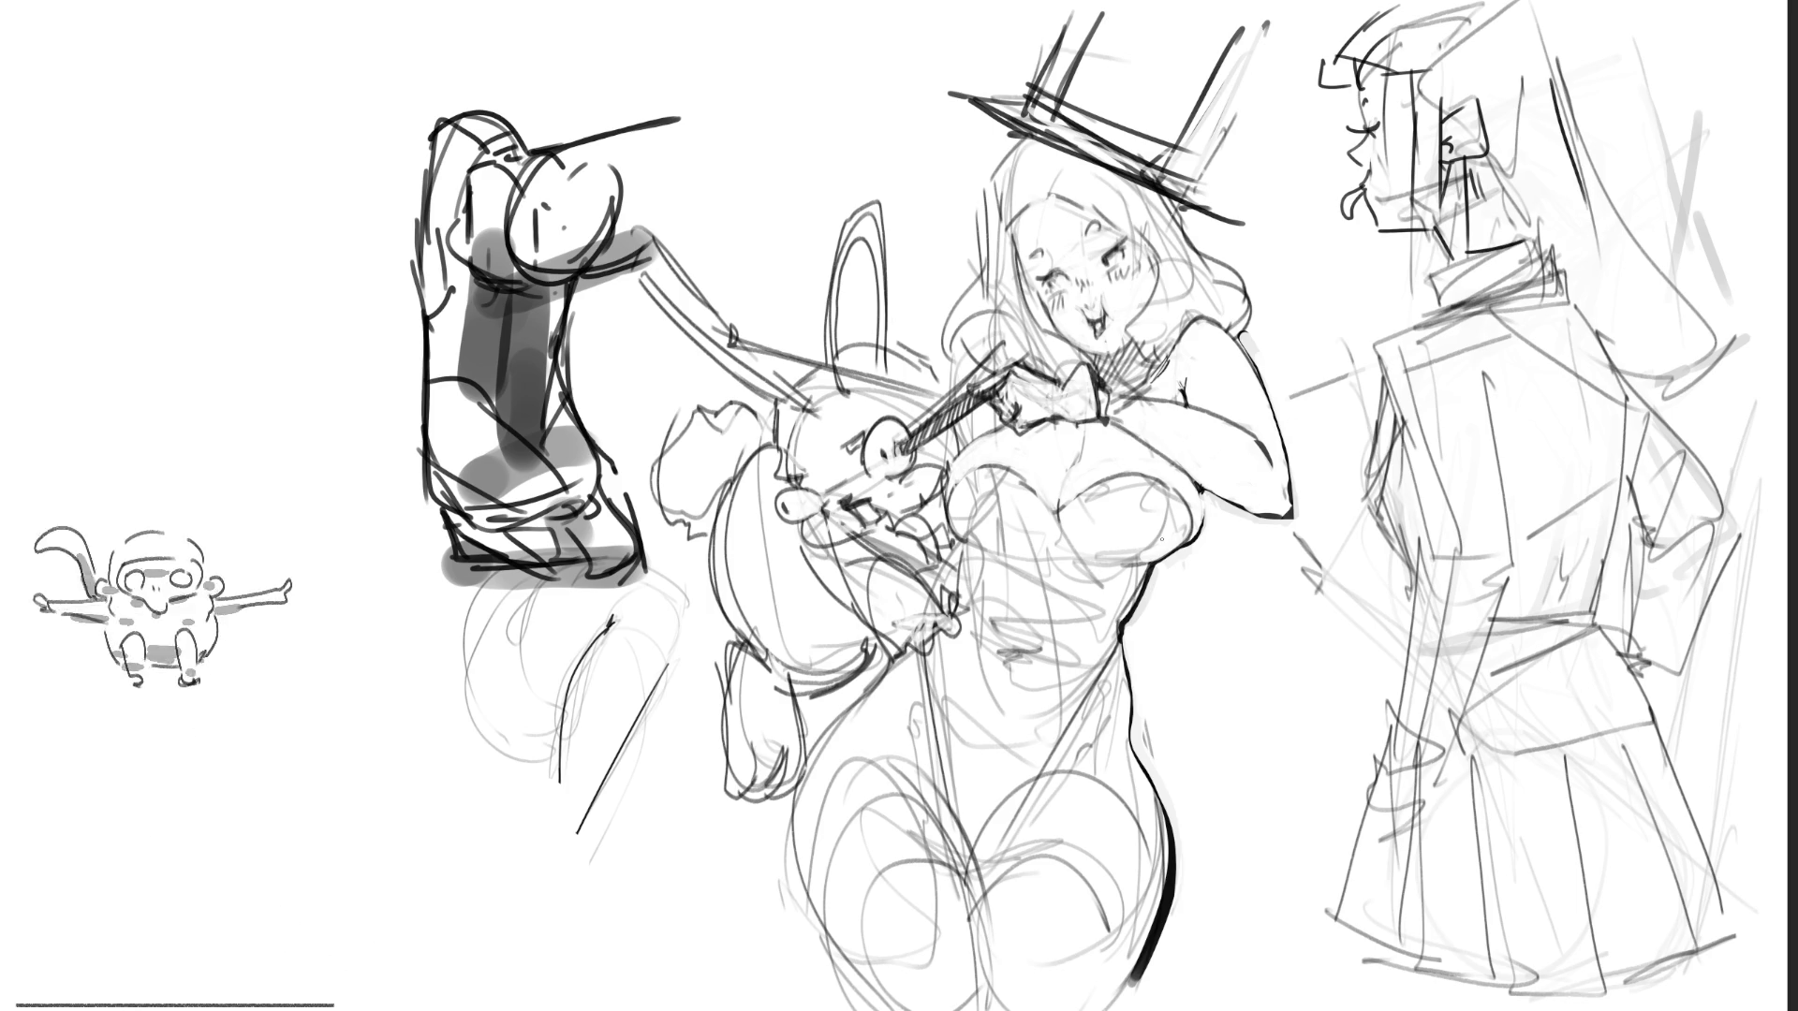
drag(1540, 21, 1562, 91)
drag(1308, 19, 1319, 65)
drag(1314, 1, 1315, 90)
drag(1303, 2, 1355, 43)
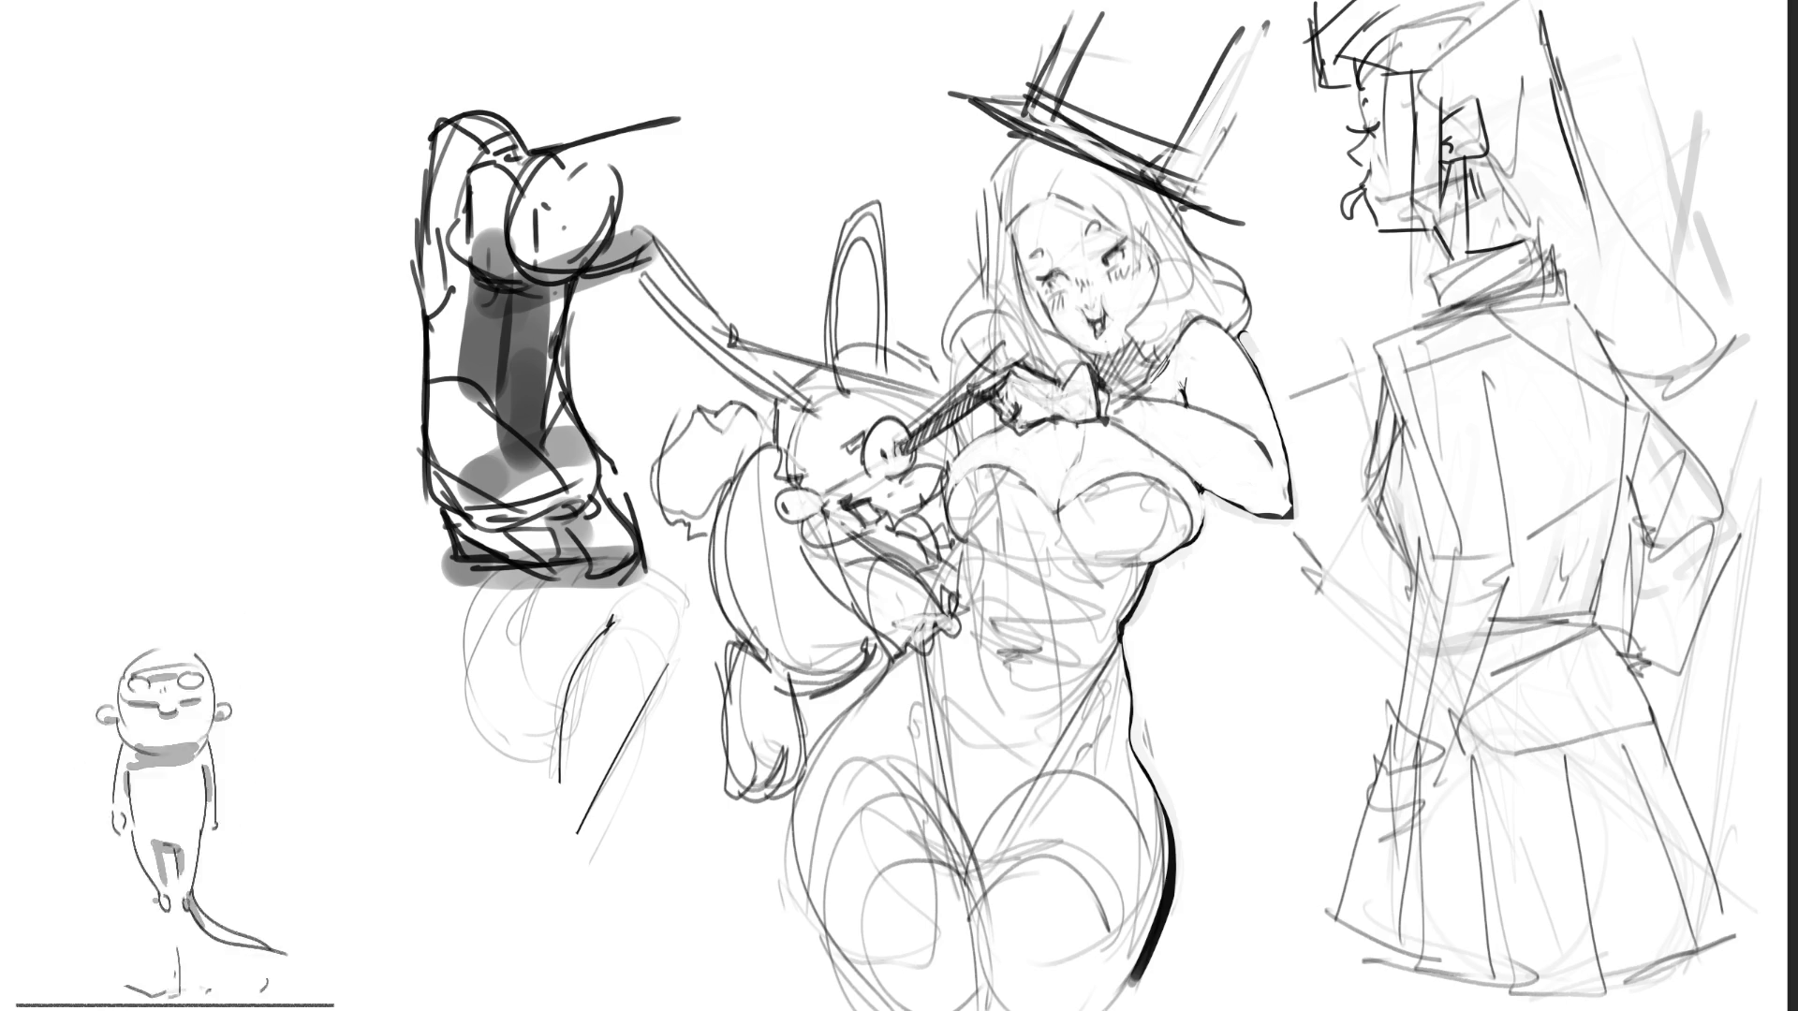
Step: Hand-letter large 'BRB' in the canvas's top-left corner
drag(73, 159, 110, 225)
mouse_move(122, 141)
mouse_down()
mouse_move(117, 214)
mouse_move(84, 266)
mouse_up()
mouse_move(222, 216)
mouse_down()
mouse_move(140, 135)
mouse_move(223, 159)
mouse_up()
drag(248, 112, 313, 208)
mouse_move(230, 131)
mouse_down()
mouse_move(304, 75)
mouse_move(286, 253)
mouse_up()
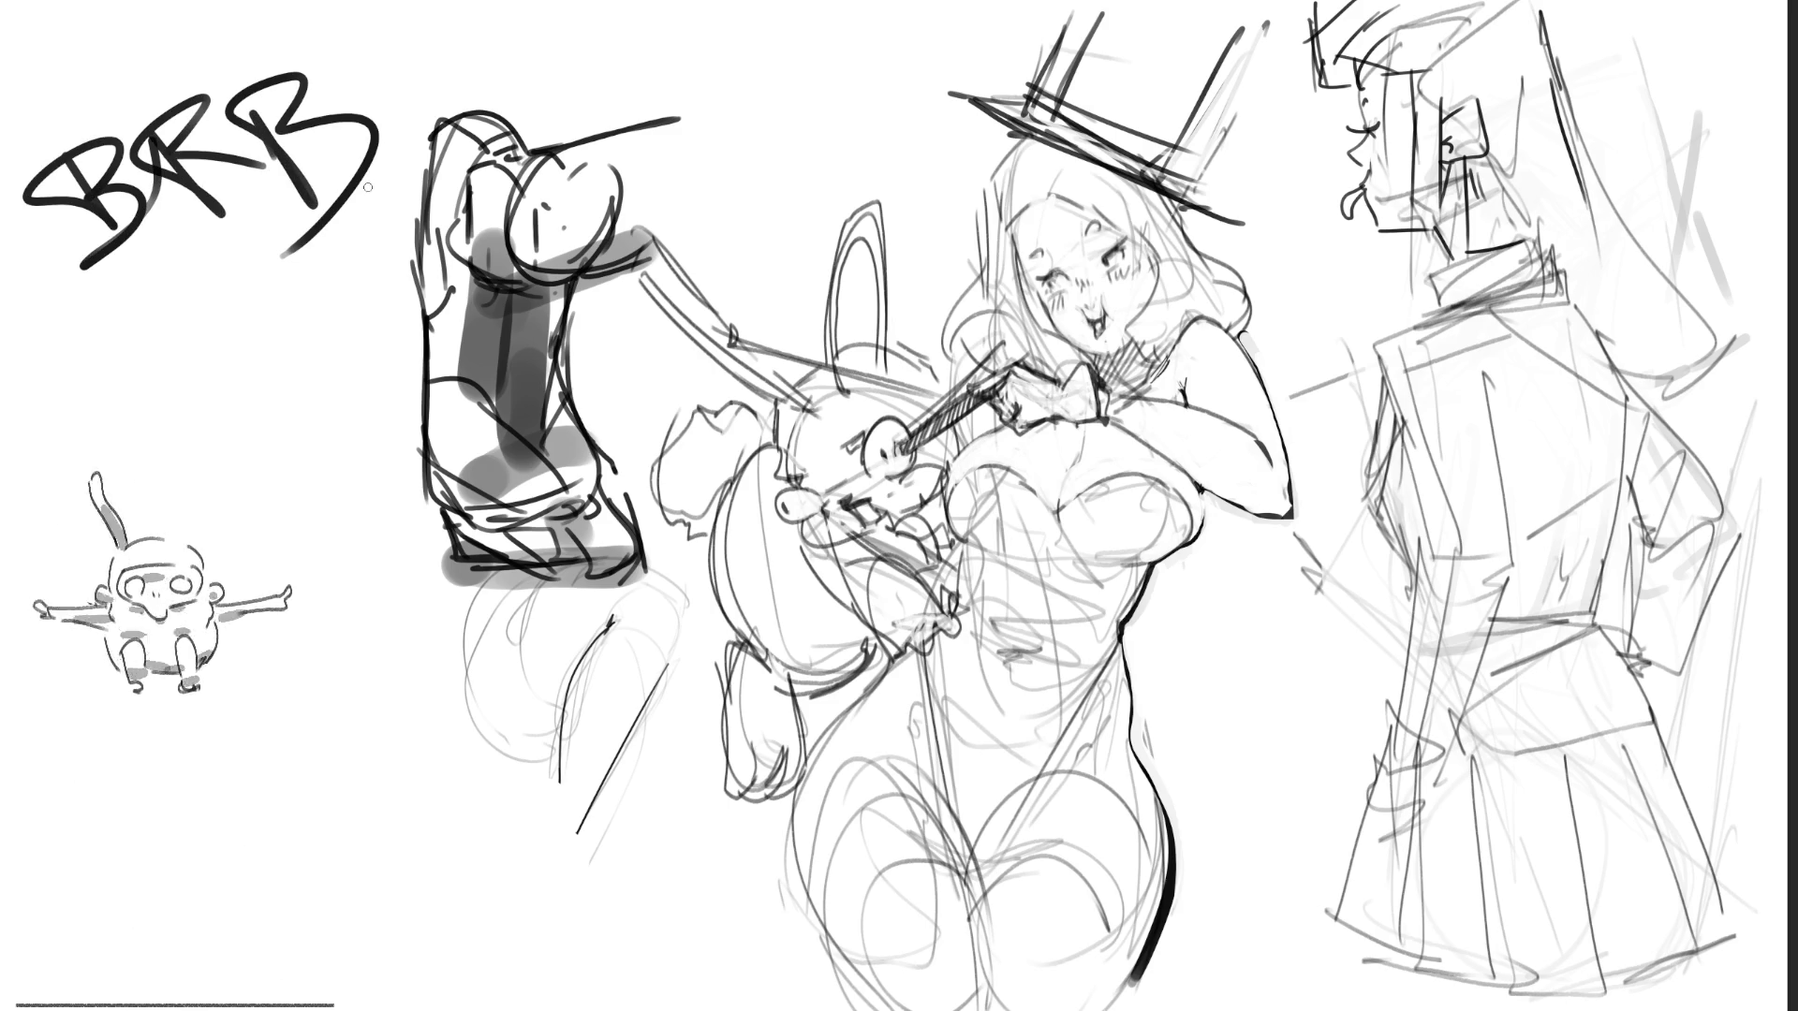
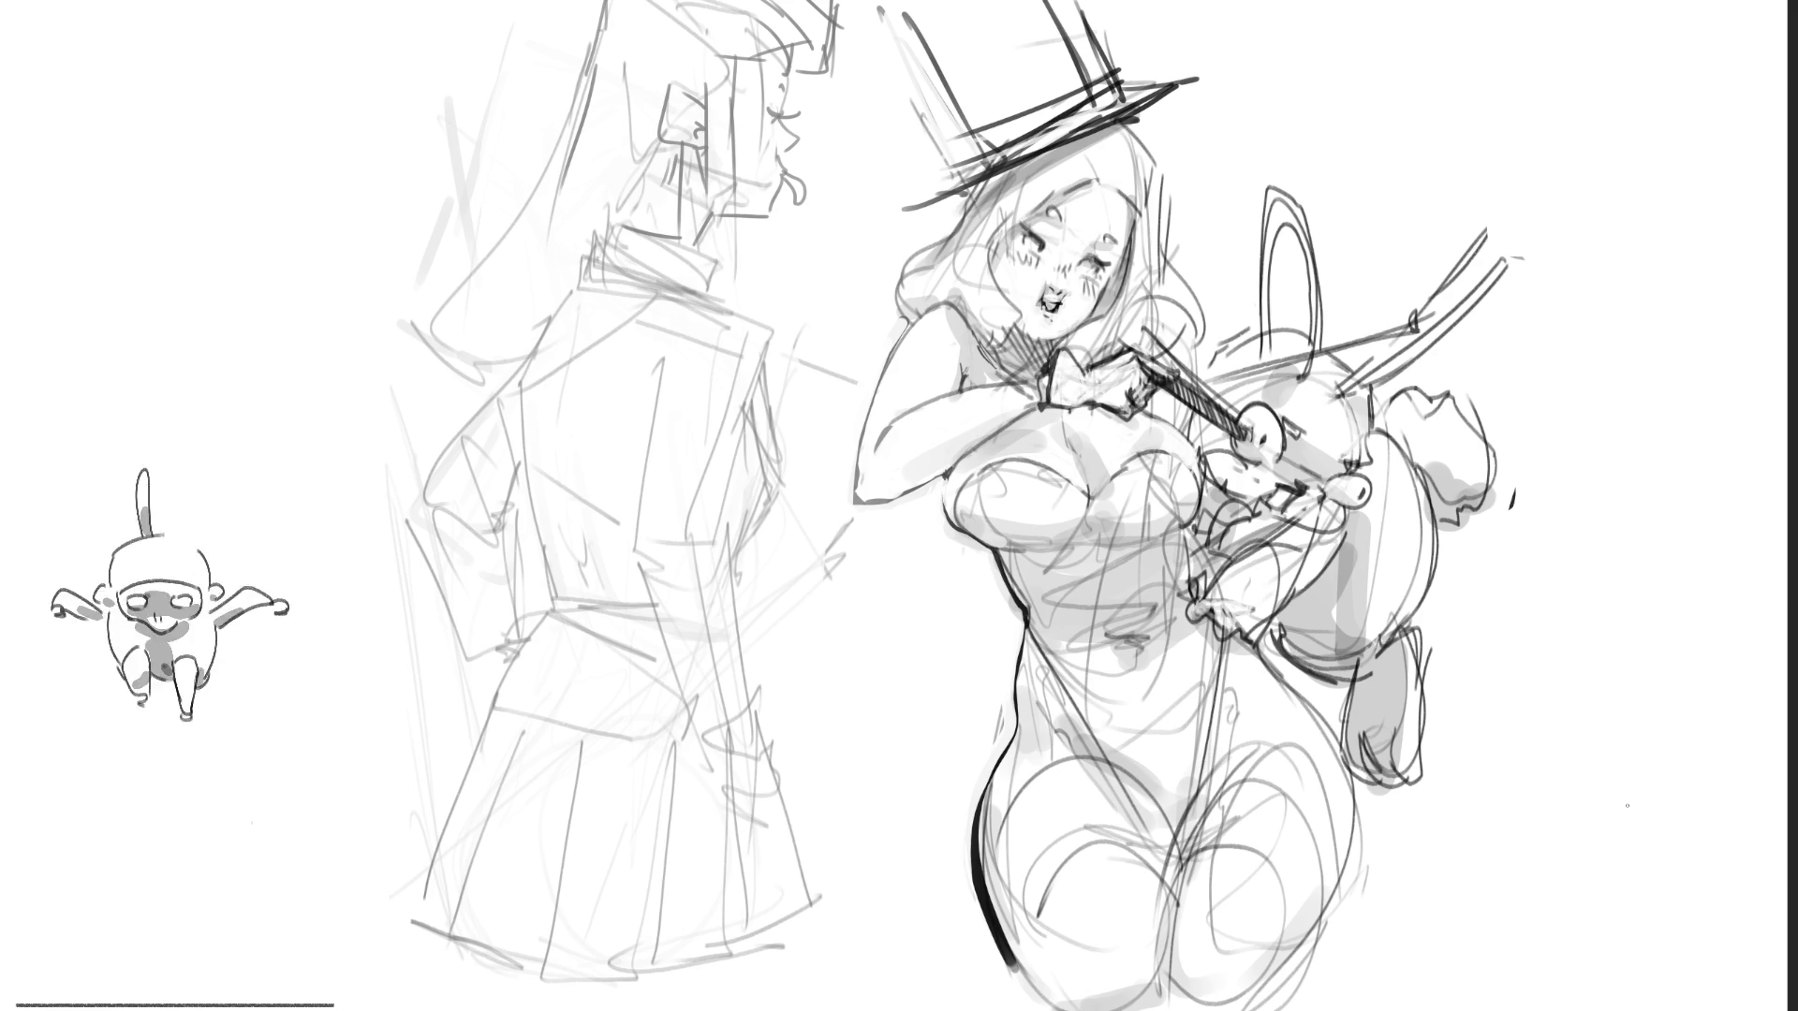
Step: Draw a curved hair strand from the hat brim down the left of the girl's head
mouse_move(974, 187)
mouse_down()
mouse_move(927, 208)
mouse_move(828, 328)
mouse_up()
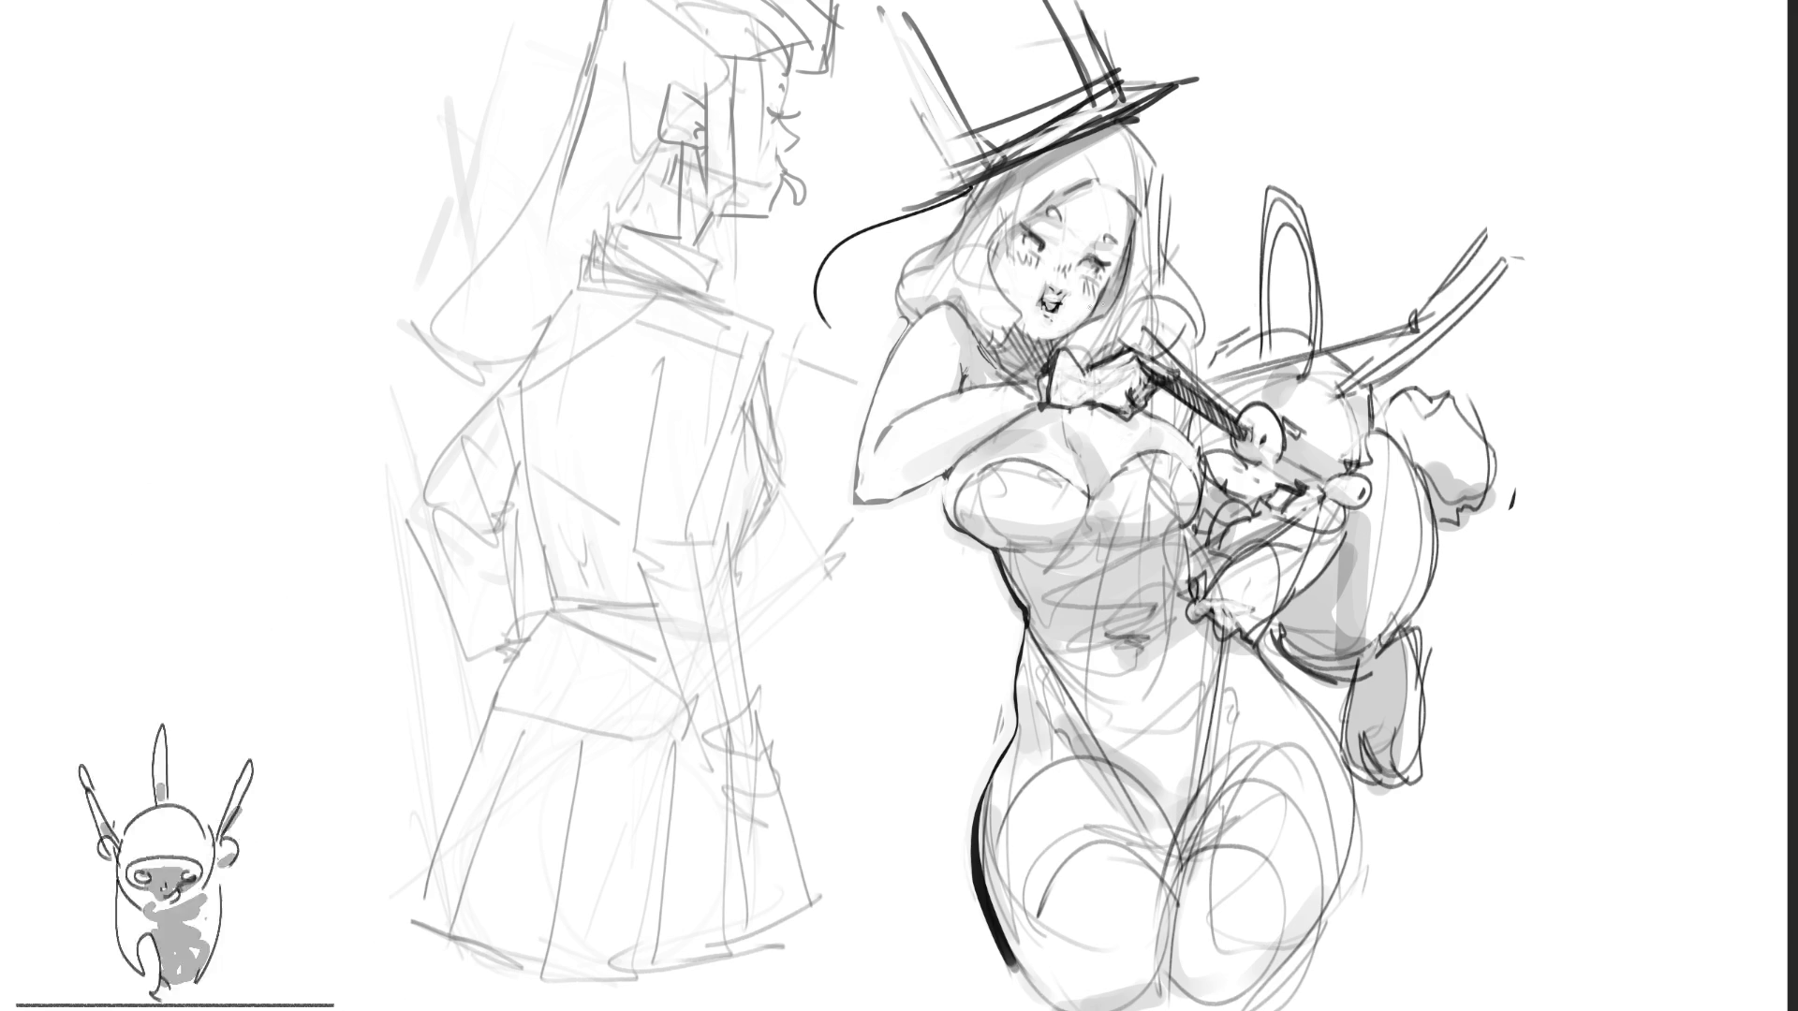
key(ctrl+z)
drag(970, 192, 895, 309)
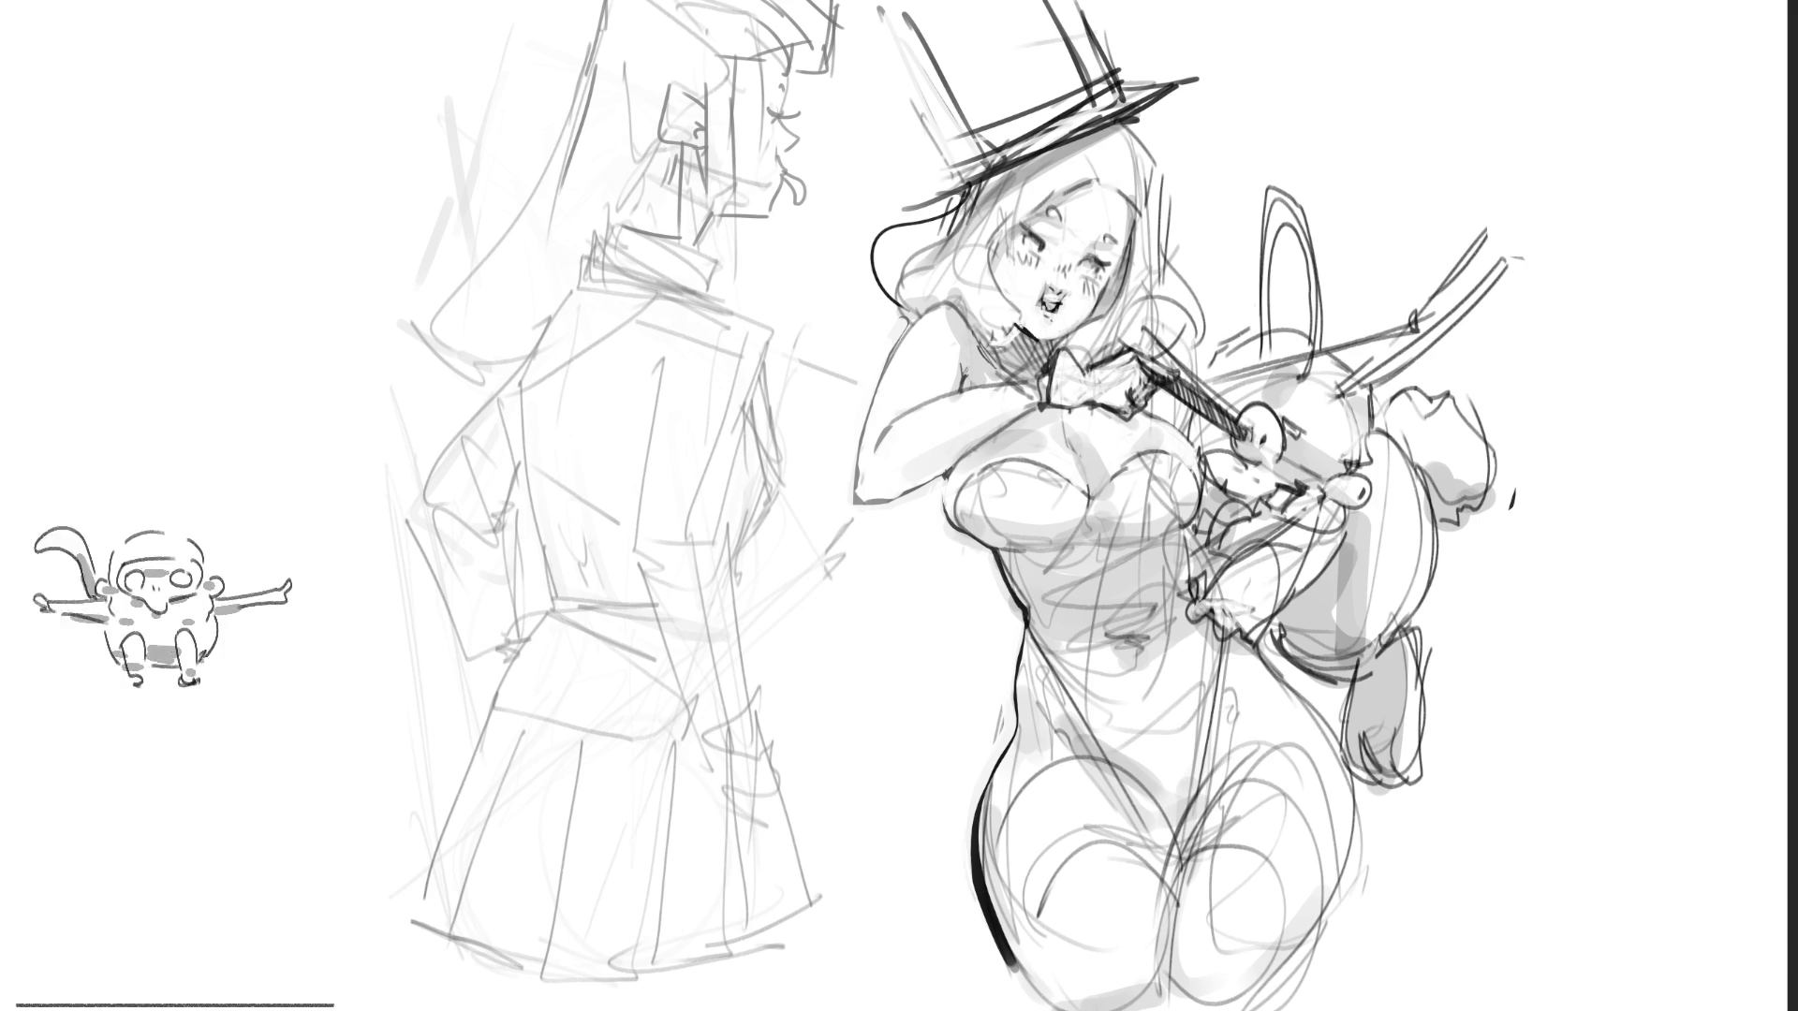
Step: Try neck shading and a long zigzag test stroke, undoing both with Ctrl+Z
mouse_move(1025, 337)
mouse_down()
mouse_move(1056, 352)
mouse_move(1019, 374)
mouse_up()
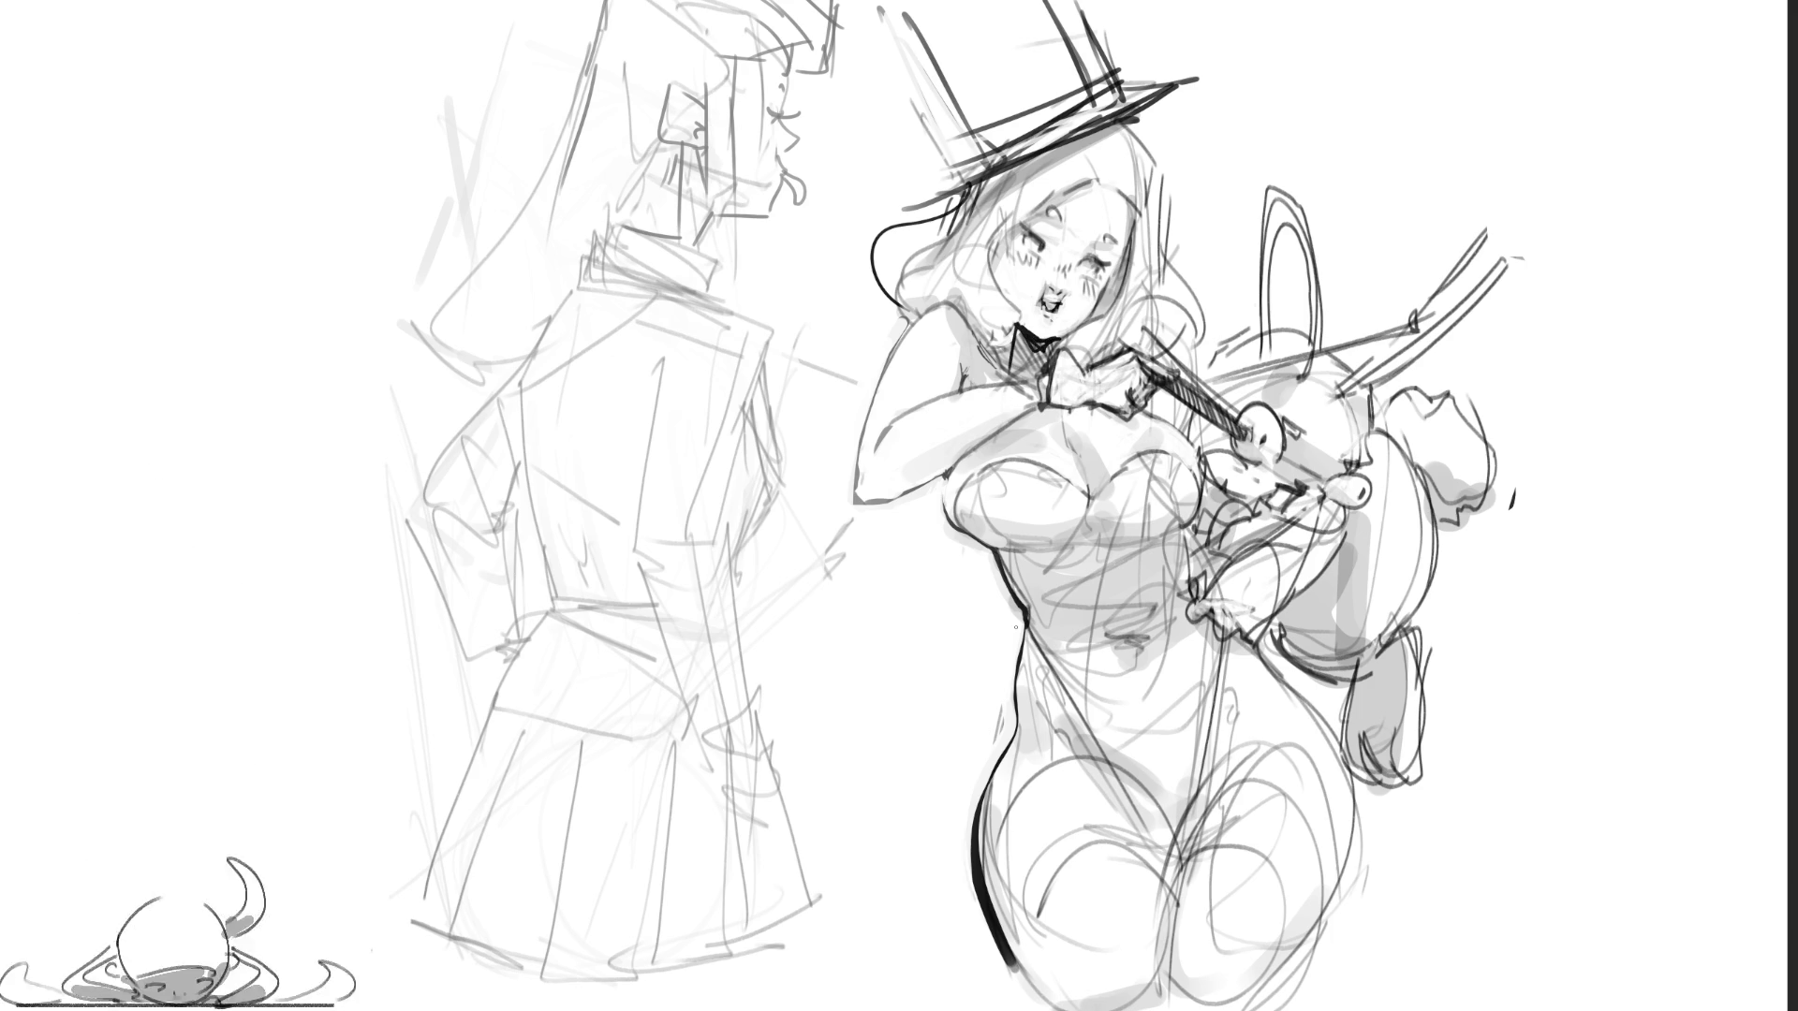
key(ctrl+z)
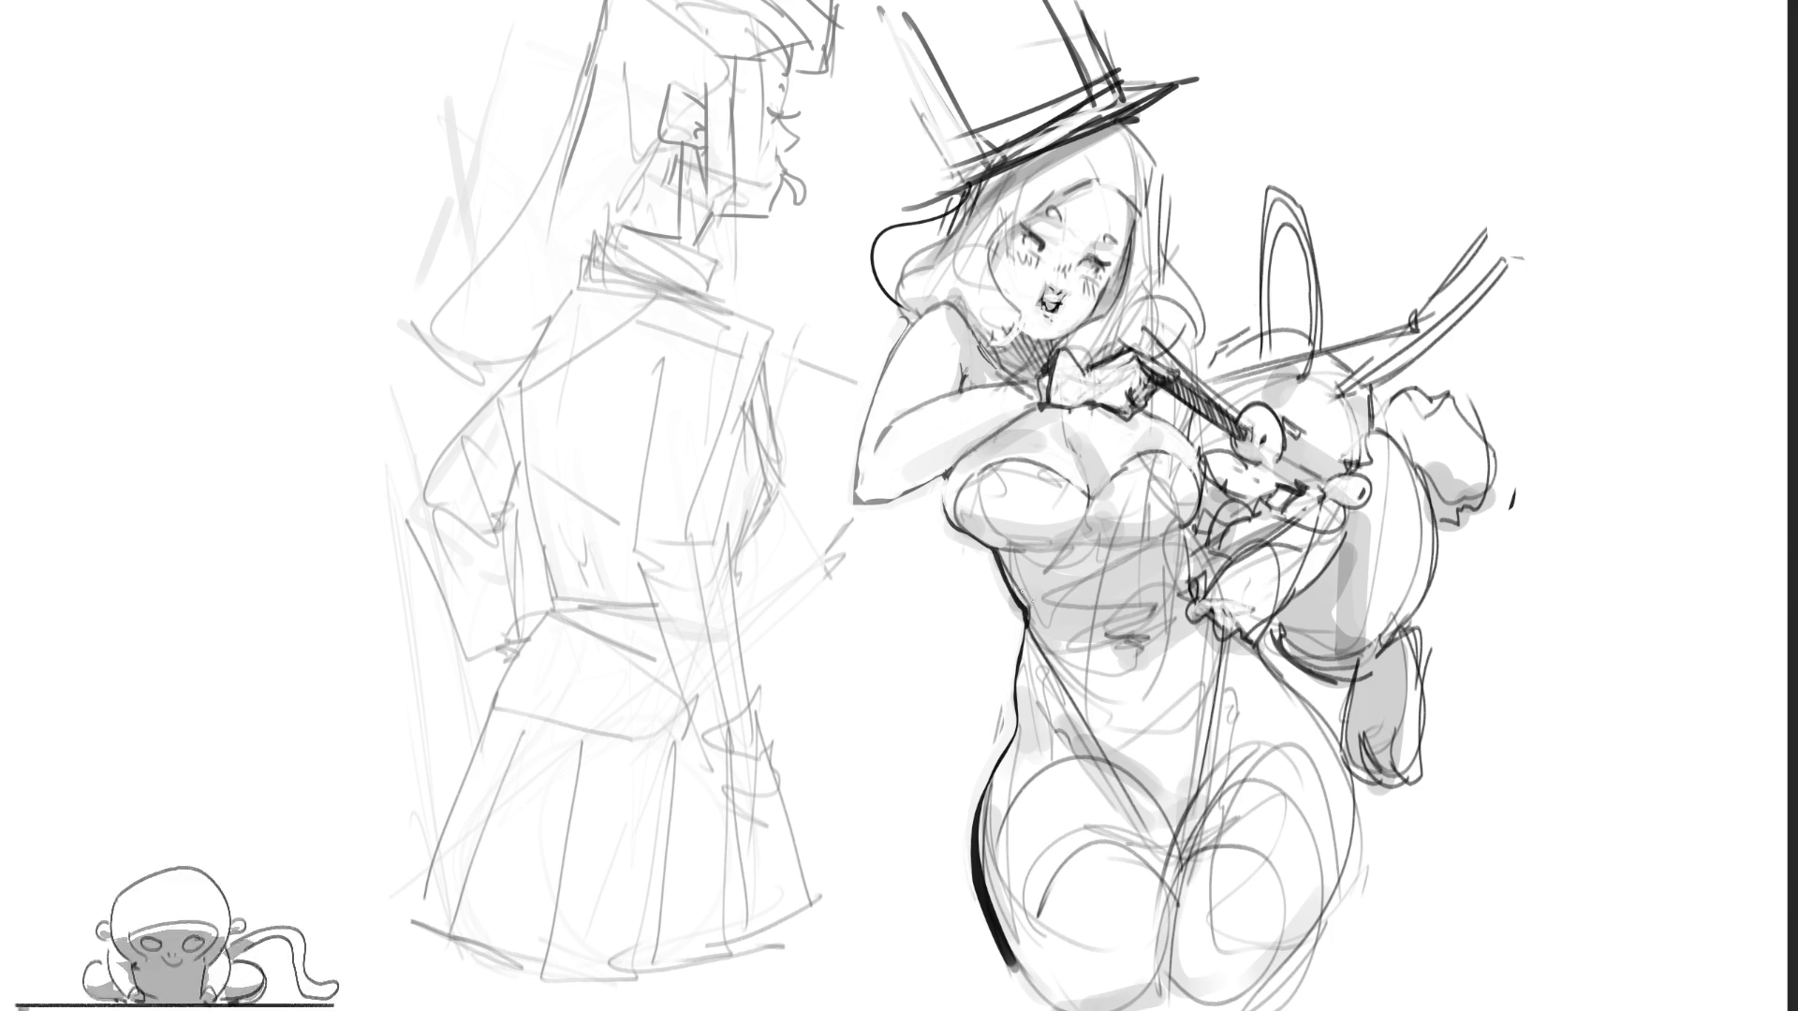
mouse_move(1349, 330)
mouse_down()
mouse_move(0, 660)
mouse_move(1170, 292)
mouse_move(449, 0)
mouse_move(927, 964)
mouse_move(578, 965)
mouse_up()
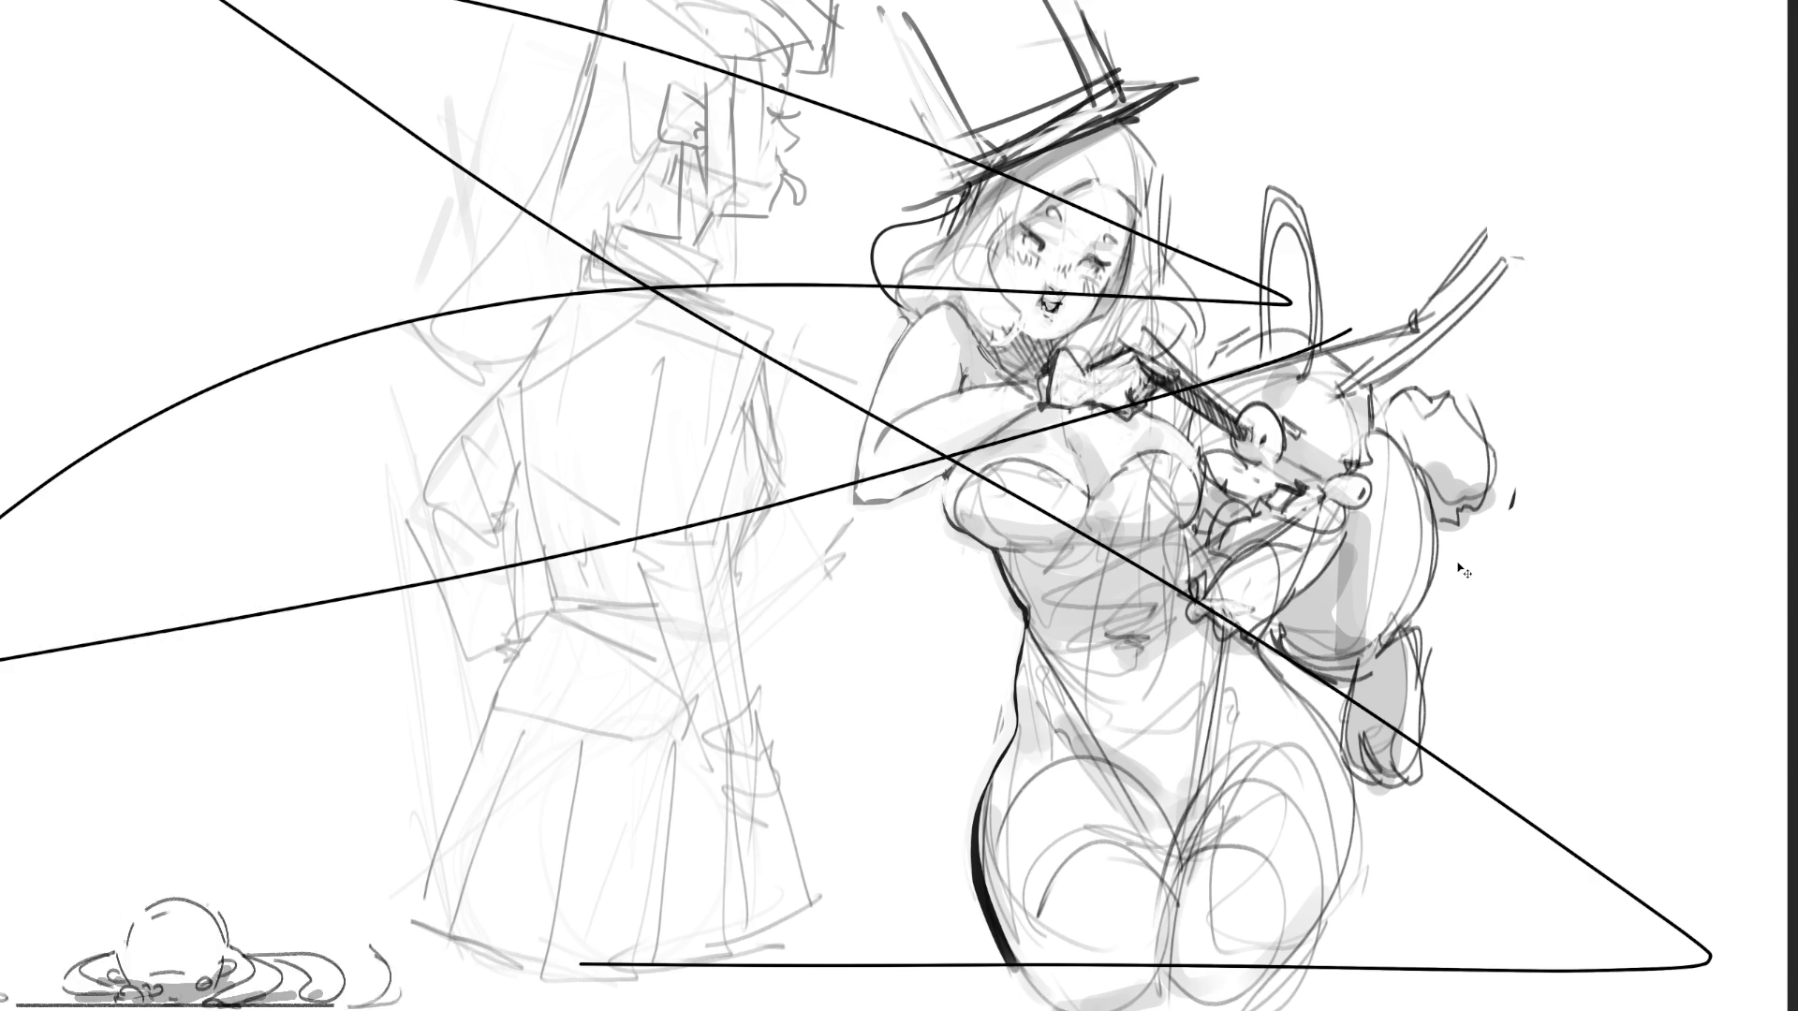
key(ctrl+z)
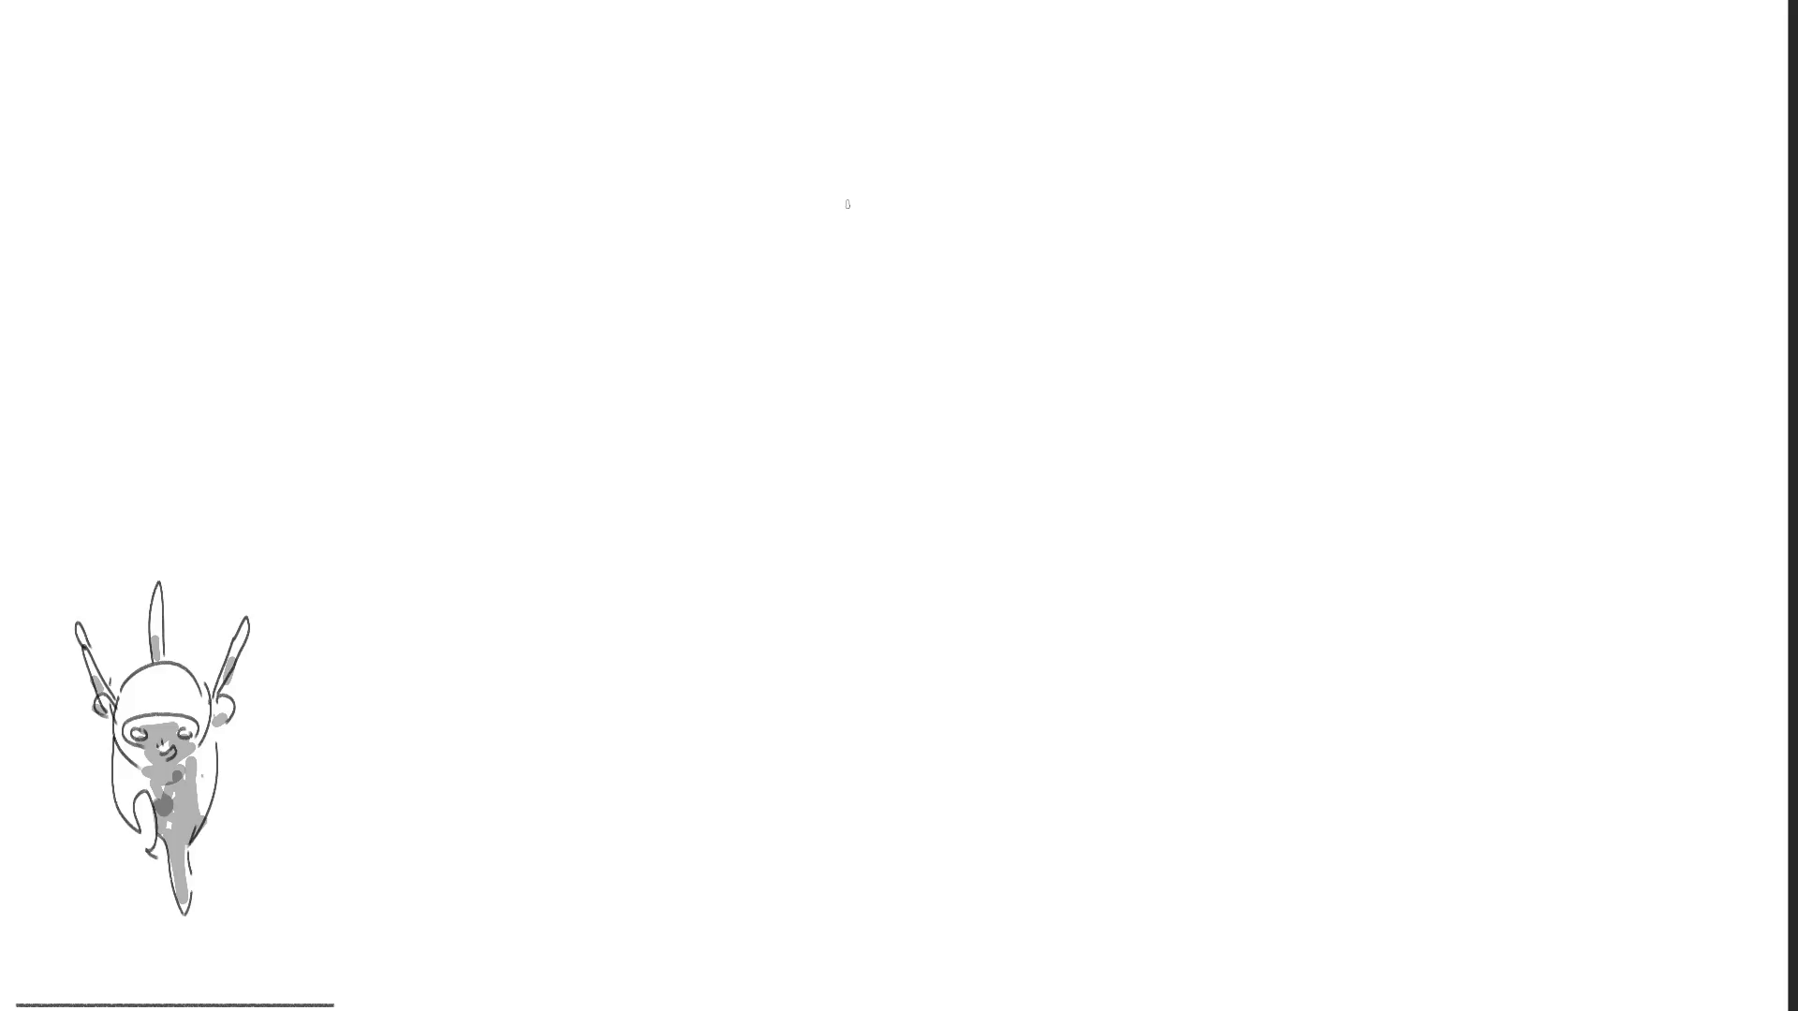
Step: Rough in the first head's outline with a stroke near the top of the blank canvas
mouse_move(566, 171)
mouse_down()
mouse_move(548, 242)
mouse_move(624, 124)
mouse_up()
Step: Sketch the first head's outline, jaw, hair band, eyes, nose and mouth
drag(681, 194, 701, 219)
mouse_move(653, 152)
mouse_down()
mouse_move(698, 221)
mouse_move(675, 323)
mouse_up()
mouse_move(674, 323)
mouse_down()
mouse_move(568, 287)
mouse_move(613, 335)
mouse_up()
drag(698, 248, 702, 276)
drag(644, 87, 711, 183)
mouse_move(710, 178)
mouse_down()
mouse_move(714, 304)
mouse_move(664, 177)
mouse_move(701, 159)
mouse_up()
mouse_move(538, 203)
mouse_down()
mouse_move(623, 208)
mouse_move(576, 202)
mouse_up()
mouse_move(589, 189)
mouse_down()
mouse_move(567, 204)
mouse_move(704, 190)
mouse_up()
drag(699, 173, 652, 213)
drag(683, 195, 668, 246)
mouse_move(668, 240)
mouse_down()
mouse_move(660, 304)
mouse_move(666, 290)
mouse_up()
Step: Add chin and cheek contours, hair arcs, brim strokes, and the first head's neck and shoulder
drag(660, 386, 768, 298)
mouse_move(733, 323)
mouse_down()
mouse_move(717, 335)
mouse_move(745, 298)
mouse_up()
drag(757, 199, 728, 302)
drag(681, 120, 761, 182)
mouse_move(754, 234)
mouse_down()
mouse_move(796, 84)
mouse_move(801, 229)
mouse_up()
mouse_move(800, 234)
mouse_down()
mouse_move(744, 285)
mouse_move(566, 345)
mouse_up()
mouse_move(558, 309)
mouse_down()
mouse_move(587, 262)
mouse_move(427, 276)
mouse_up()
drag(522, 167, 637, 119)
mouse_move(475, 150)
mouse_down()
mouse_move(719, 78)
mouse_move(726, 150)
mouse_up()
drag(736, 157, 768, 211)
mouse_move(802, 223)
mouse_down()
mouse_move(646, 352)
mouse_move(613, 422)
mouse_up()
mouse_move(592, 459)
mouse_down()
mouse_move(746, 426)
mouse_move(723, 497)
mouse_up()
drag(592, 537, 656, 570)
mouse_move(599, 541)
mouse_down()
mouse_move(723, 613)
mouse_move(716, 630)
mouse_up()
Step: Start a second head to the right with rough hair, a shoulder line and inner face curves
mouse_move(936, 197)
mouse_down()
mouse_move(937, 309)
mouse_move(1011, 148)
mouse_move(1067, 362)
mouse_up()
drag(922, 364, 1014, 421)
mouse_move(1044, 321)
mouse_down()
mouse_move(1068, 421)
mouse_move(1113, 386)
mouse_up()
mouse_move(1030, 359)
mouse_down()
mouse_move(1188, 216)
mouse_move(1175, 202)
mouse_up()
drag(1147, 179, 1109, 343)
drag(1120, 281, 1099, 323)
mouse_move(1011, 255)
mouse_down()
mouse_move(1070, 234)
mouse_move(1091, 281)
mouse_move(964, 290)
mouse_move(942, 342)
mouse_move(1002, 426)
mouse_move(1100, 379)
mouse_up()
drag(1000, 448, 1136, 367)
drag(992, 103, 883, 302)
mouse_move(977, 161)
mouse_down()
mouse_move(931, 273)
mouse_move(962, 258)
mouse_up()
mouse_move(992, 248)
mouse_down()
mouse_move(1029, 210)
mouse_move(1055, 234)
mouse_up()
drag(1168, 156, 1163, 186)
drag(1165, 227, 1157, 251)
Step: Draw hair lines down the second head's right side and sketch its shoulders
drag(1165, 182, 1153, 342)
drag(1195, 251, 1156, 356)
drag(1151, 388, 1113, 412)
drag(1202, 110, 1182, 281)
drag(1166, 168, 1161, 342)
drag(979, 356, 1006, 384)
drag(1124, 412, 1025, 492)
drag(1119, 447, 1025, 526)
drag(1086, 520, 1000, 564)
drag(962, 433, 1016, 532)
drag(1143, 400, 1016, 524)
drag(1208, 351, 1173, 393)
mouse_move(1172, 370)
mouse_down()
mouse_move(1389, 178)
mouse_move(1348, 348)
mouse_up()
Step: Extend the second head's contours downward and add tall hair arcs linking both heads
mouse_move(1243, 428)
mouse_down()
mouse_move(1030, 482)
mouse_move(941, 541)
mouse_up()
drag(1316, 356, 1030, 473)
drag(918, 414, 921, 436)
drag(927, 415, 936, 485)
drag(916, 290, 919, 317)
drag(1061, 66, 854, 126)
drag(875, 298, 753, 325)
drag(841, 339, 782, 318)
drag(1131, 20, 1198, 168)
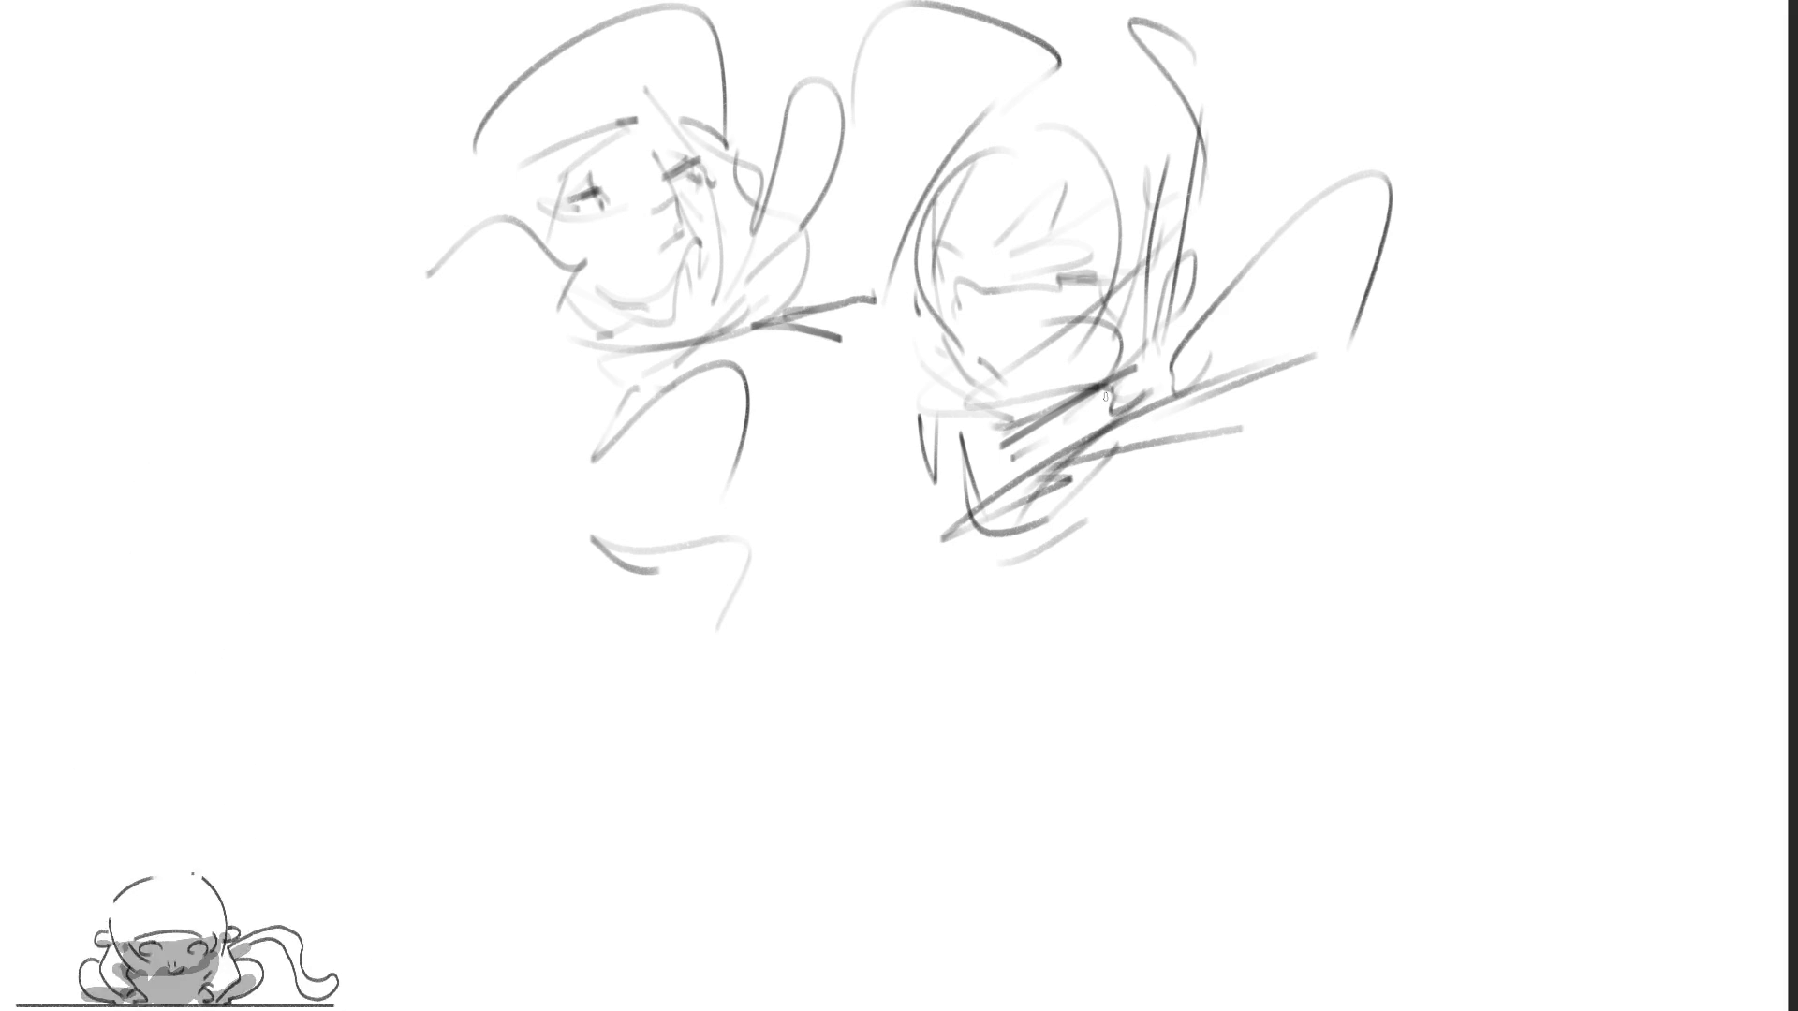
Step: Rough in a third head oval at the right with jaw, ear bump, brow and eye
drag(1311, 452, 1282, 562)
drag(1287, 538, 1427, 401)
drag(1339, 438, 1533, 578)
drag(1487, 434, 1533, 592)
drag(1330, 483, 1284, 679)
drag(1311, 454, 1278, 676)
mouse_move(1306, 749)
mouse_down()
mouse_move(1486, 522)
mouse_move(1330, 763)
mouse_move(1477, 740)
mouse_up()
mouse_move(1540, 611)
mouse_down()
mouse_move(1460, 774)
mouse_move(1532, 650)
mouse_move(1523, 661)
mouse_up()
drag(1375, 687, 1257, 607)
drag(1299, 541, 1282, 598)
drag(1349, 527, 1423, 482)
mouse_move(1399, 417)
mouse_down()
mouse_move(1241, 567)
mouse_move(1264, 515)
mouse_up()
mouse_move(1260, 520)
mouse_down()
mouse_move(1256, 603)
mouse_move(1306, 594)
mouse_move(1312, 636)
mouse_up()
Step: Add the third head's ear, nose, shoulder line and an arc of hair
mouse_move(1515, 542)
mouse_down()
mouse_move(1581, 580)
mouse_move(1551, 628)
mouse_up()
drag(1405, 524, 1446, 698)
drag(1421, 703, 1442, 704)
drag(1363, 409, 1283, 487)
mouse_move(1330, 360)
mouse_down()
mouse_move(1198, 592)
mouse_move(1171, 726)
mouse_up()
mouse_move(1330, 374)
mouse_down()
mouse_move(1262, 431)
mouse_move(1178, 669)
mouse_up()
drag(1124, 735, 1196, 798)
mouse_move(1306, 473)
mouse_down()
mouse_move(1451, 345)
mouse_move(1607, 459)
mouse_move(1634, 576)
mouse_up()
drag(1592, 590, 1634, 586)
Step: Add curls and marks around the third head and a neck curve below its face
drag(1566, 663, 1603, 699)
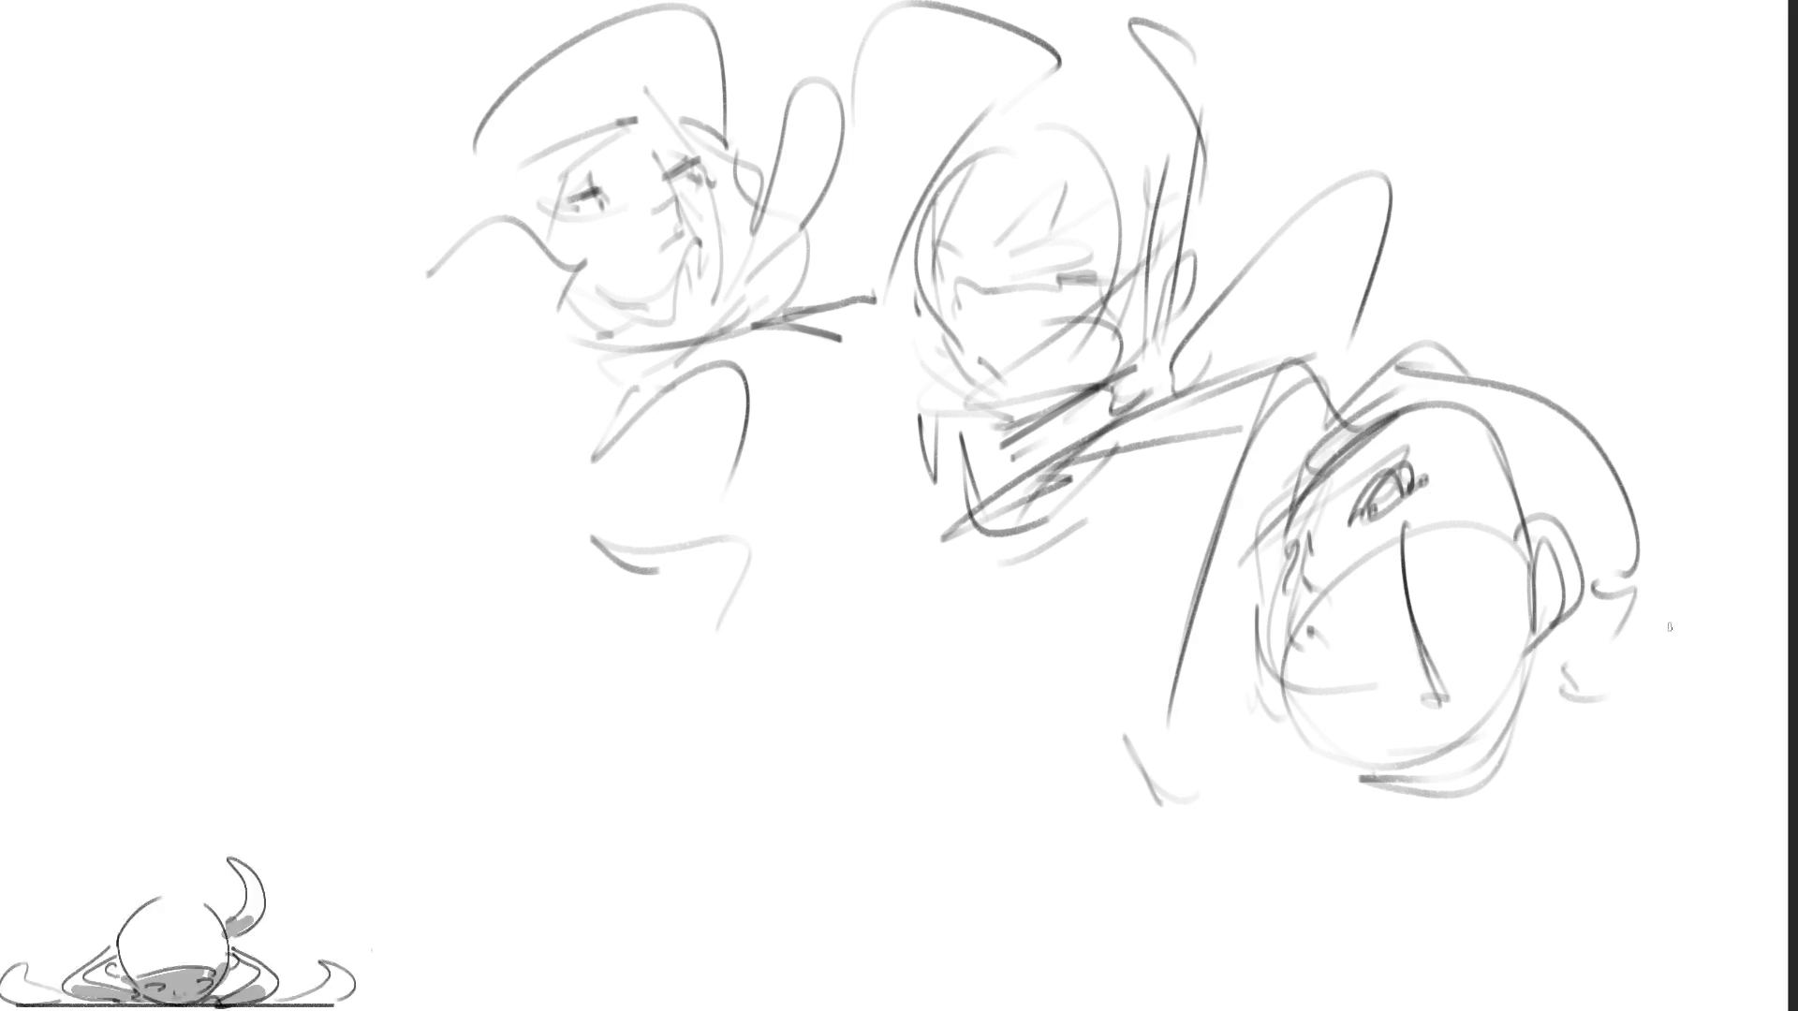
drag(1676, 618, 1728, 673)
drag(1676, 498, 1734, 562)
drag(1734, 604, 1728, 676)
drag(1671, 482, 1706, 592)
drag(1353, 772, 1489, 735)
mouse_move(1395, 759)
mouse_down()
mouse_move(1428, 840)
mouse_move(1559, 824)
mouse_move(1461, 909)
mouse_up()
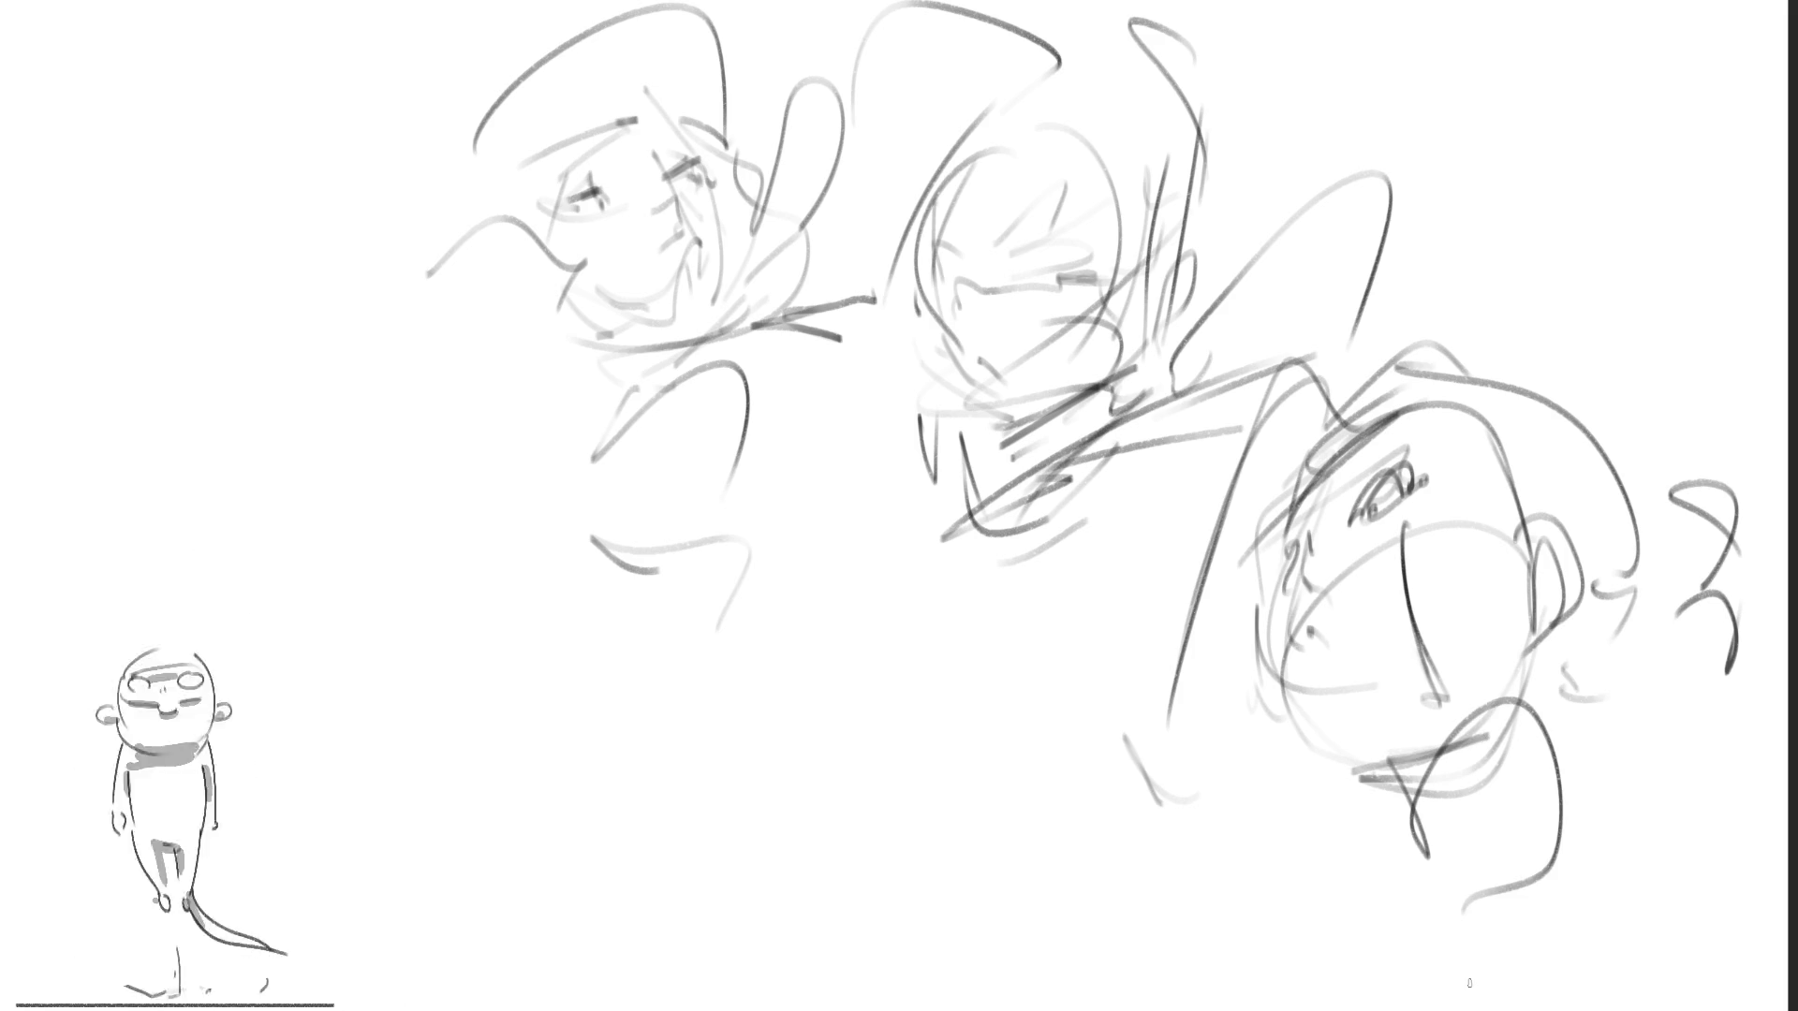
Step: Sketch a fourth head below the top heads with its side curve and chin line
mouse_move(834, 557)
mouse_down()
mouse_move(707, 666)
mouse_move(1028, 740)
mouse_up()
mouse_move(719, 696)
mouse_down()
mouse_move(888, 801)
mouse_move(905, 676)
mouse_move(1038, 791)
mouse_up()
drag(824, 786, 1011, 816)
drag(946, 691, 1028, 661)
mouse_move(1002, 676)
mouse_down()
mouse_move(1025, 722)
mouse_move(1035, 698)
mouse_move(1103, 833)
mouse_up()
drag(1037, 747, 1072, 778)
drag(1068, 843, 1094, 885)
drag(871, 829, 1093, 885)
mouse_move(1128, 857)
mouse_down()
mouse_move(1091, 906)
mouse_move(913, 790)
mouse_up()
drag(843, 648, 910, 657)
Step: Mark the fourth head's eyes and face details and draw its ear
drag(885, 587, 872, 613)
drag(979, 658, 988, 670)
drag(848, 850, 878, 860)
drag(896, 862, 924, 886)
mouse_move(768, 802)
mouse_down()
mouse_move(661, 749)
mouse_move(959, 913)
mouse_up()
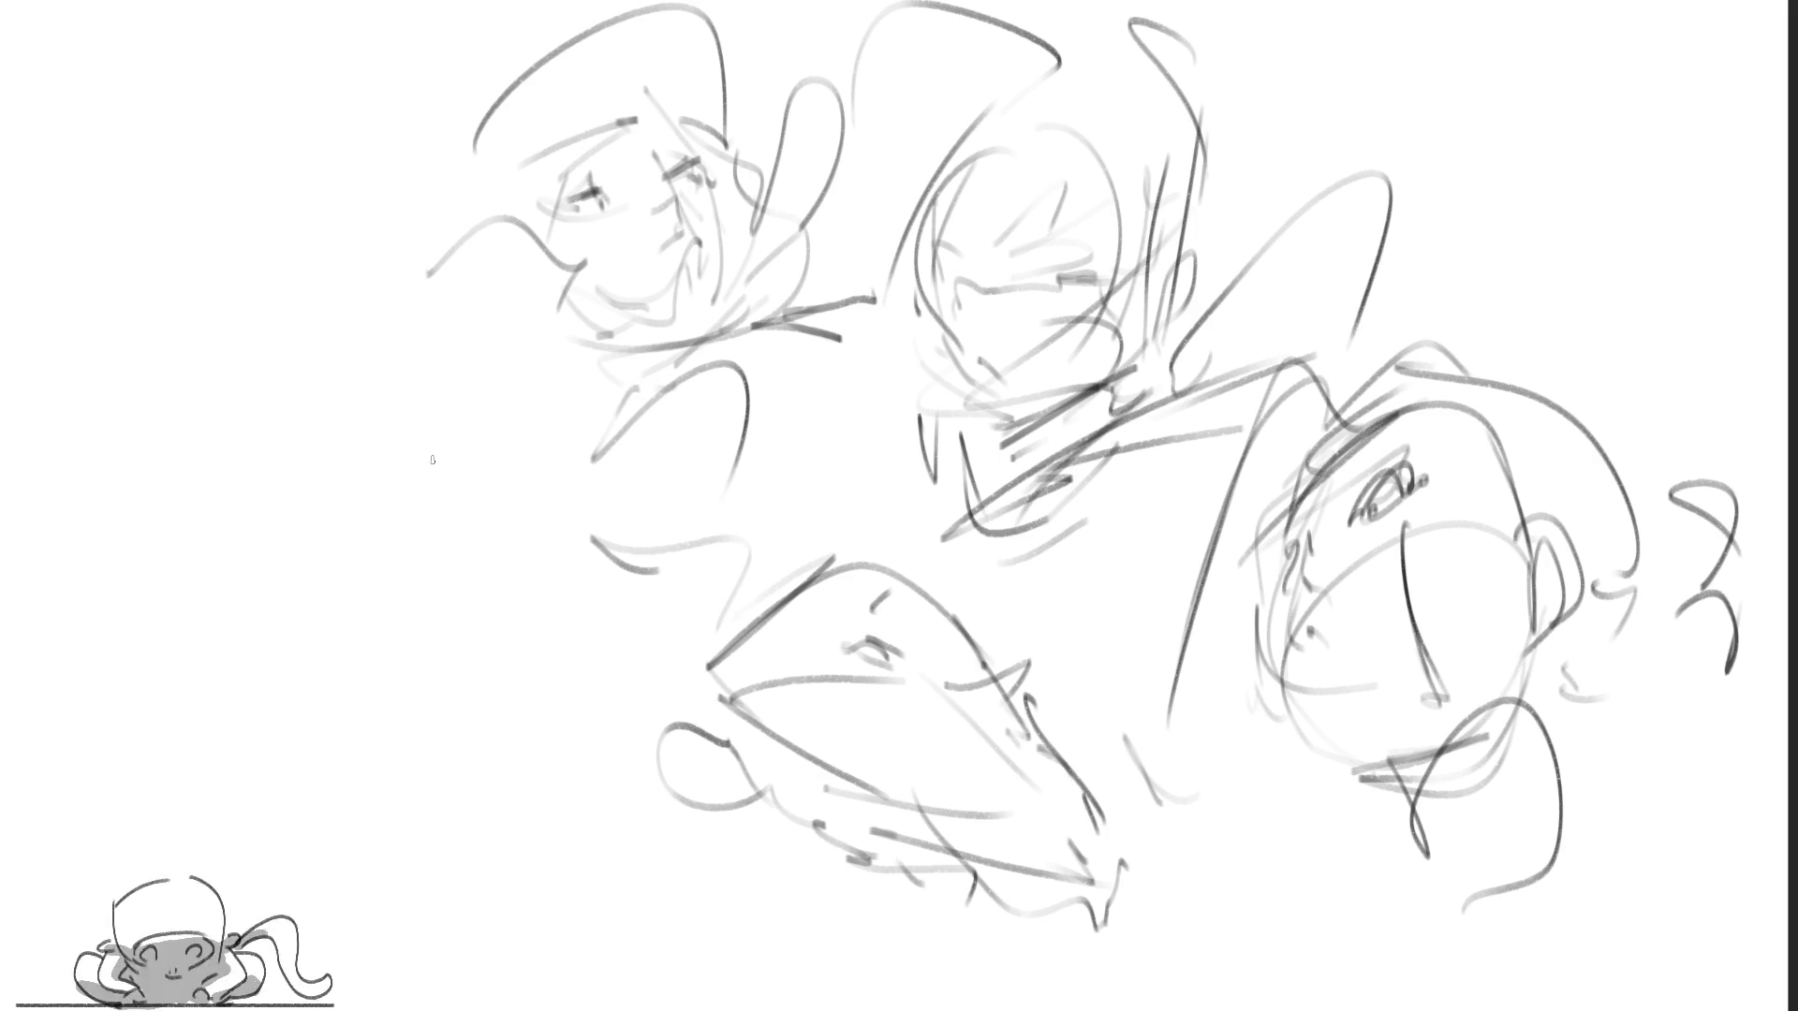
Step: Start a fifth head at the lower left with face marks, jaw and cheek arc
drag(433, 423, 410, 558)
mouse_move(482, 398)
mouse_down()
mouse_move(581, 566)
mouse_move(596, 656)
mouse_up()
mouse_move(405, 555)
mouse_down()
mouse_move(482, 649)
mouse_move(458, 596)
mouse_up()
mouse_move(534, 590)
mouse_down()
mouse_move(519, 623)
mouse_move(557, 616)
mouse_move(494, 650)
mouse_move(510, 698)
mouse_up()
mouse_move(415, 579)
mouse_down()
mouse_move(511, 744)
mouse_move(610, 749)
mouse_move(627, 719)
mouse_up()
drag(636, 650, 659, 710)
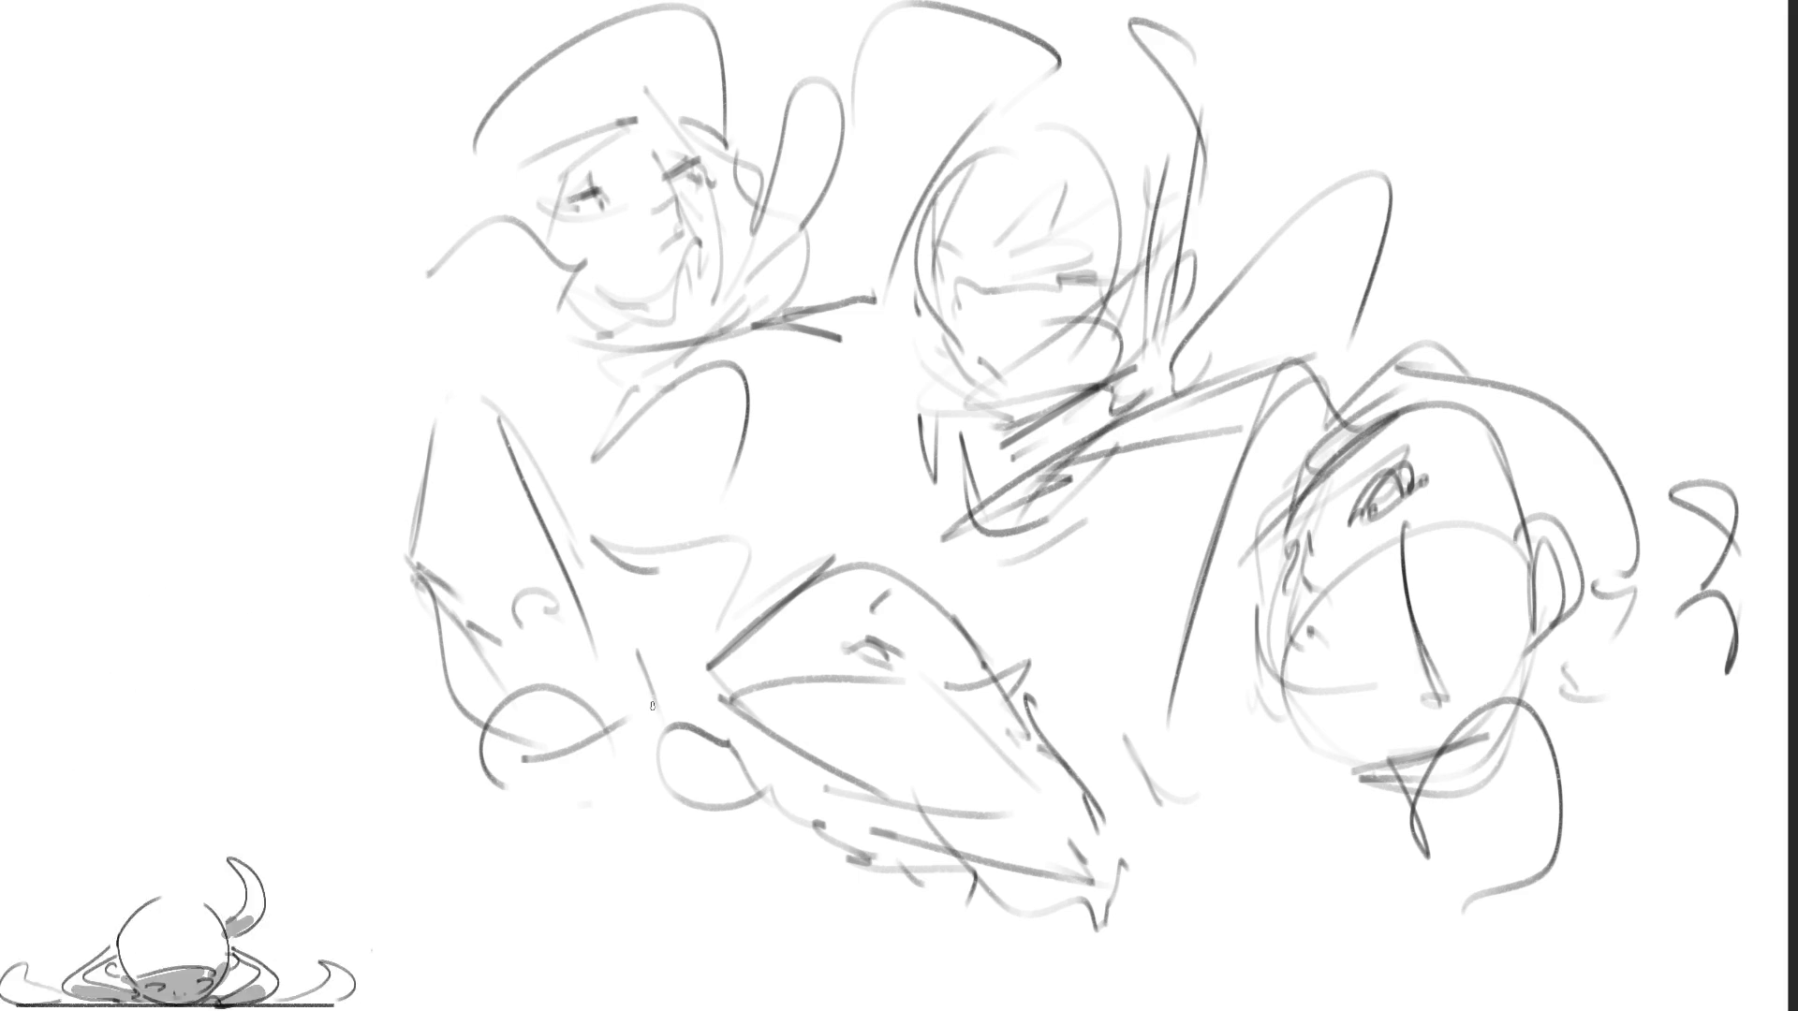
mouse_move(514, 709)
mouse_down()
mouse_move(558, 695)
mouse_move(539, 745)
mouse_move(583, 730)
mouse_up()
Step: Give the lower-left head an ear, long hair lines and a hair arch beside it
mouse_move(646, 599)
mouse_down()
mouse_move(676, 530)
mouse_move(691, 611)
mouse_up()
mouse_move(427, 496)
mouse_down()
mouse_move(539, 506)
mouse_move(442, 482)
mouse_up()
drag(421, 463, 423, 382)
drag(444, 357, 600, 682)
mouse_move(592, 641)
mouse_down()
mouse_move(654, 535)
mouse_move(584, 623)
mouse_up()
mouse_move(432, 382)
mouse_down()
mouse_move(405, 610)
mouse_move(445, 373)
mouse_up()
mouse_move(423, 367)
mouse_down()
mouse_move(610, 339)
mouse_move(651, 420)
mouse_up()
drag(678, 440, 721, 356)
drag(723, 356, 759, 516)
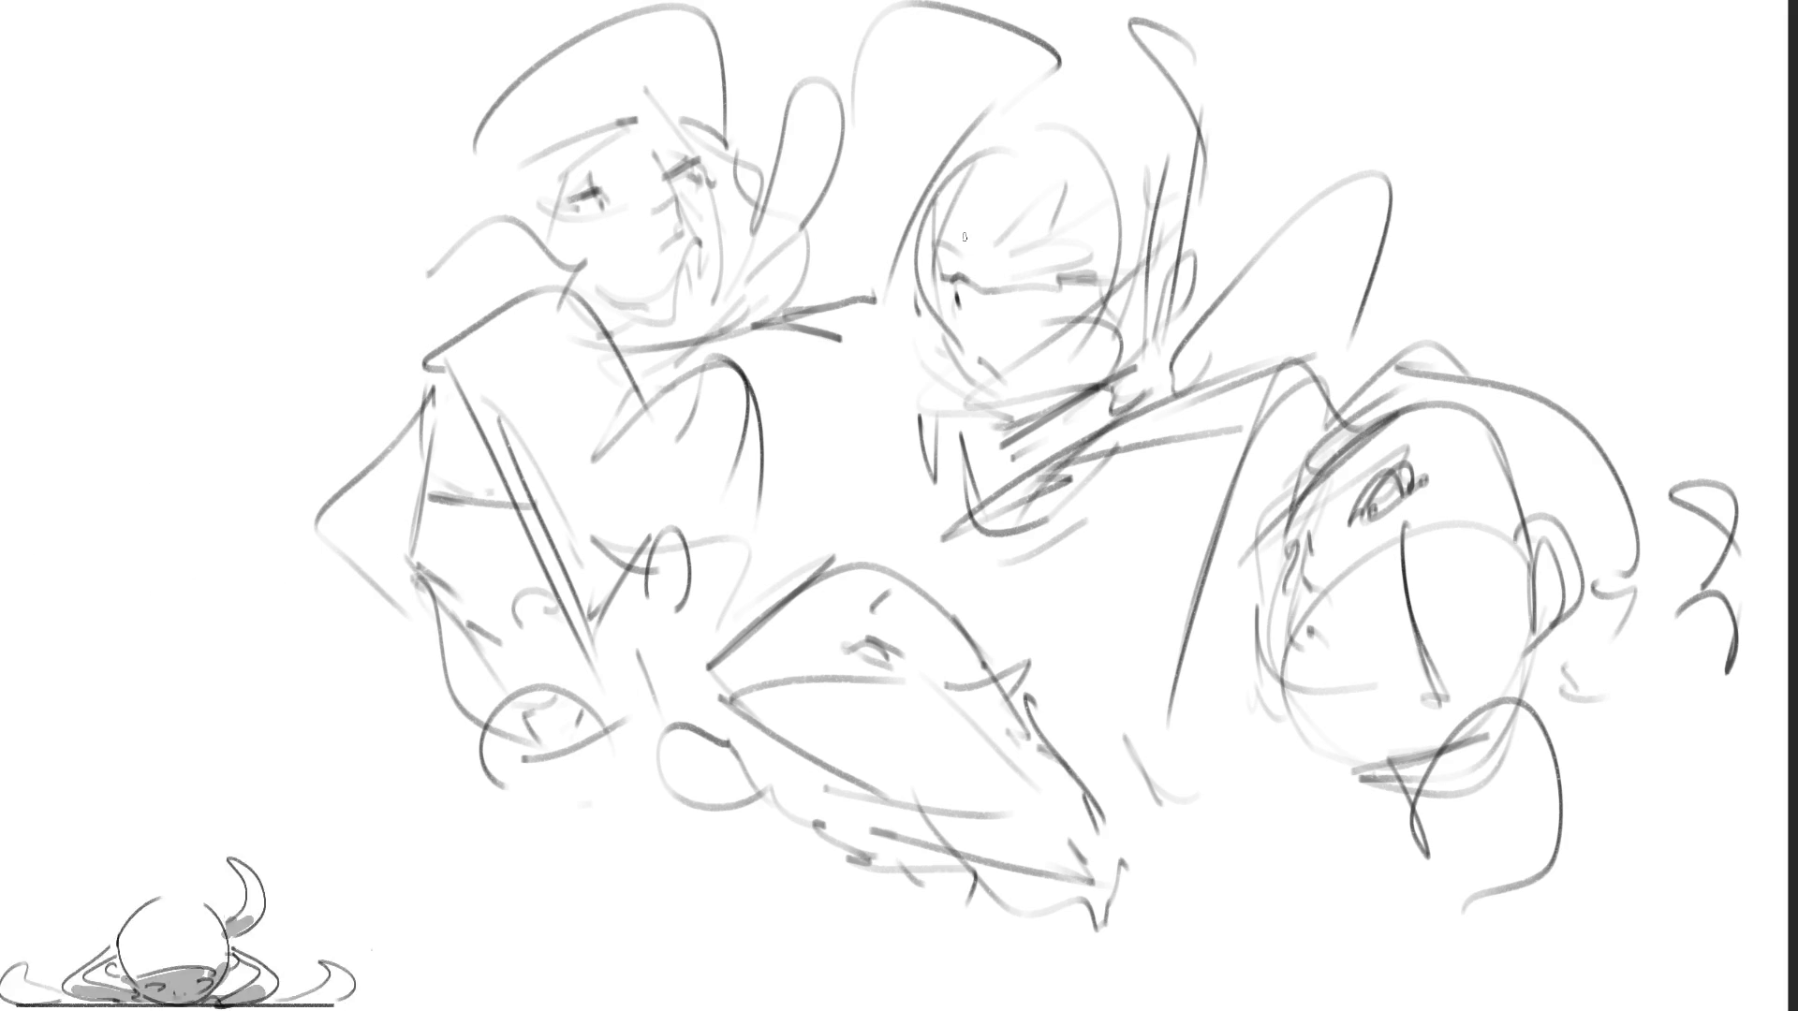
Step: Add a brow, a darkened eye and an open mouth to the middle face
drag(1017, 229, 1047, 217)
drag(1040, 281, 1075, 274)
drag(1033, 286, 1075, 276)
drag(983, 361, 1000, 380)
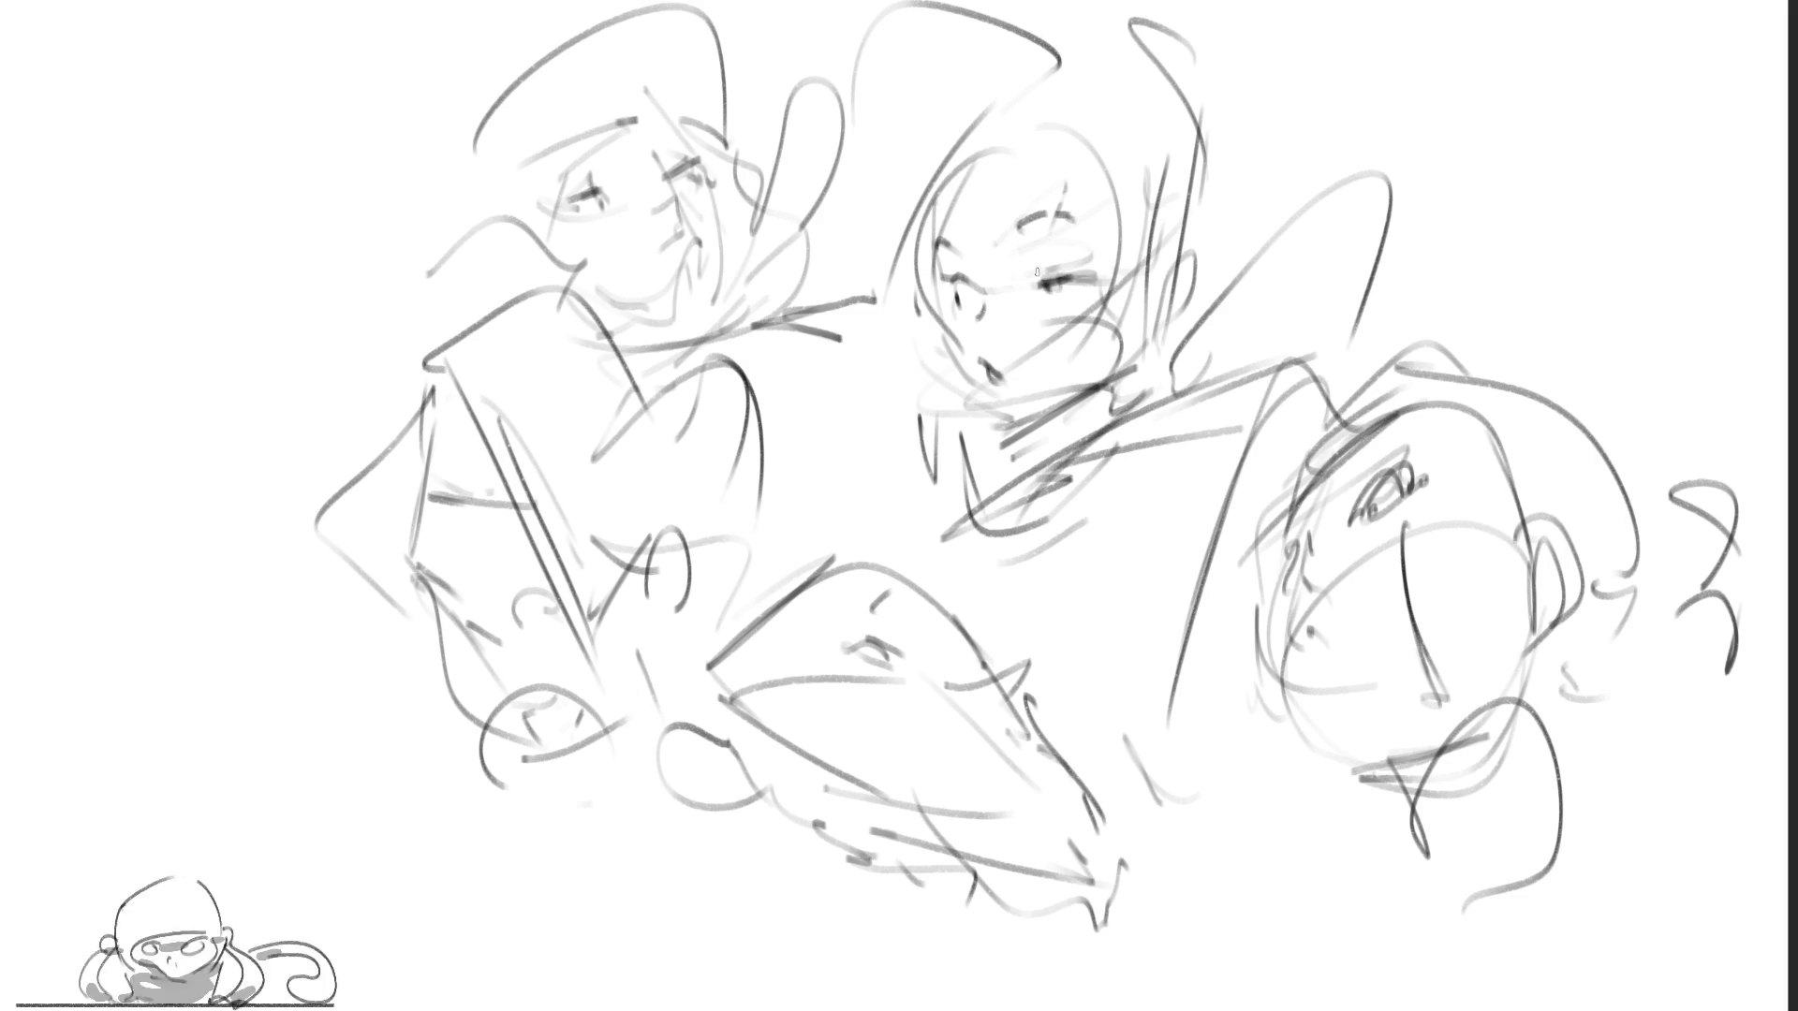
Step: Draw dark hair strands around the central head, curling by the chin and down the right
mouse_move(949, 159)
mouse_down()
mouse_move(881, 266)
mouse_move(942, 350)
mouse_move(923, 318)
mouse_up()
drag(1110, 152, 1127, 329)
mouse_move(1151, 214)
mouse_down()
mouse_move(1144, 280)
mouse_move(1182, 313)
mouse_move(1198, 255)
mouse_move(1205, 273)
mouse_up()
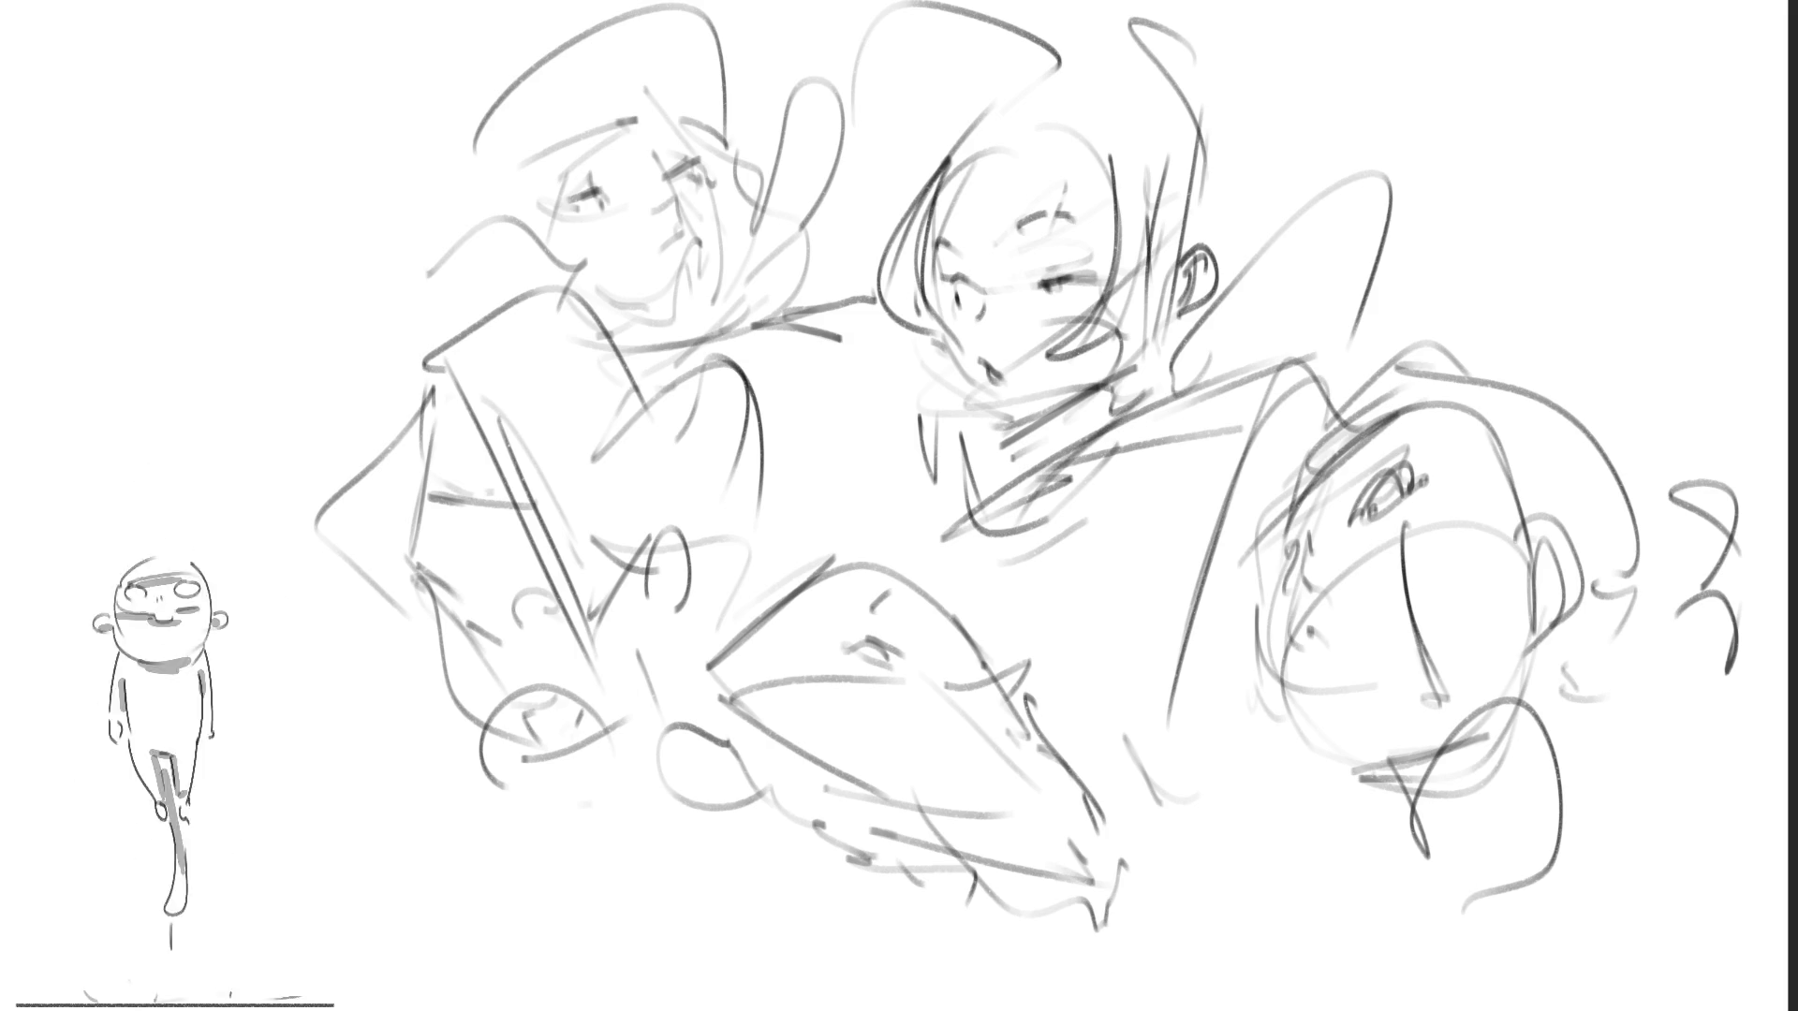
mouse_move(932, 195)
mouse_down()
mouse_move(1004, 134)
mouse_move(1086, 166)
mouse_up()
mouse_move(932, 182)
mouse_down()
mouse_move(1006, 103)
mouse_move(1088, 129)
mouse_up()
drag(964, 134, 1105, 42)
mouse_move(1134, 37)
mouse_down()
mouse_move(1222, 127)
mouse_move(1247, 220)
mouse_move(1231, 253)
mouse_up()
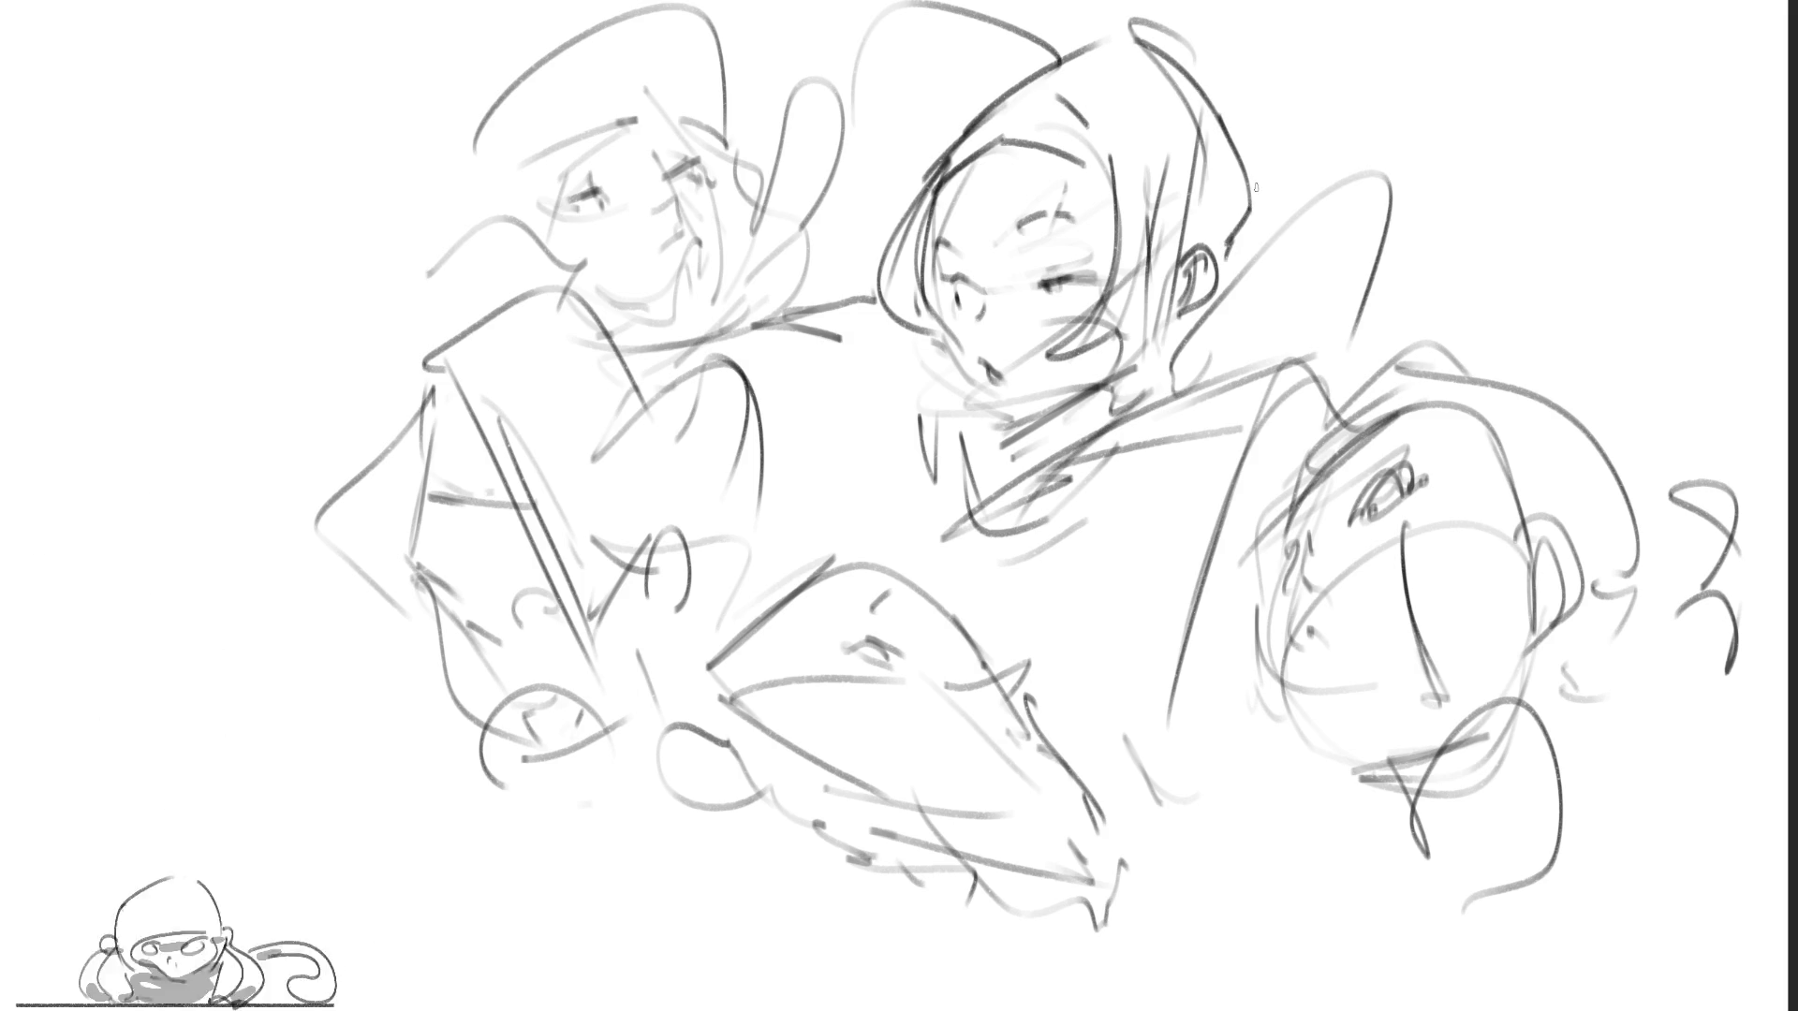
Step: Draw the collar around the central figure's neck, extending up the right with a hair strand
mouse_move(975, 394)
mouse_down()
mouse_move(958, 408)
mouse_move(1158, 354)
mouse_move(1199, 373)
mouse_up()
mouse_move(932, 426)
mouse_down()
mouse_move(1147, 417)
mouse_move(1189, 370)
mouse_move(1190, 321)
mouse_move(1157, 369)
mouse_up()
mouse_move(1183, 356)
mouse_down()
mouse_move(1176, 372)
mouse_move(1424, 141)
mouse_up()
drag(1434, 159, 1442, 290)
mouse_move(1188, 386)
mouse_down()
mouse_move(1406, 278)
mouse_move(1452, 316)
mouse_up()
drag(1255, 356, 1355, 354)
drag(1465, 224, 1490, 333)
Step: Refine hair on both sides of the central head, then shade under its eye and chin
mouse_move(1131, 83)
mouse_down()
mouse_move(1253, 228)
mouse_move(1238, 274)
mouse_up()
mouse_move(1109, 41)
mouse_down()
mouse_move(844, 212)
mouse_move(885, 332)
mouse_up()
drag(876, 318, 960, 121)
drag(894, 243, 978, 107)
drag(903, 154, 1025, 92)
drag(1011, 97, 1171, 53)
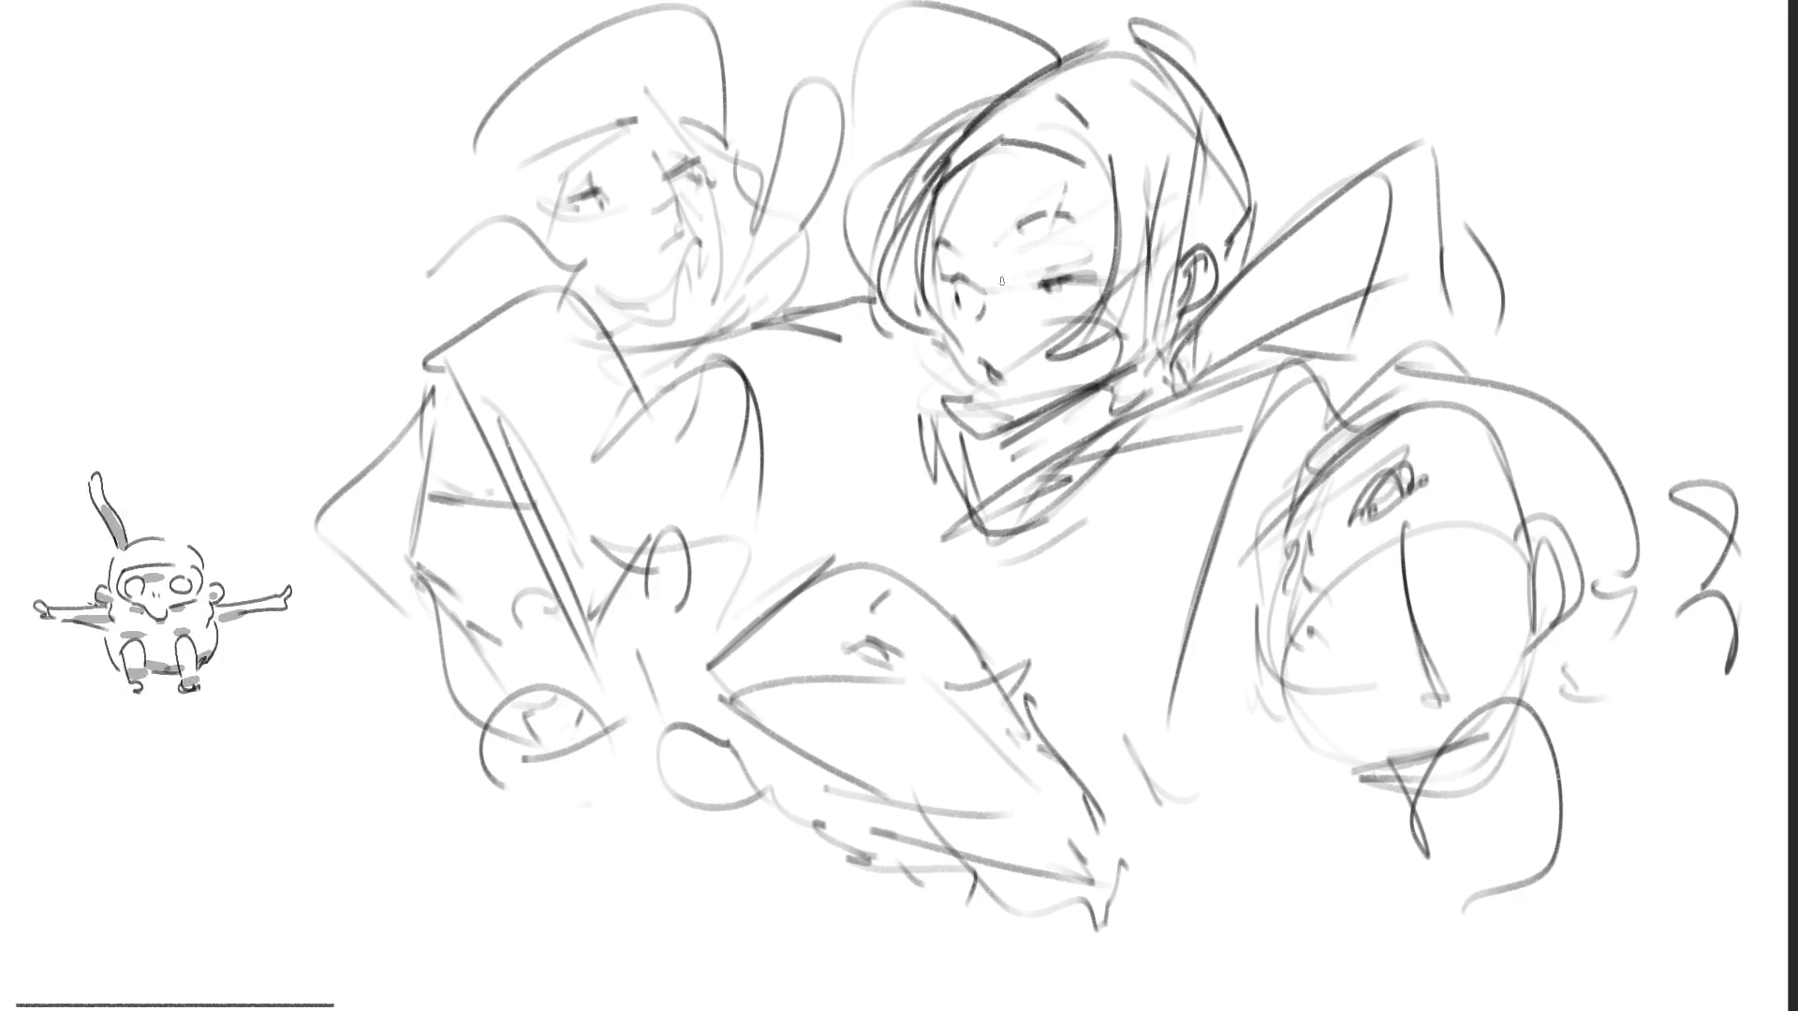
drag(1056, 298, 1077, 307)
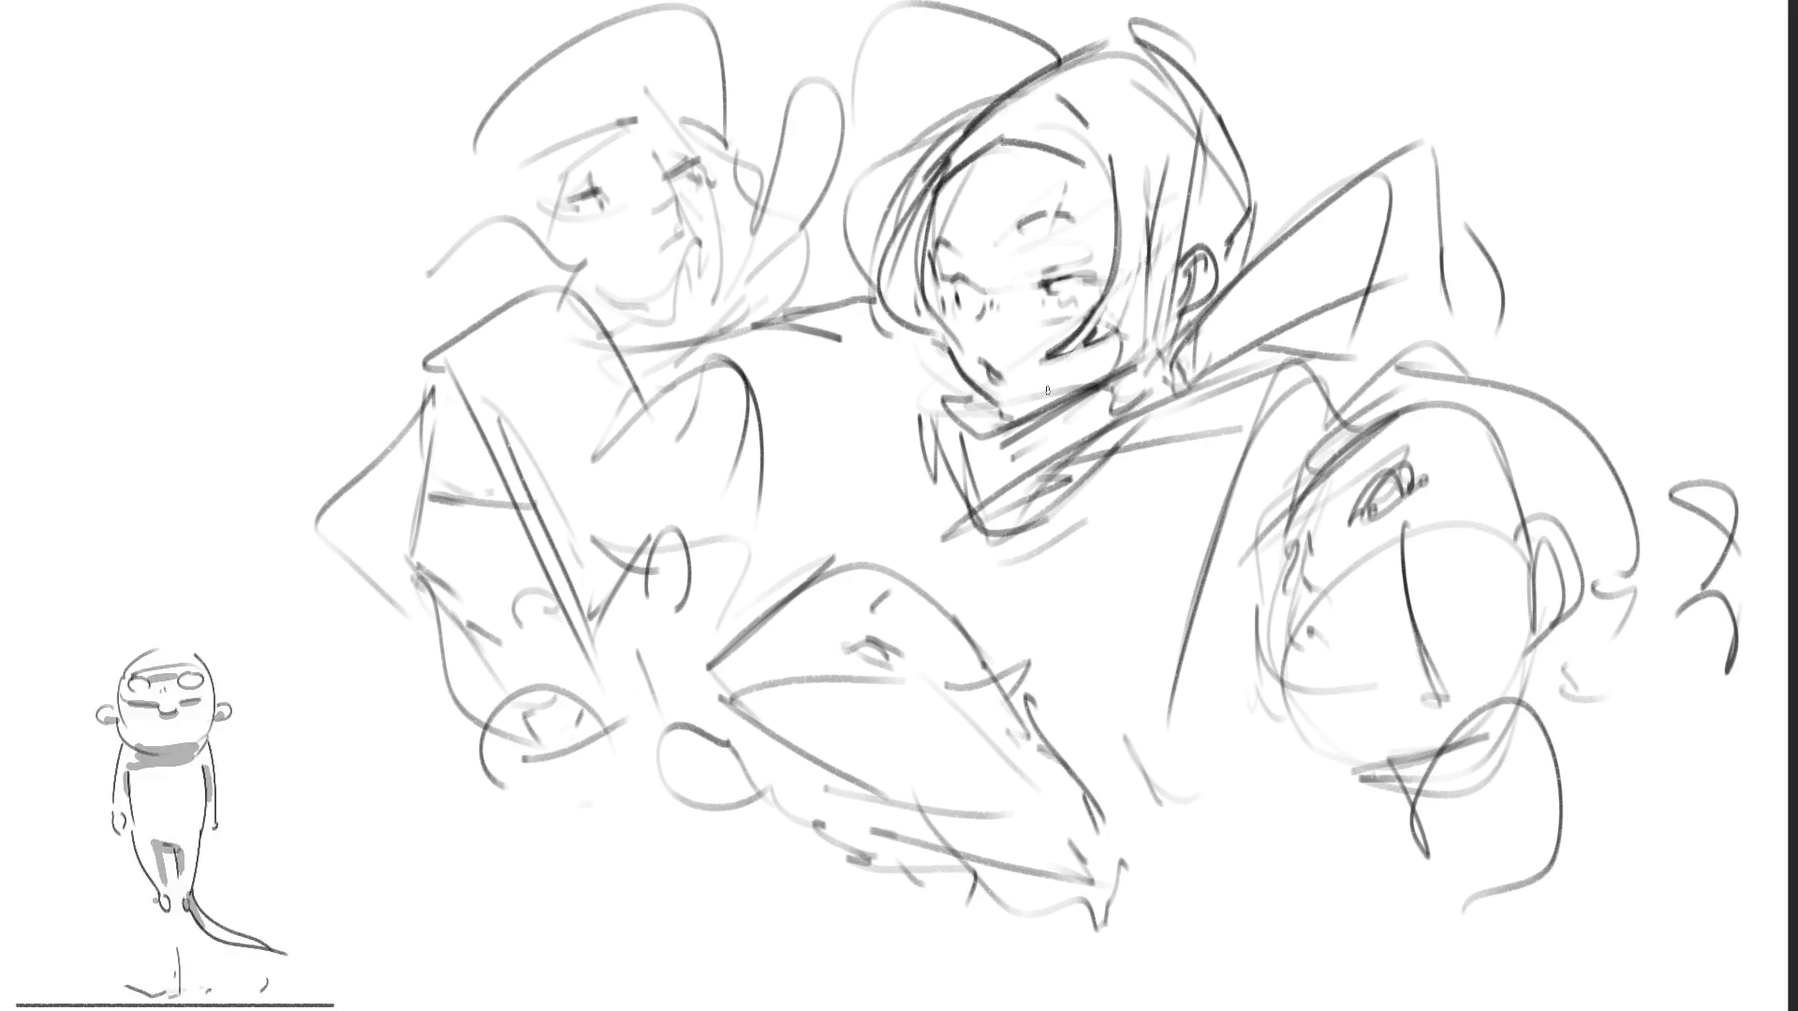
mouse_move(957, 405)
mouse_down()
mouse_move(991, 426)
mouse_move(1009, 412)
mouse_move(971, 510)
mouse_up()
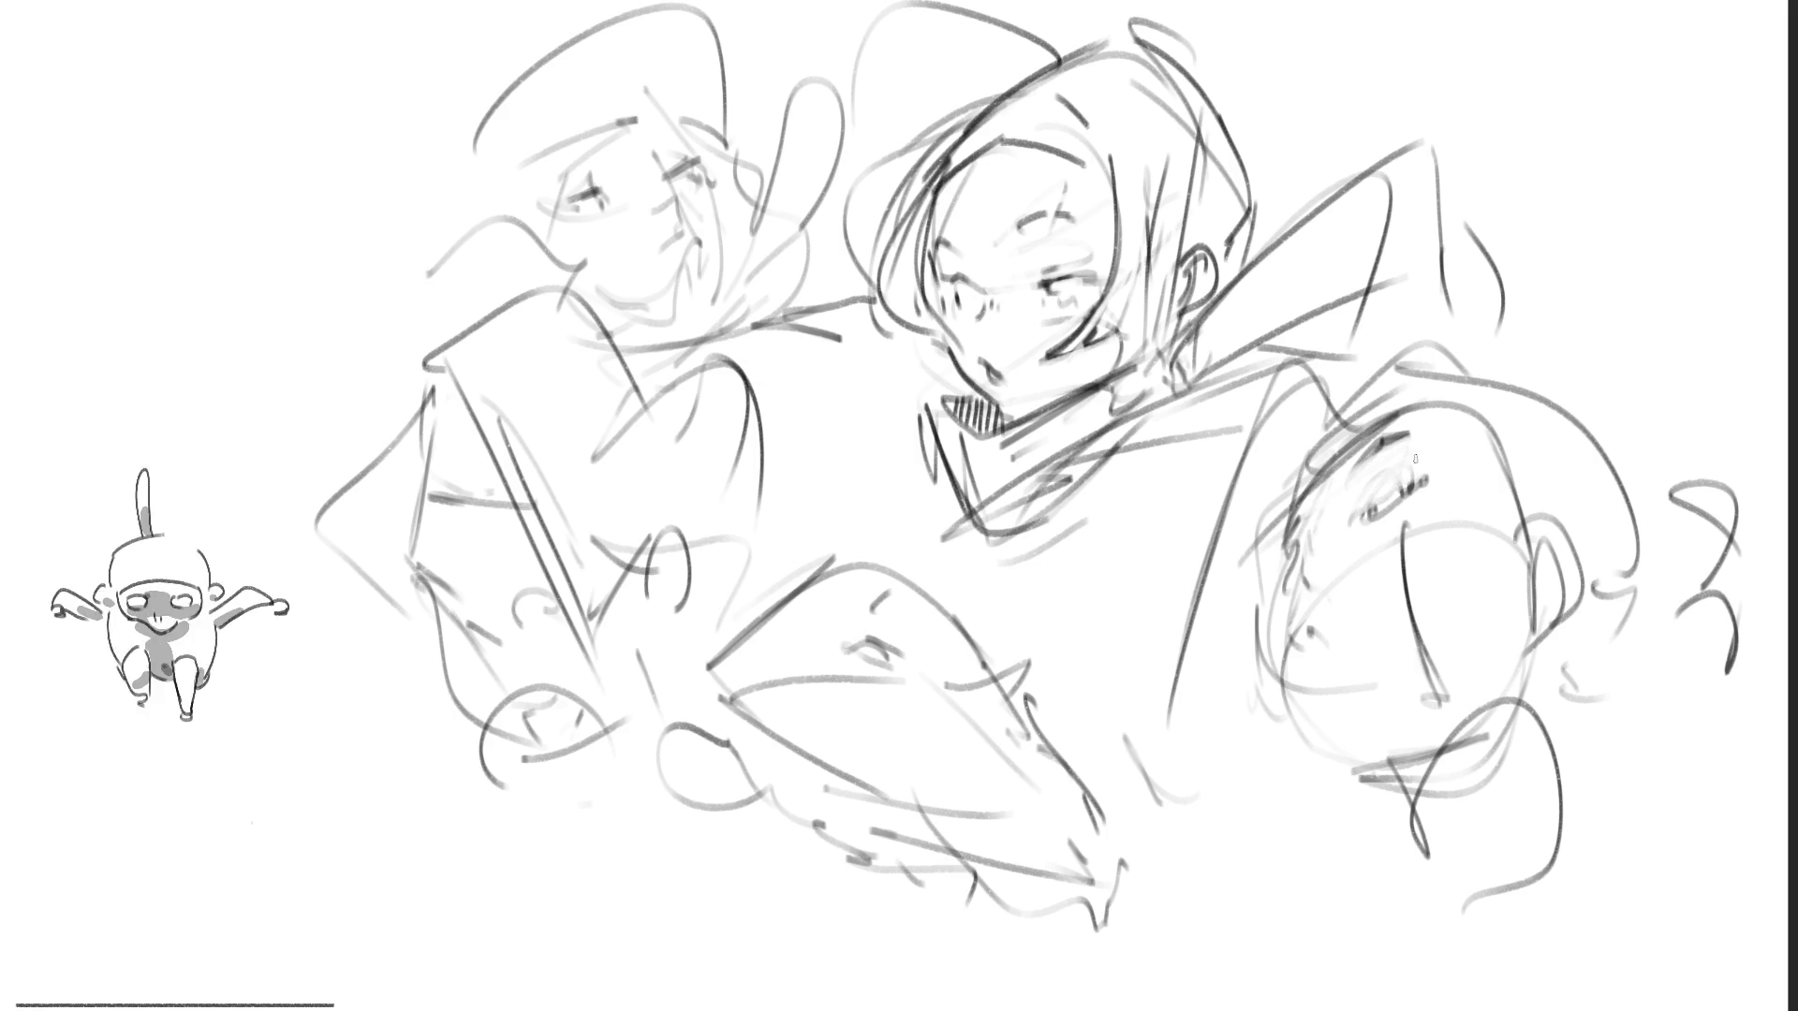
Step: Redraw the right face's eye with short dark strokes, undoing stray marks, then ink its second eye
drag(1376, 493, 1420, 474)
key(ctrl+z)
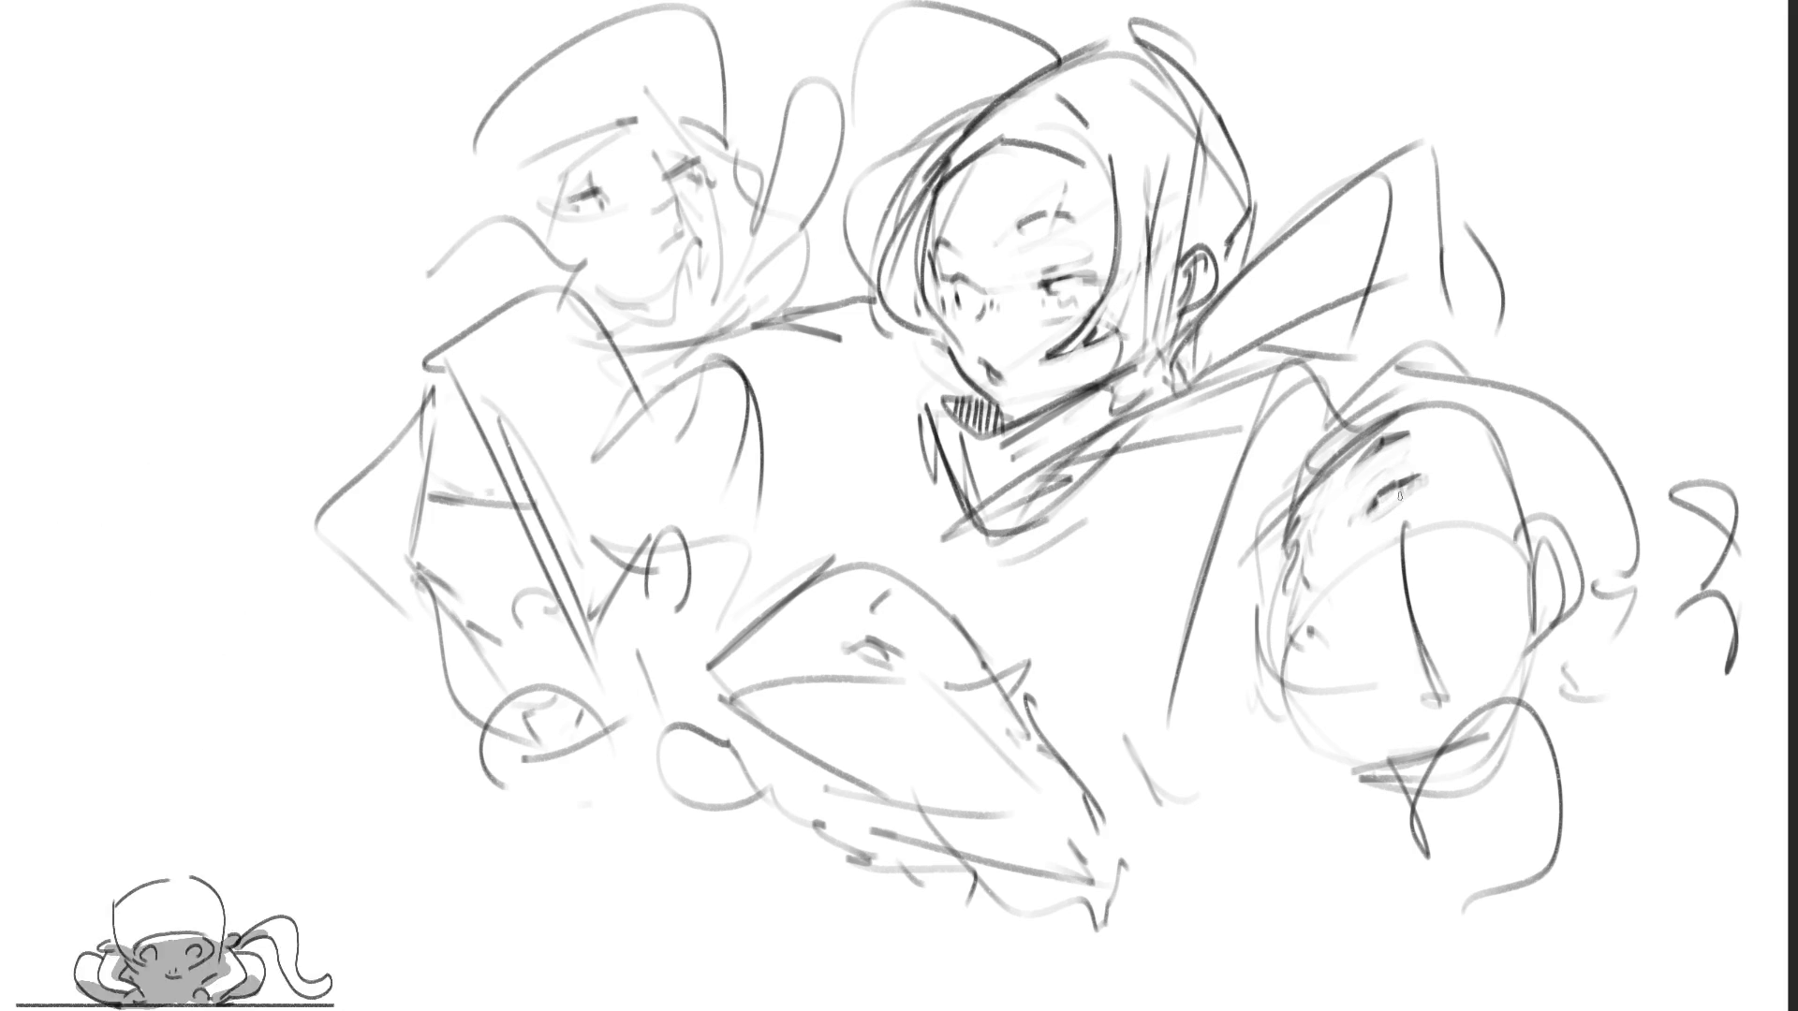
mouse_move(1373, 495)
mouse_down()
mouse_move(1458, 456)
mouse_move(1418, 495)
mouse_move(1471, 459)
mouse_up()
key(ctrl+z)
key(ctrl+z)
key(ctrl+z)
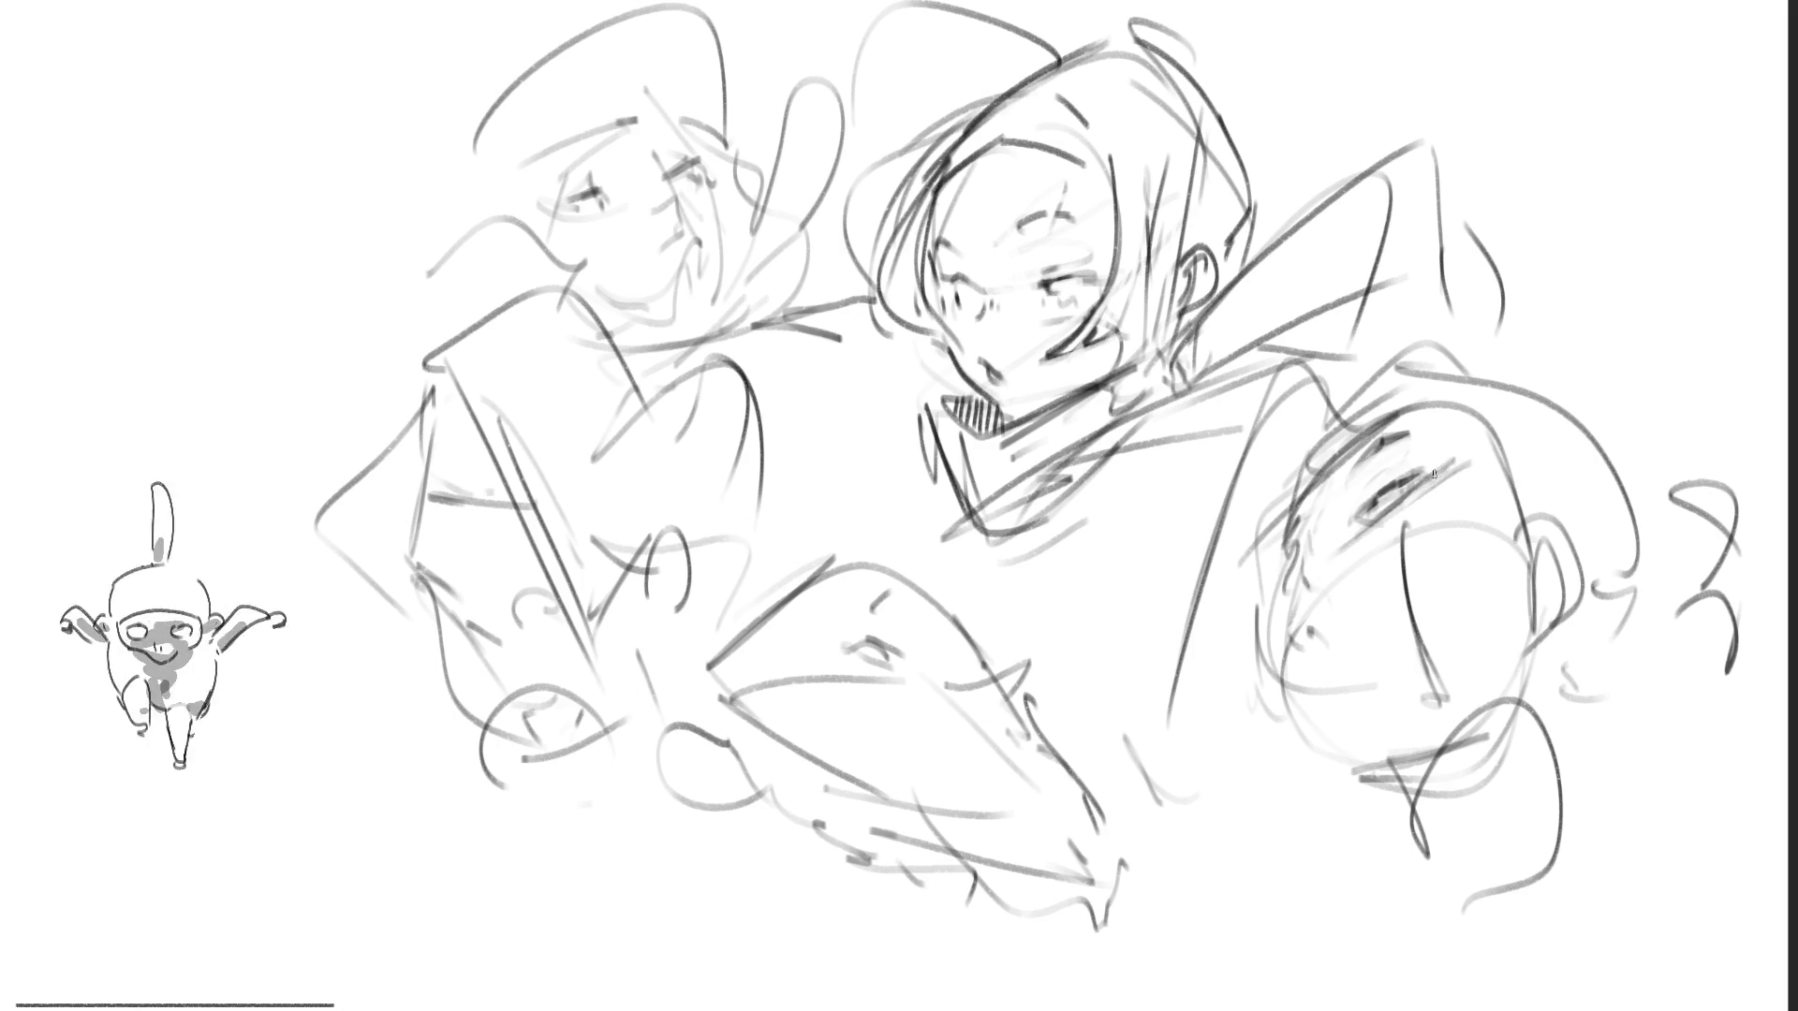
key(ctrl+z)
key(ctrl+z)
key(ctrl+z)
key(ctrl+z)
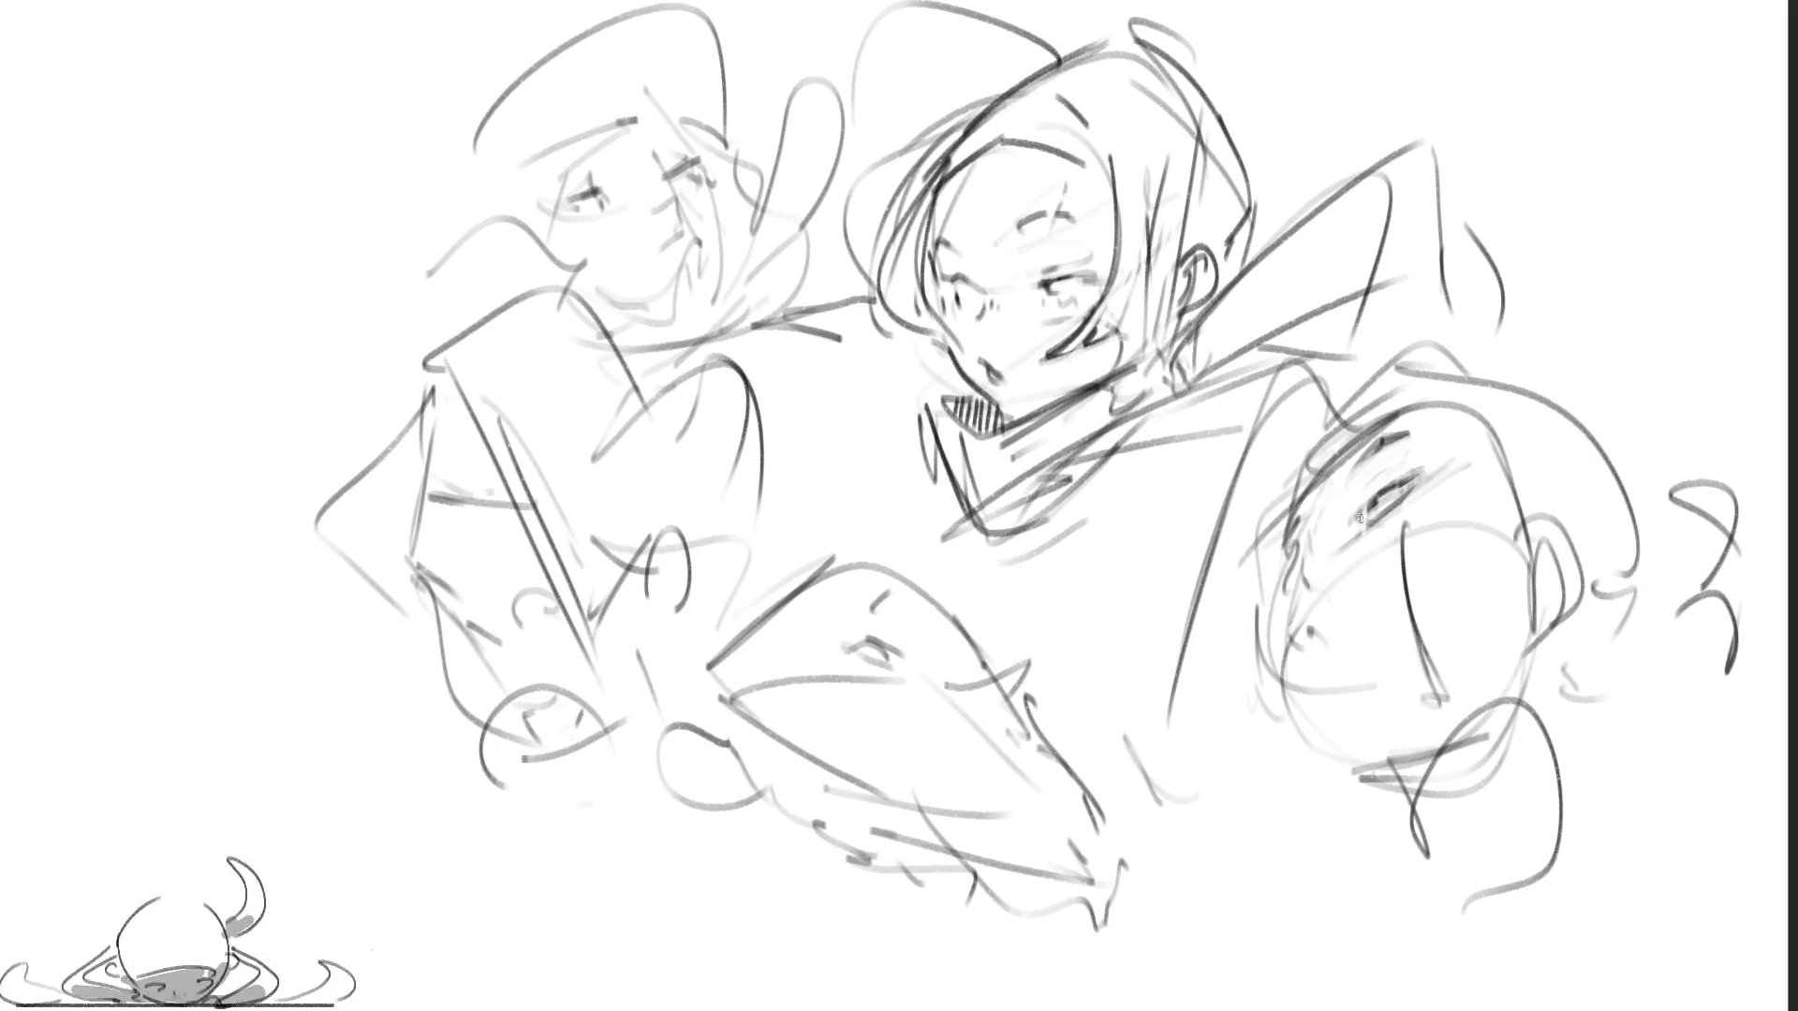
mouse_move(1350, 506)
mouse_down()
mouse_move(1414, 468)
mouse_move(1372, 483)
mouse_up()
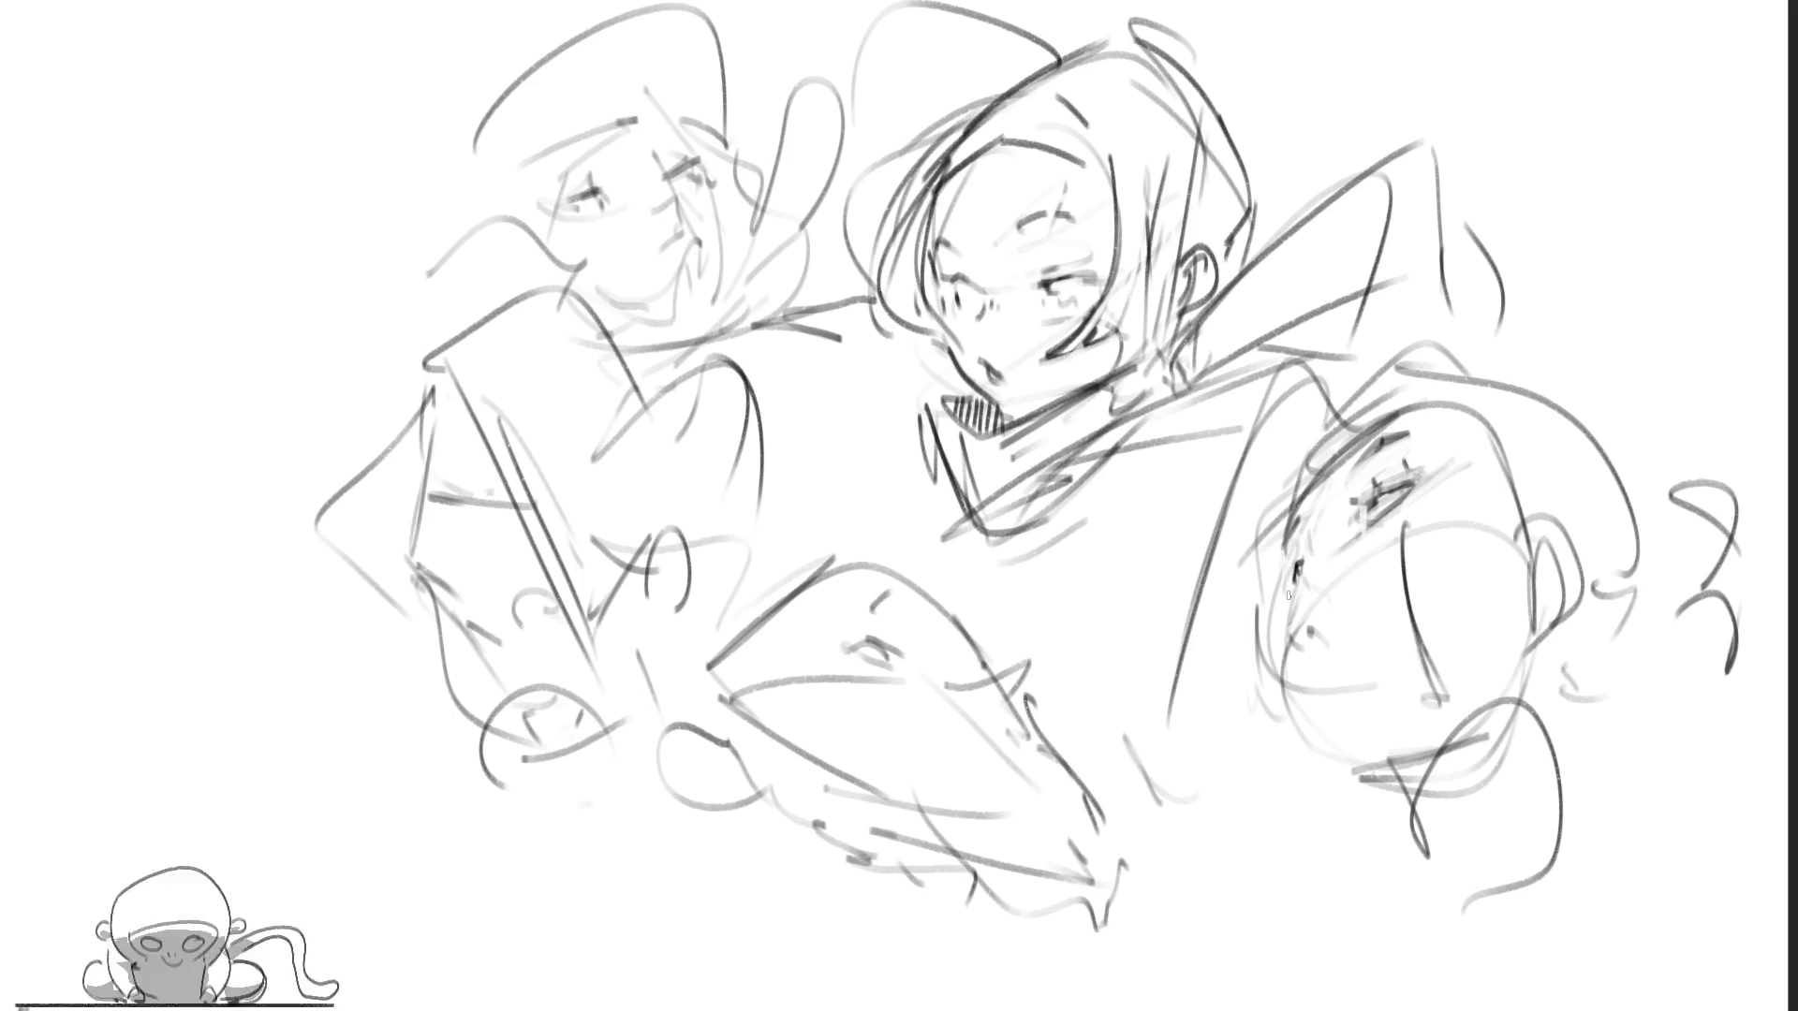
drag(1300, 562, 1302, 585)
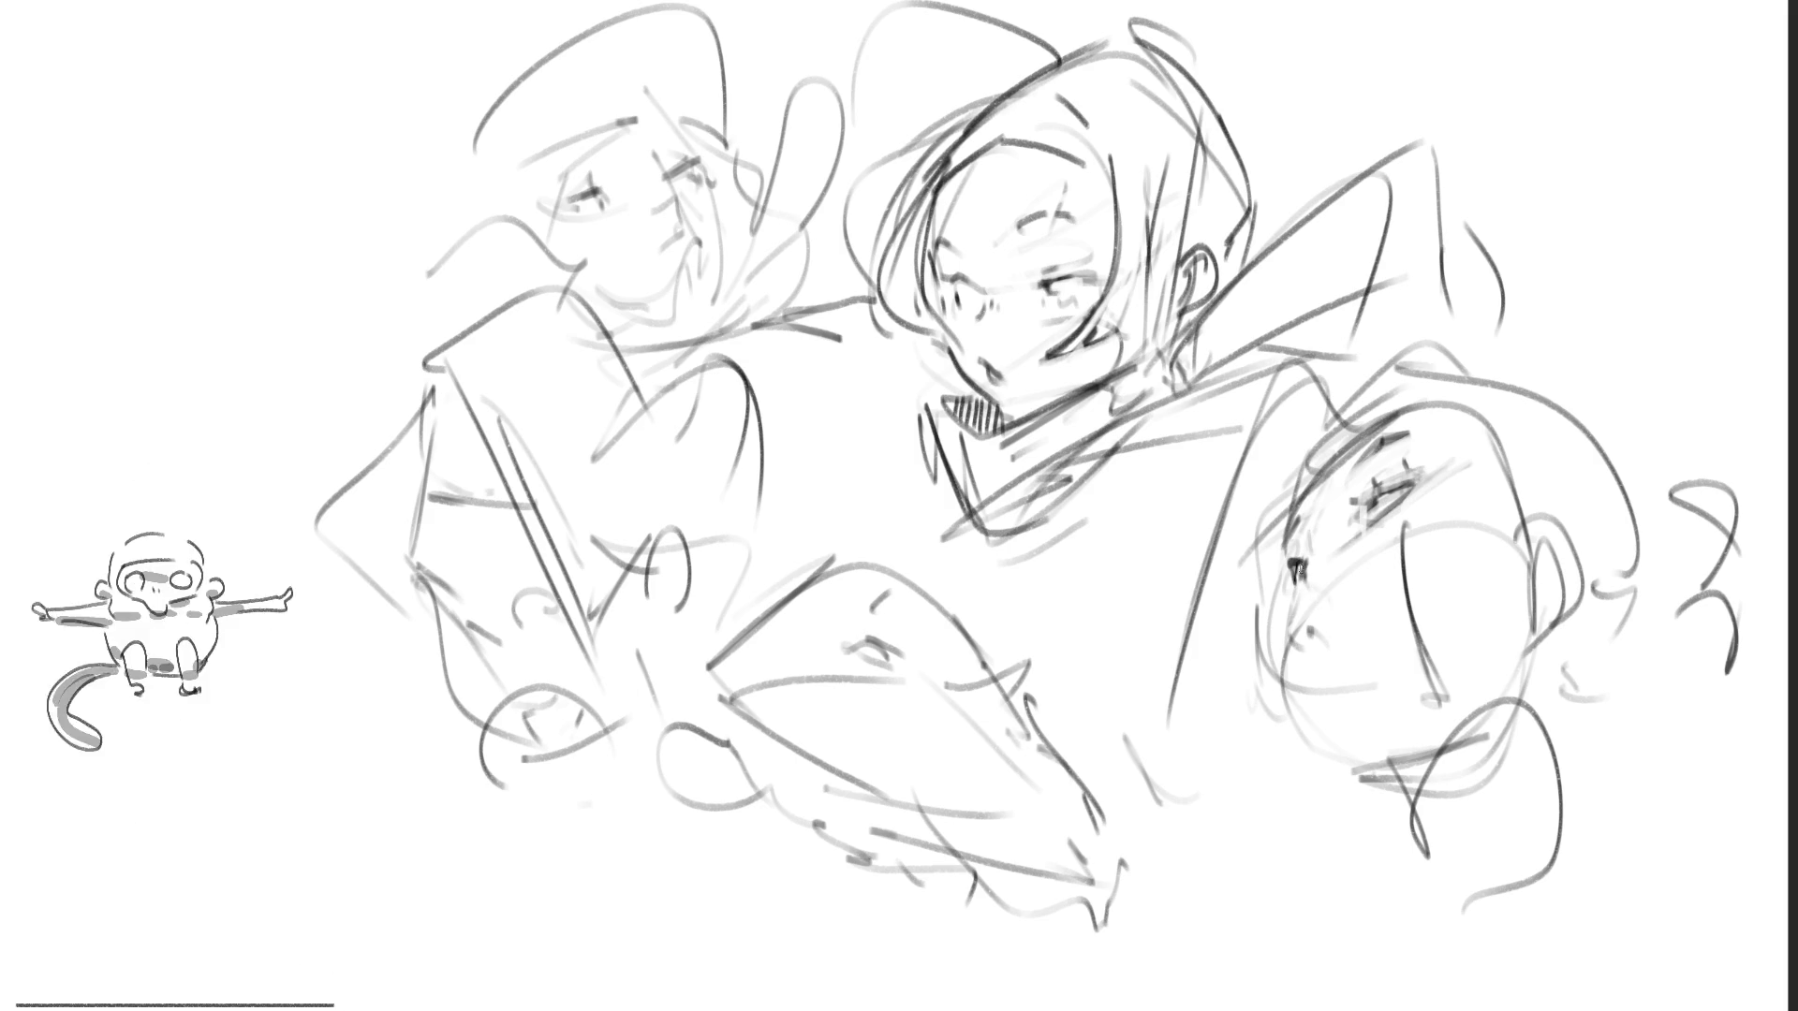
Step: Bolden the right face's second eye mark and sketch its ear
drag(1286, 556, 1320, 749)
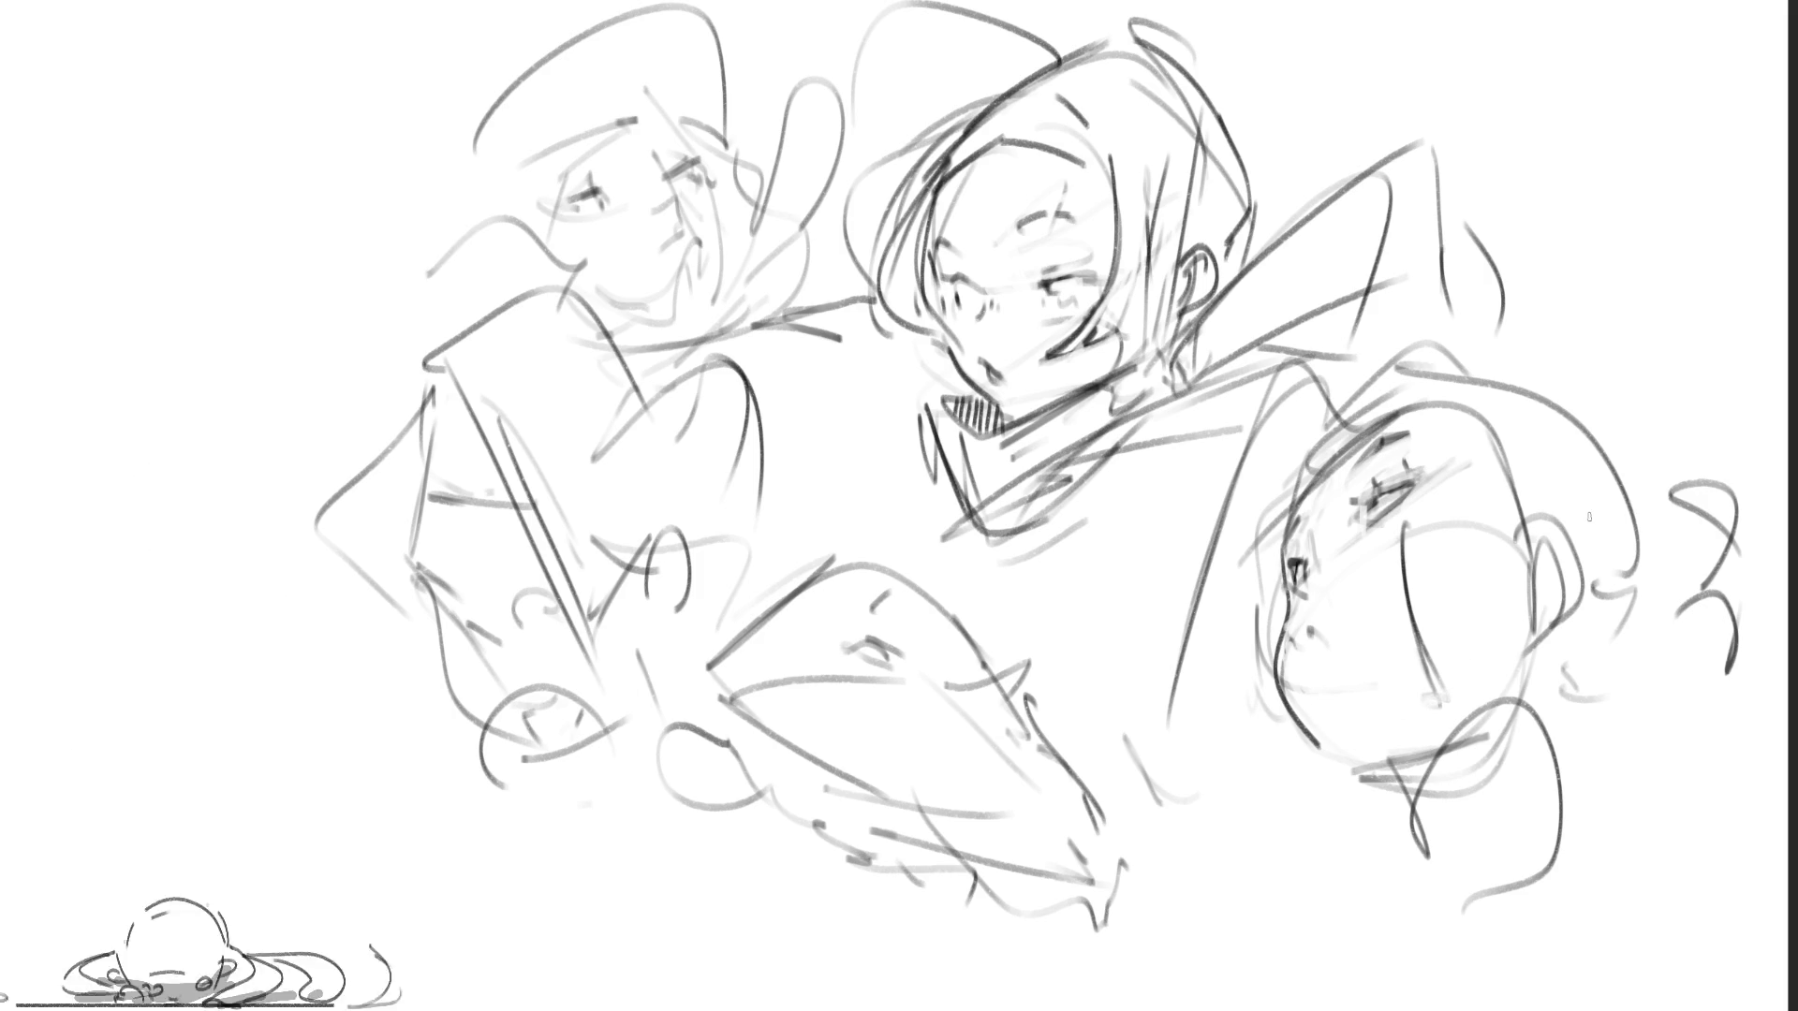
mouse_move(1547, 536)
mouse_down()
mouse_move(1596, 566)
mouse_move(1606, 633)
mouse_up()
Step: Darken and redraw the right face's ear outline with a stroke below it
drag(1530, 569, 1554, 577)
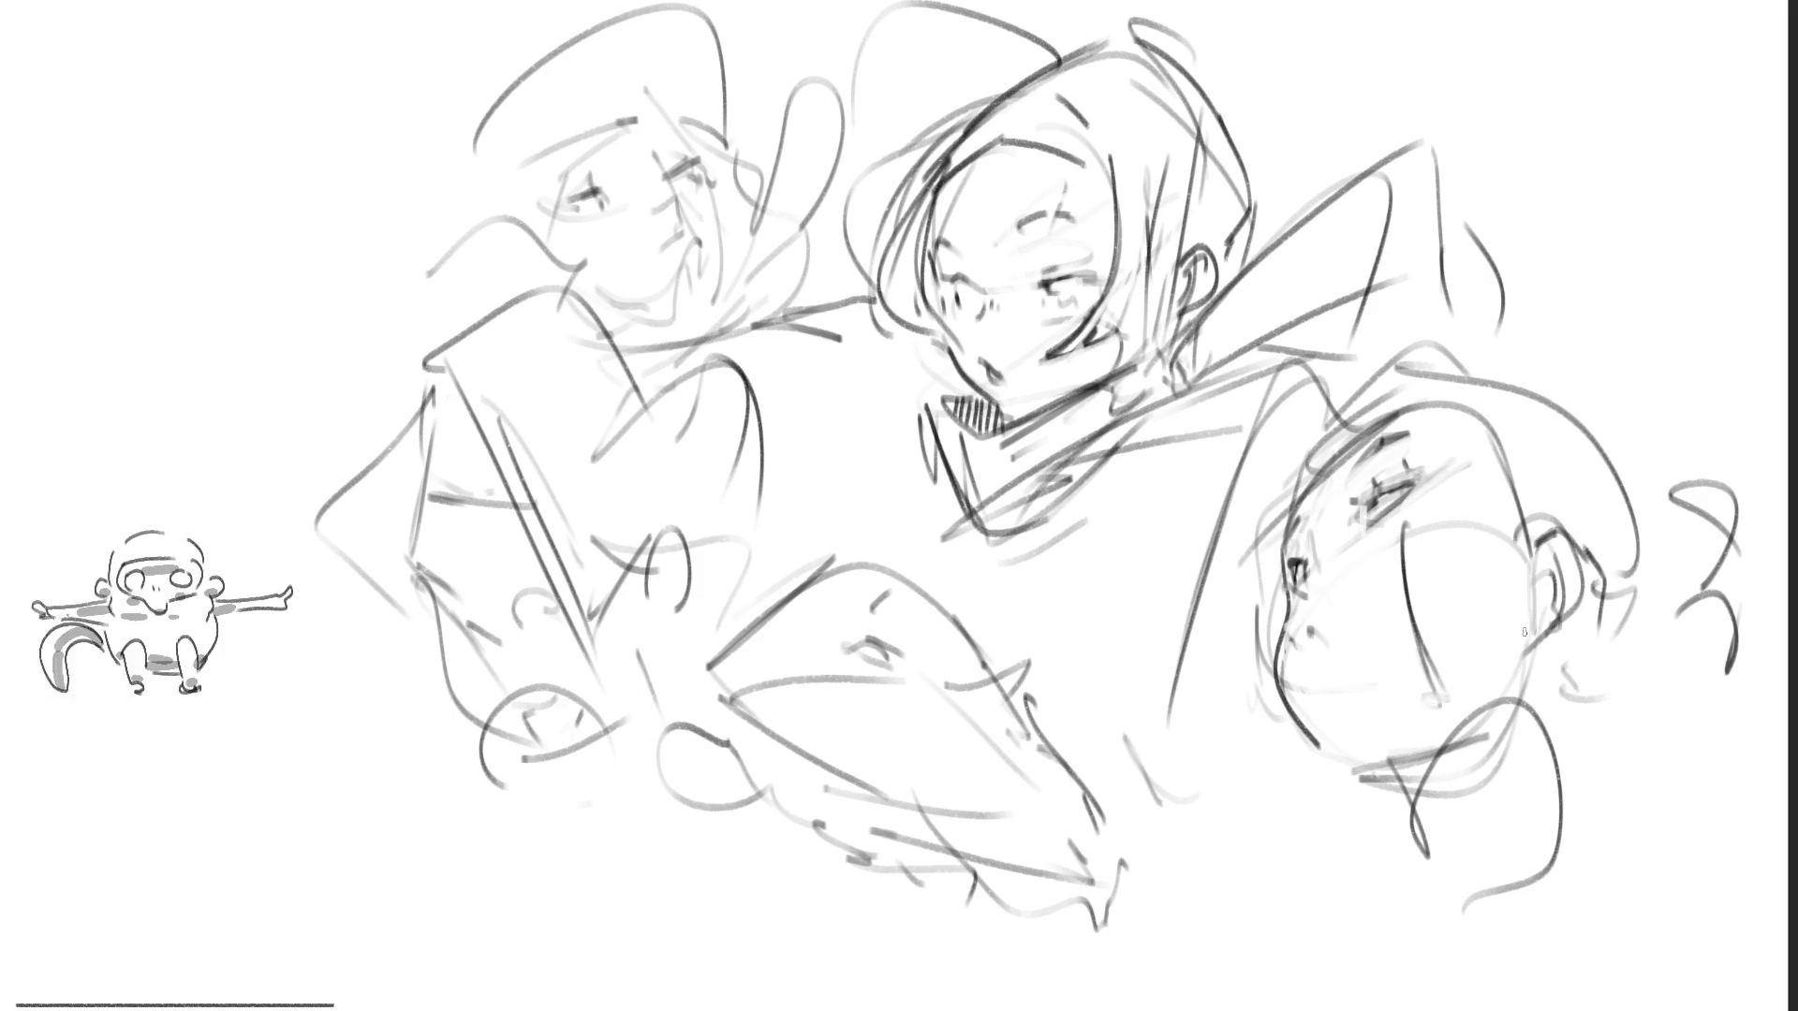
drag(1535, 640, 1556, 644)
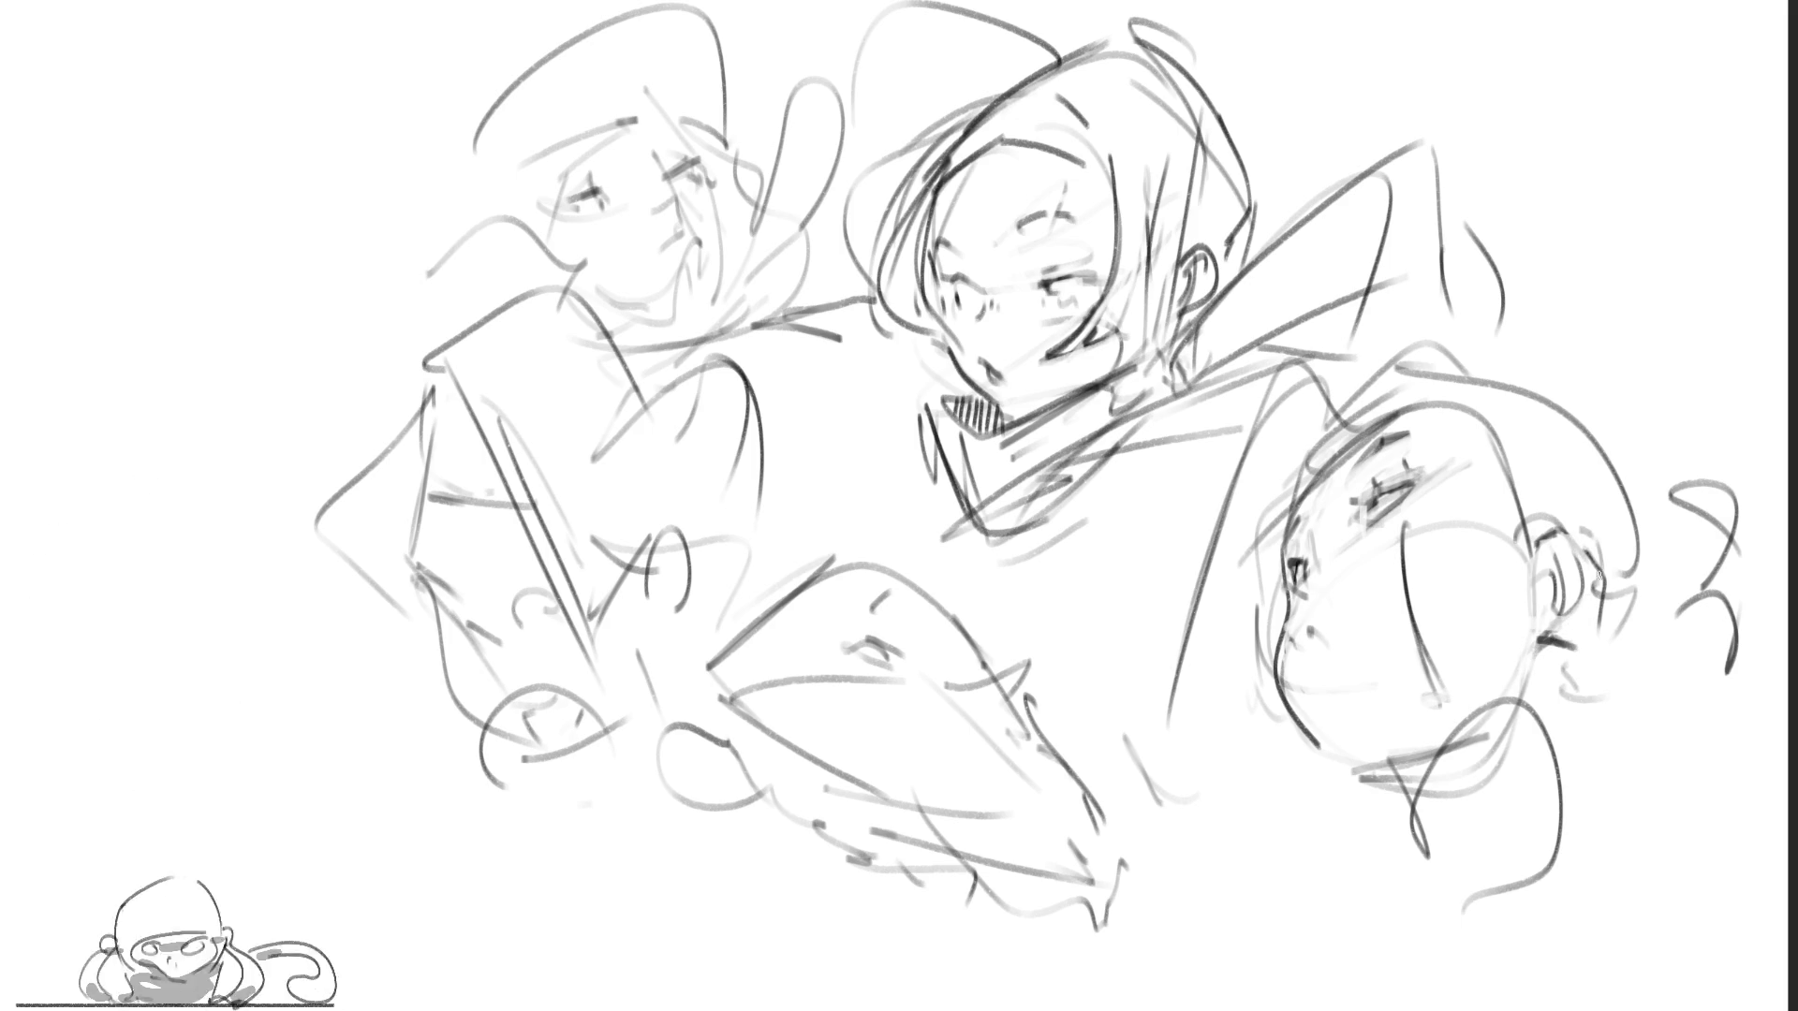
mouse_move(1596, 533)
mouse_down()
mouse_move(1596, 629)
mouse_move(1571, 650)
mouse_up()
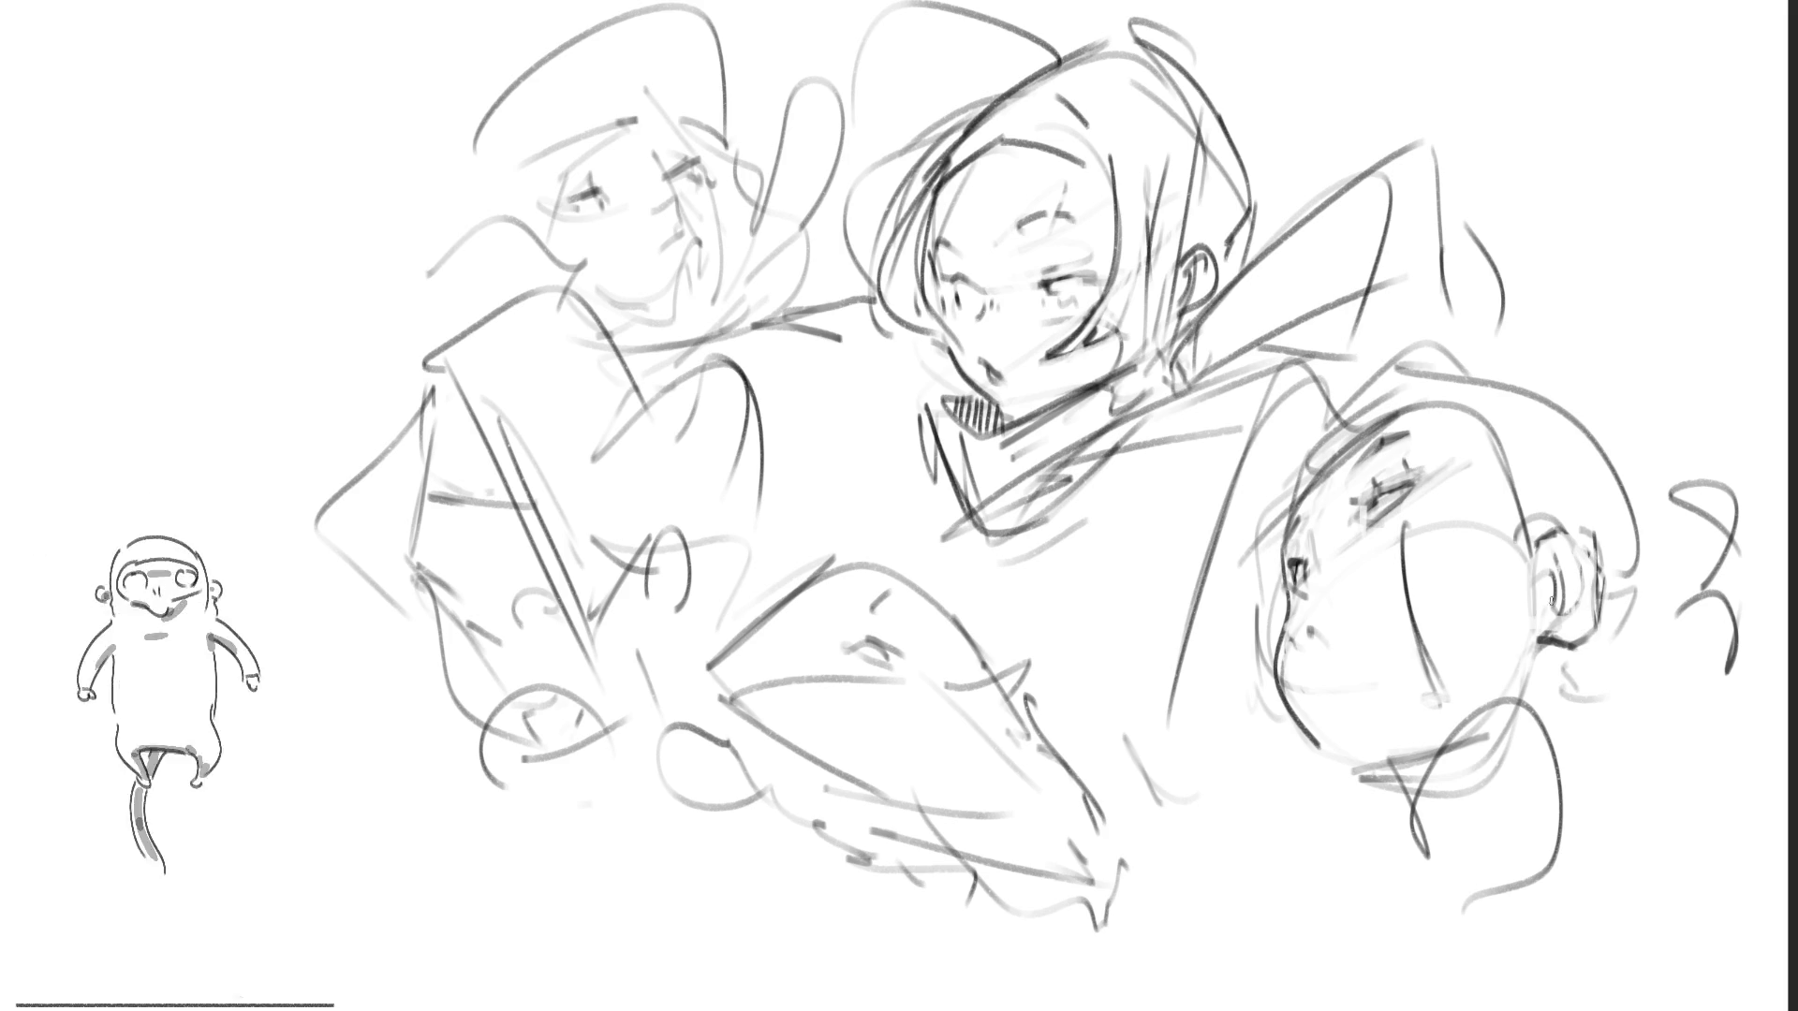
mouse_move(1559, 568)
mouse_down()
mouse_move(1545, 612)
mouse_move(1581, 545)
mouse_move(1591, 576)
mouse_up()
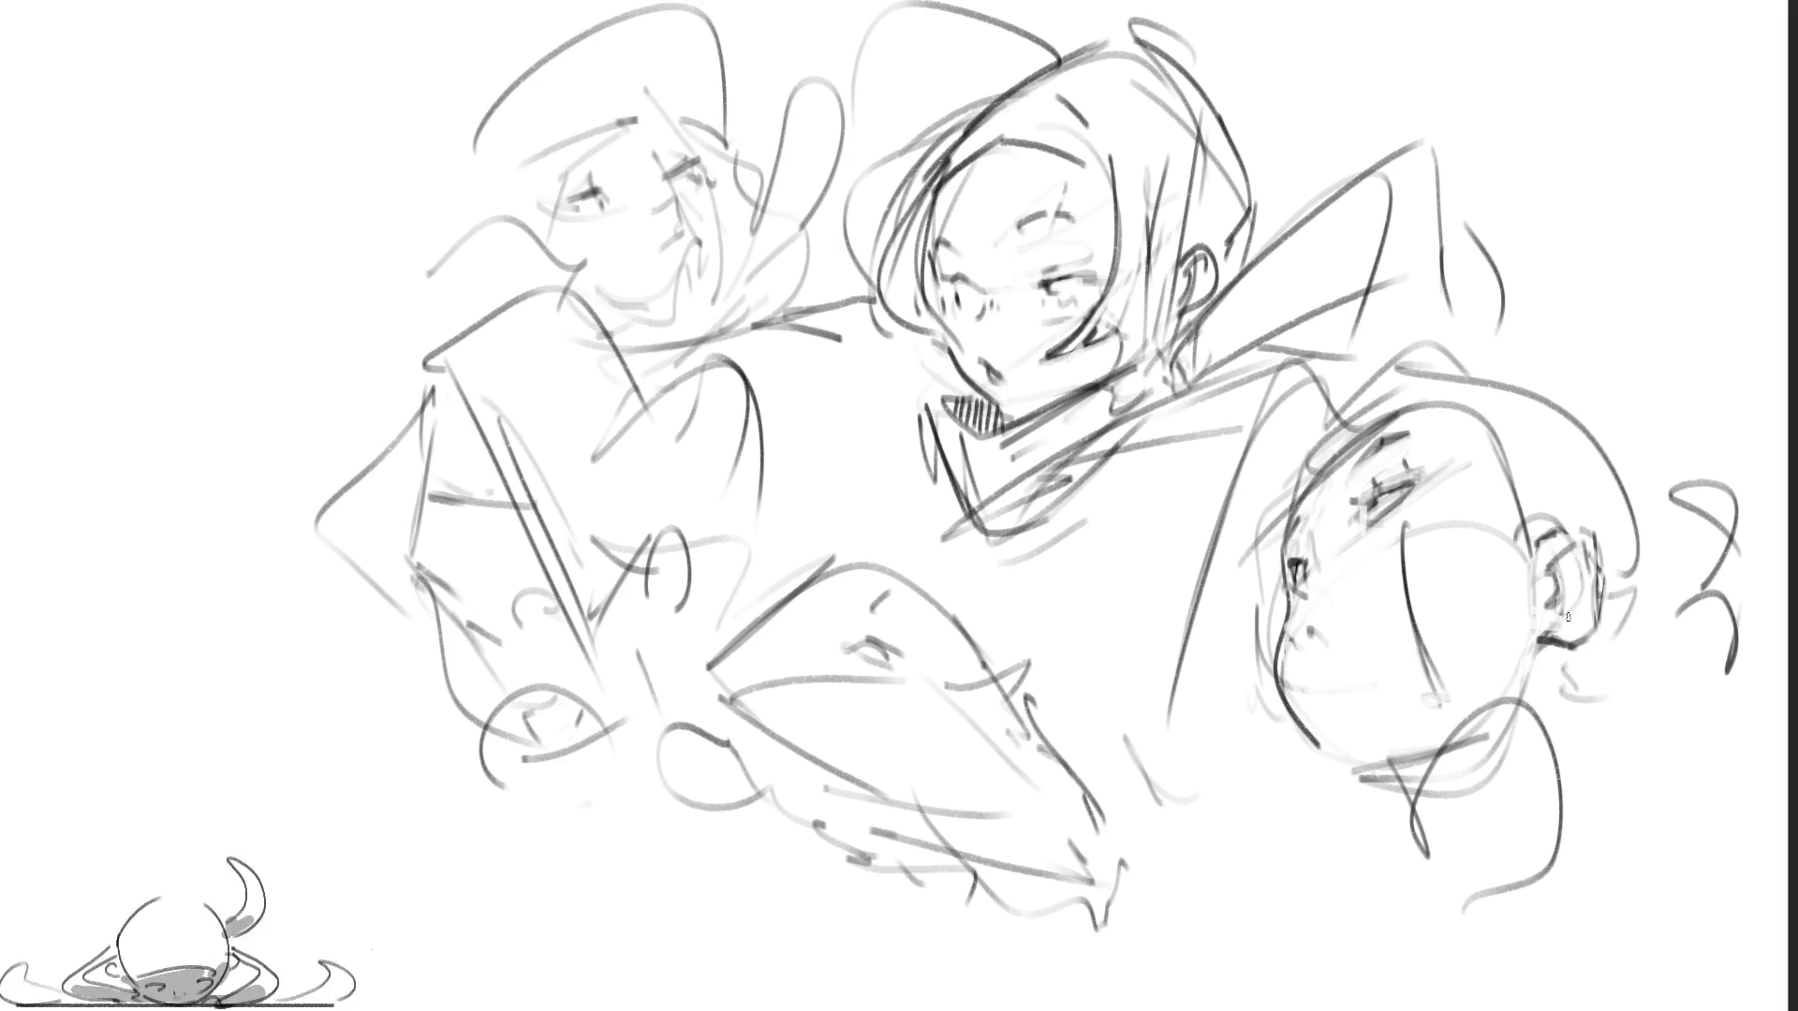
Step: Draw the jawline below the ear and begin hatching under the collar
drag(1541, 641, 1511, 702)
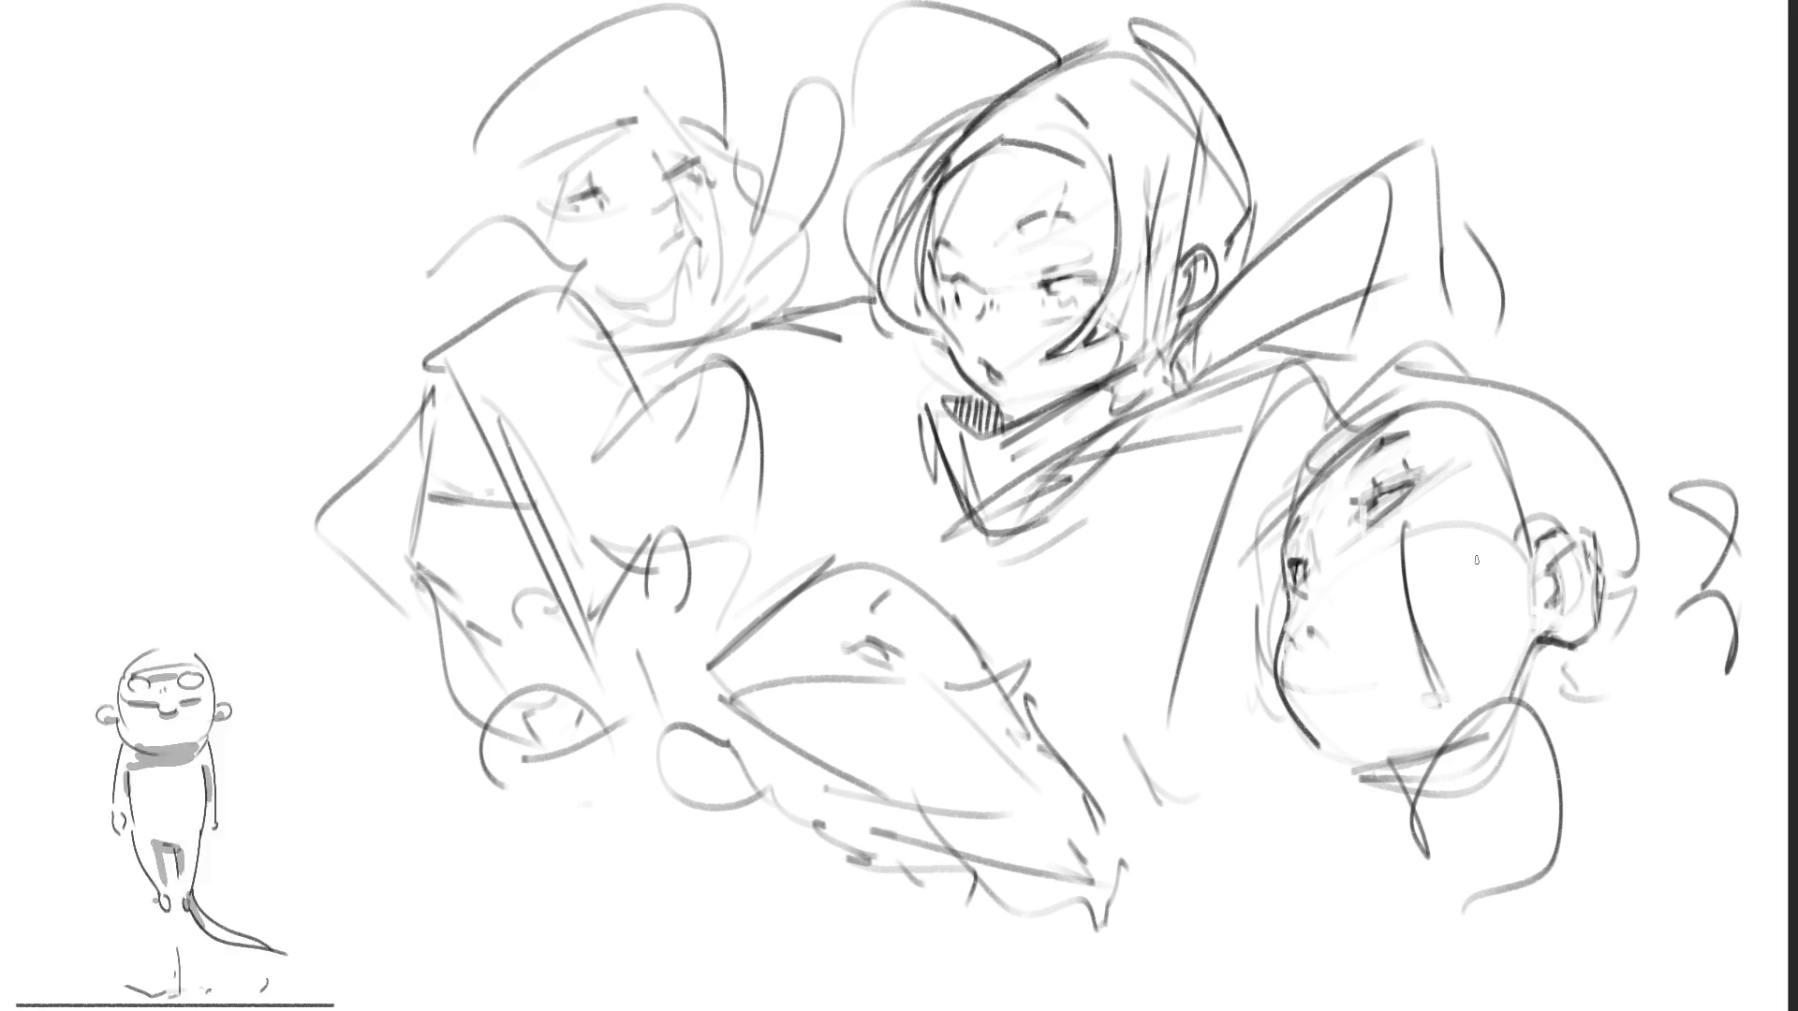
mouse_move(1318, 750)
mouse_down()
mouse_move(1422, 781)
mouse_move(1500, 704)
mouse_up()
drag(1555, 646, 1546, 703)
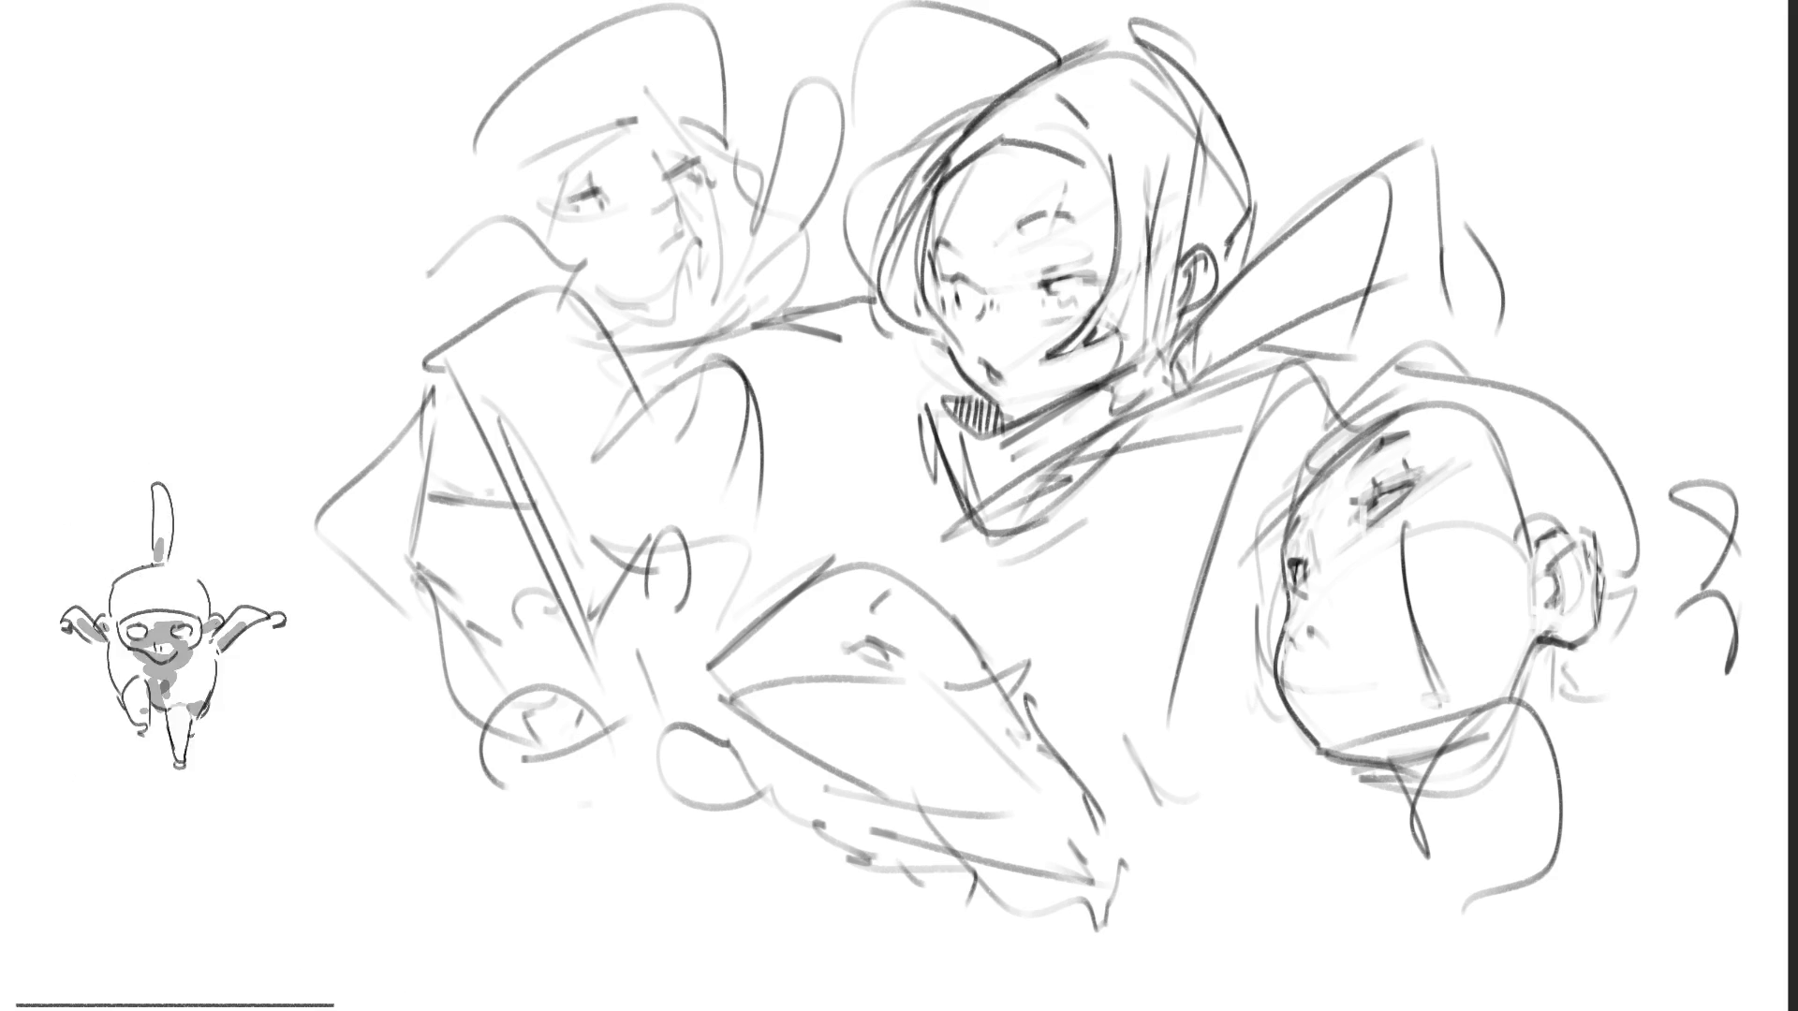
mouse_move(1271, 421)
mouse_down()
mouse_move(1361, 406)
mouse_move(1299, 429)
mouse_up()
Step: Fill the triangle under the right figure's collar with hatching, redoing a bad stroke
drag(1304, 391, 1306, 424)
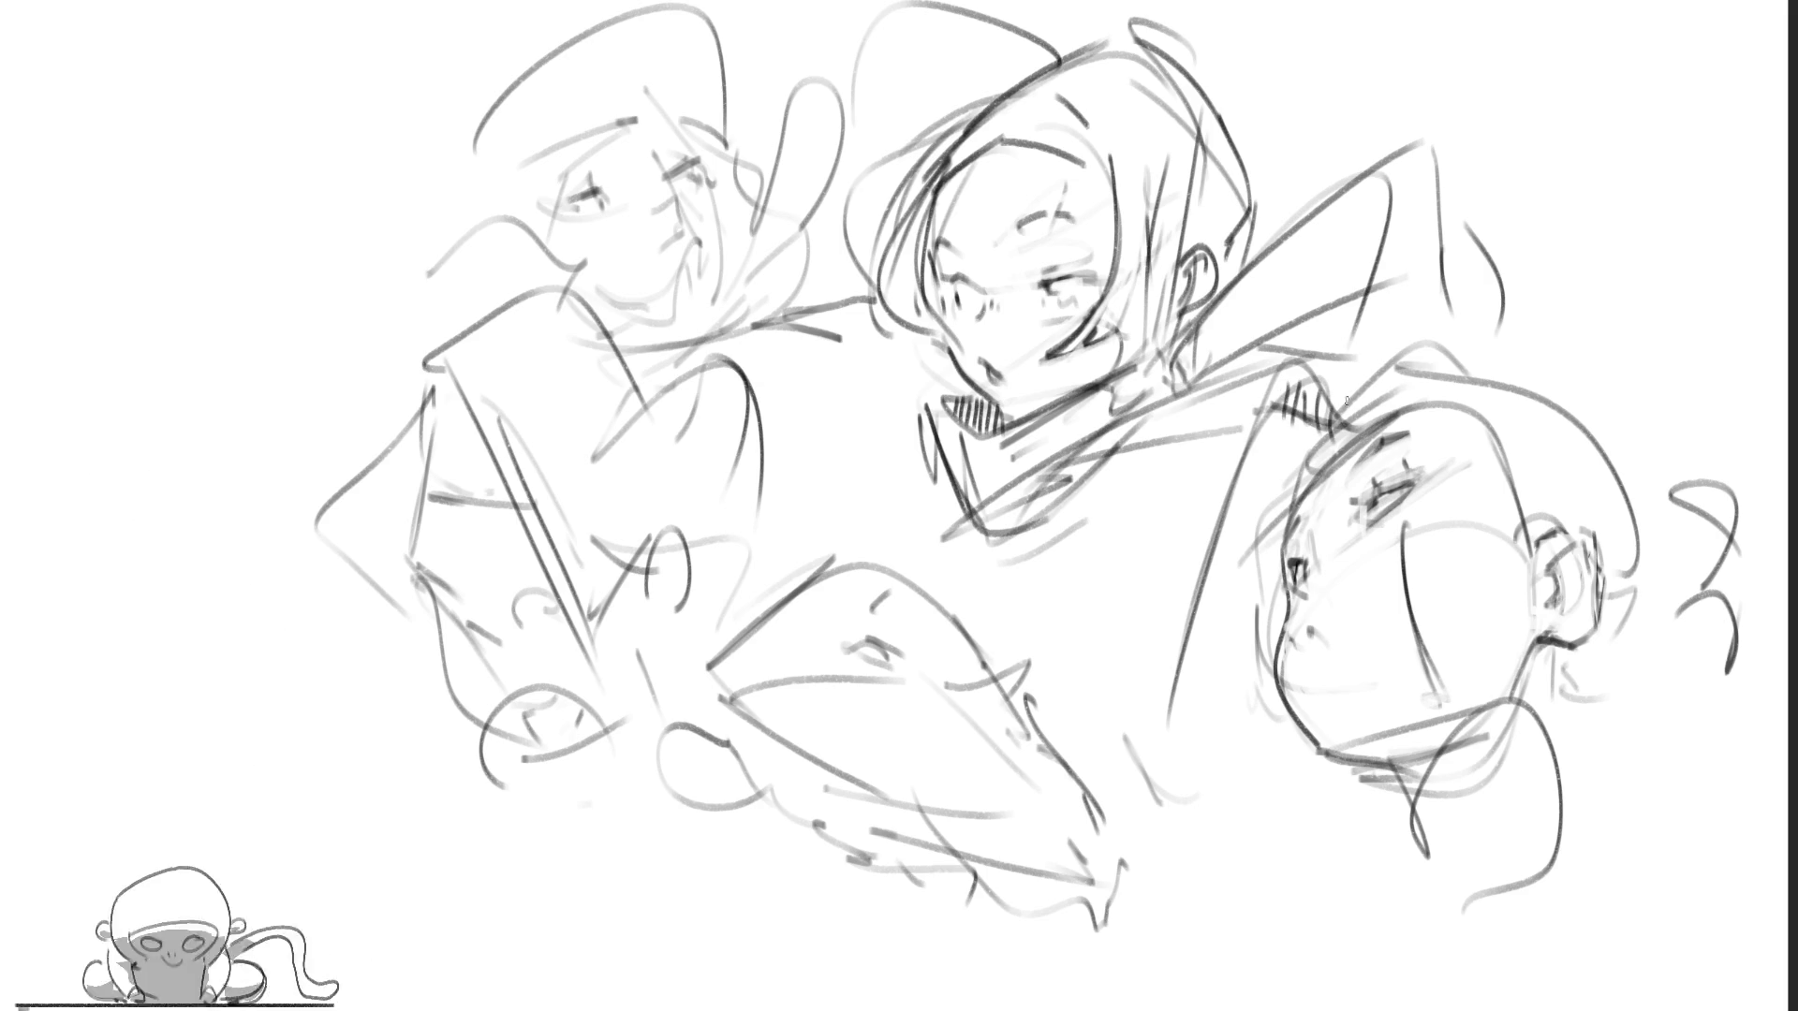
key(ctrl+z)
drag(1276, 421, 1320, 404)
mouse_move(1312, 418)
mouse_down()
mouse_move(1346, 425)
mouse_move(1313, 361)
mouse_move(1339, 419)
mouse_move(1292, 412)
mouse_move(1309, 414)
mouse_up()
mouse_move(1313, 384)
mouse_down()
mouse_move(1340, 439)
mouse_move(1258, 373)
mouse_move(1209, 655)
mouse_move(1224, 721)
mouse_up()
Step: Draw long hair strands down from the collar, replacing two strands with one
mouse_move(1215, 576)
mouse_down()
mouse_move(1201, 688)
mouse_move(1227, 727)
mouse_up()
drag(1221, 709, 1254, 763)
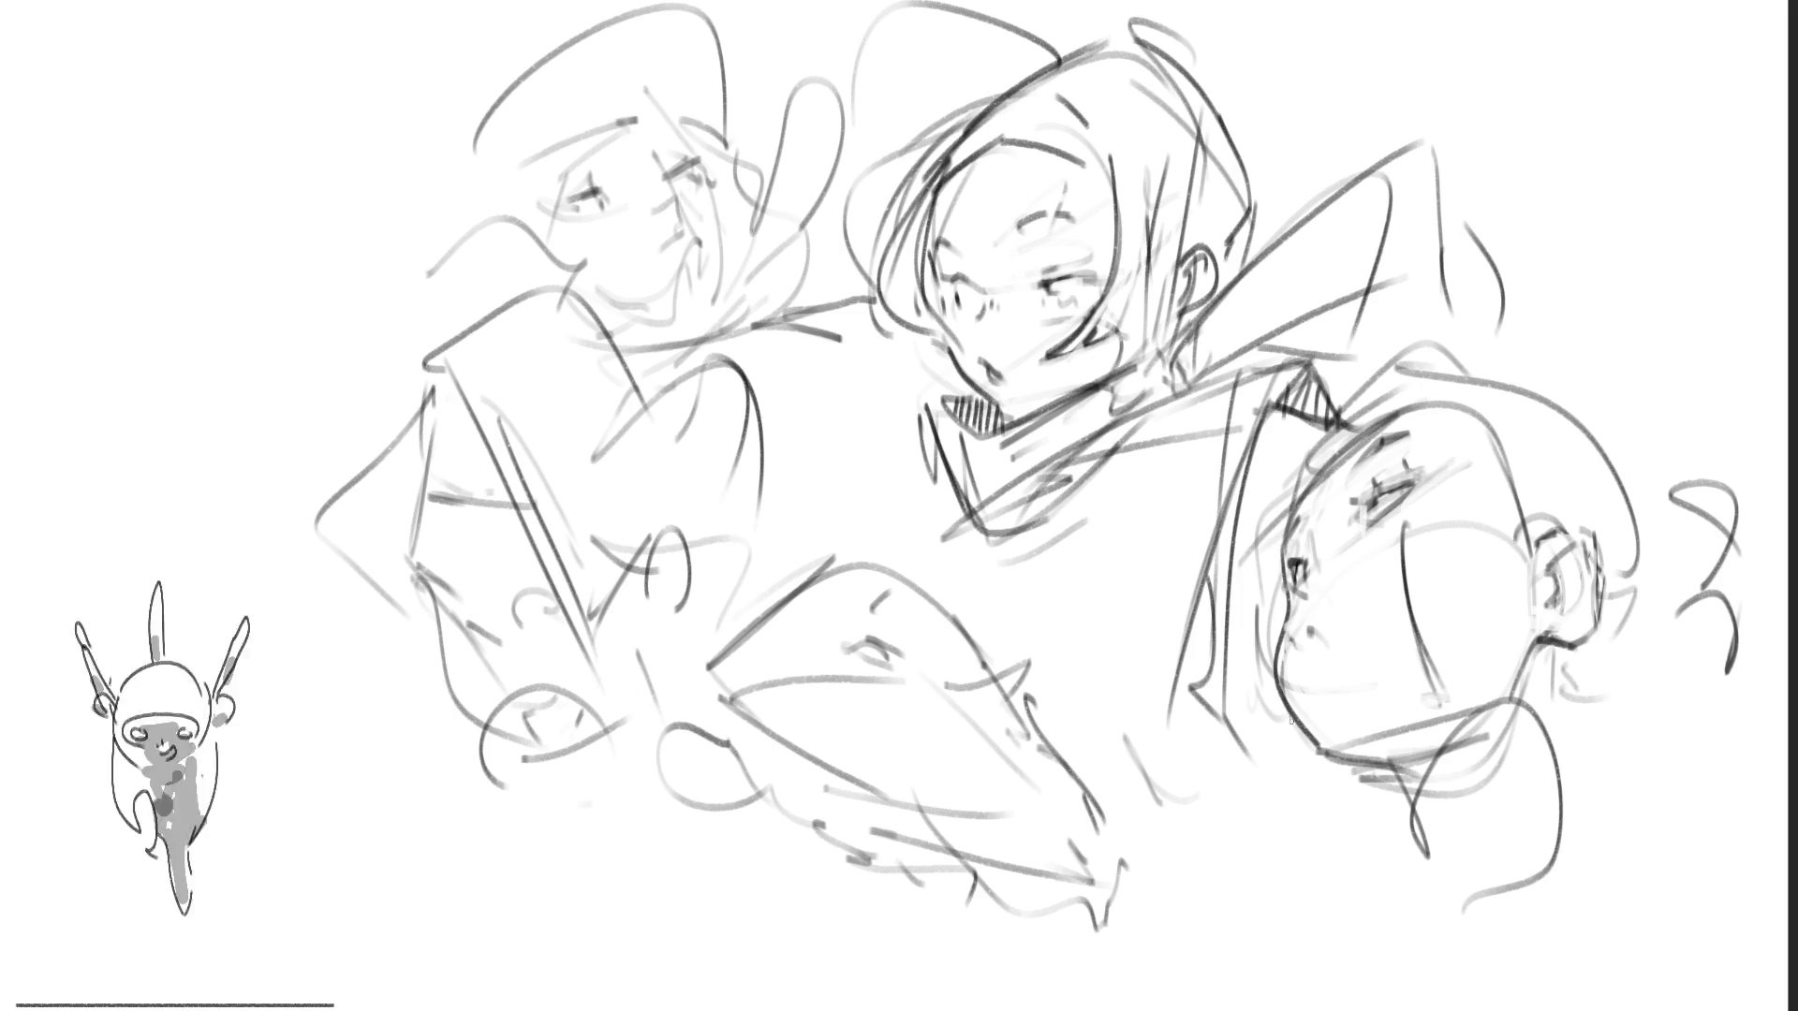
key(ctrl+z)
key(ctrl+z)
drag(1262, 544, 1226, 771)
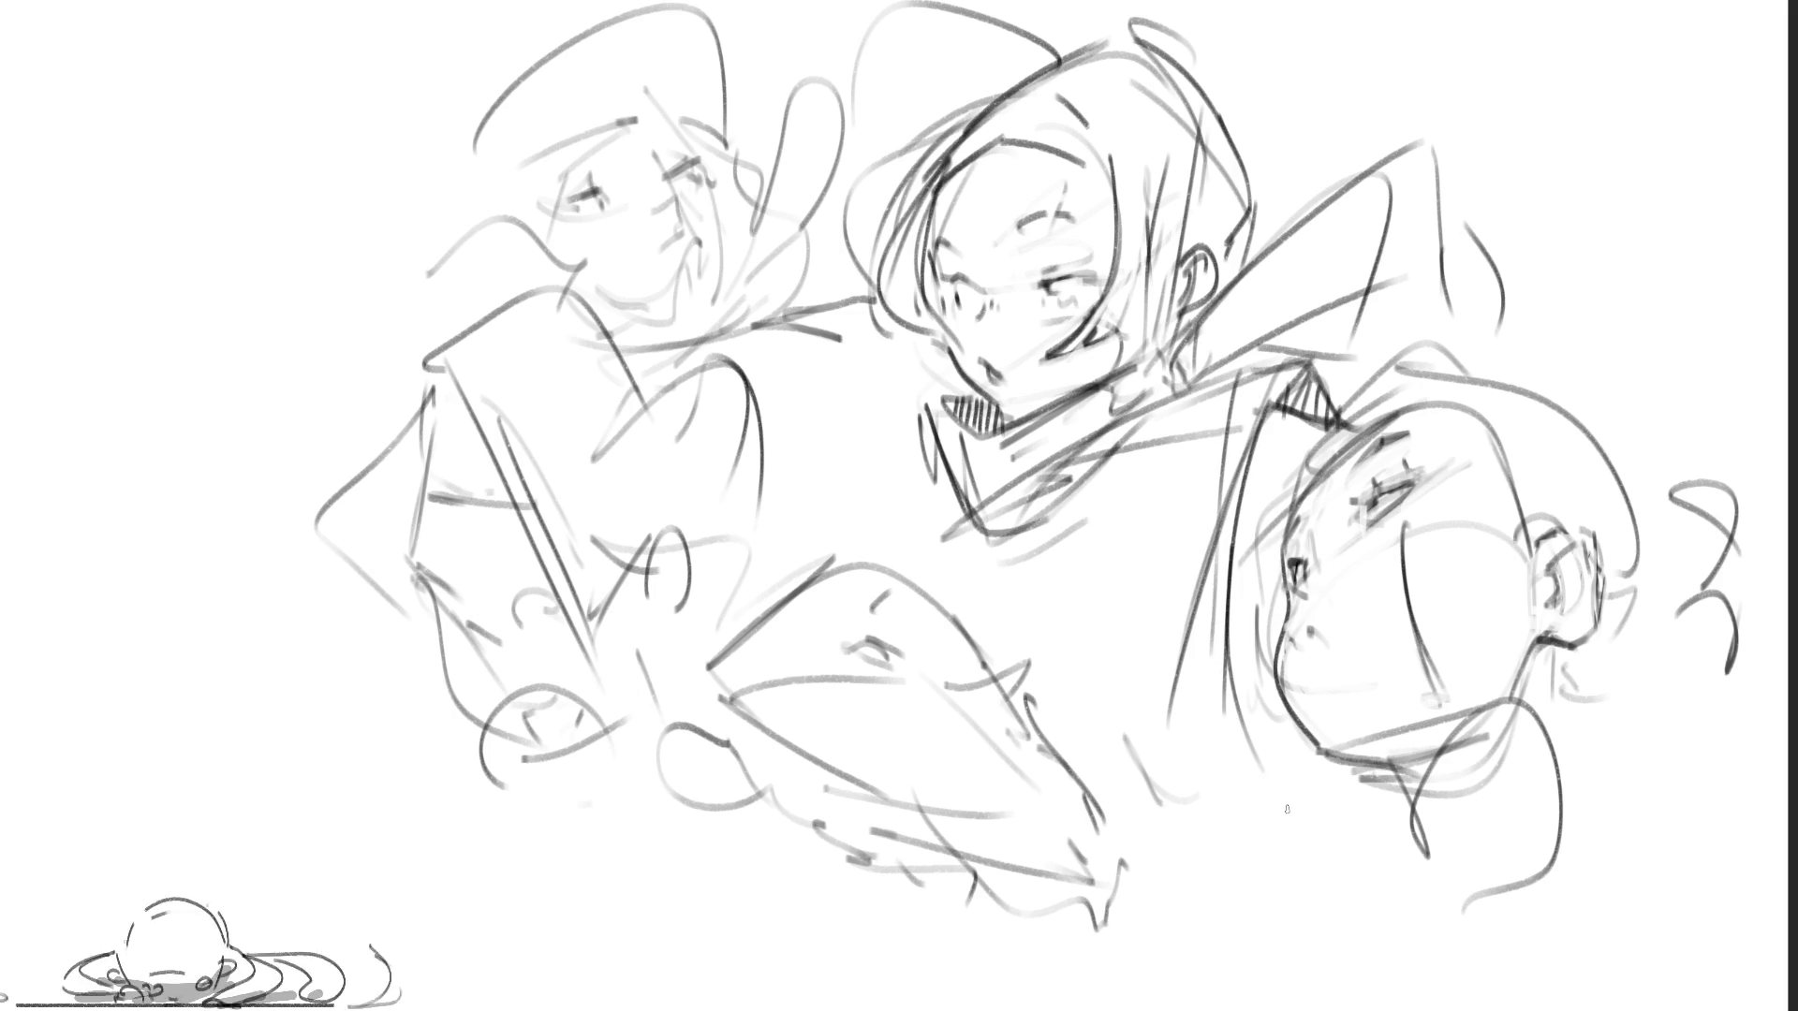
mouse_move(1212, 573)
mouse_down()
mouse_move(1259, 769)
mouse_move(1306, 843)
mouse_up()
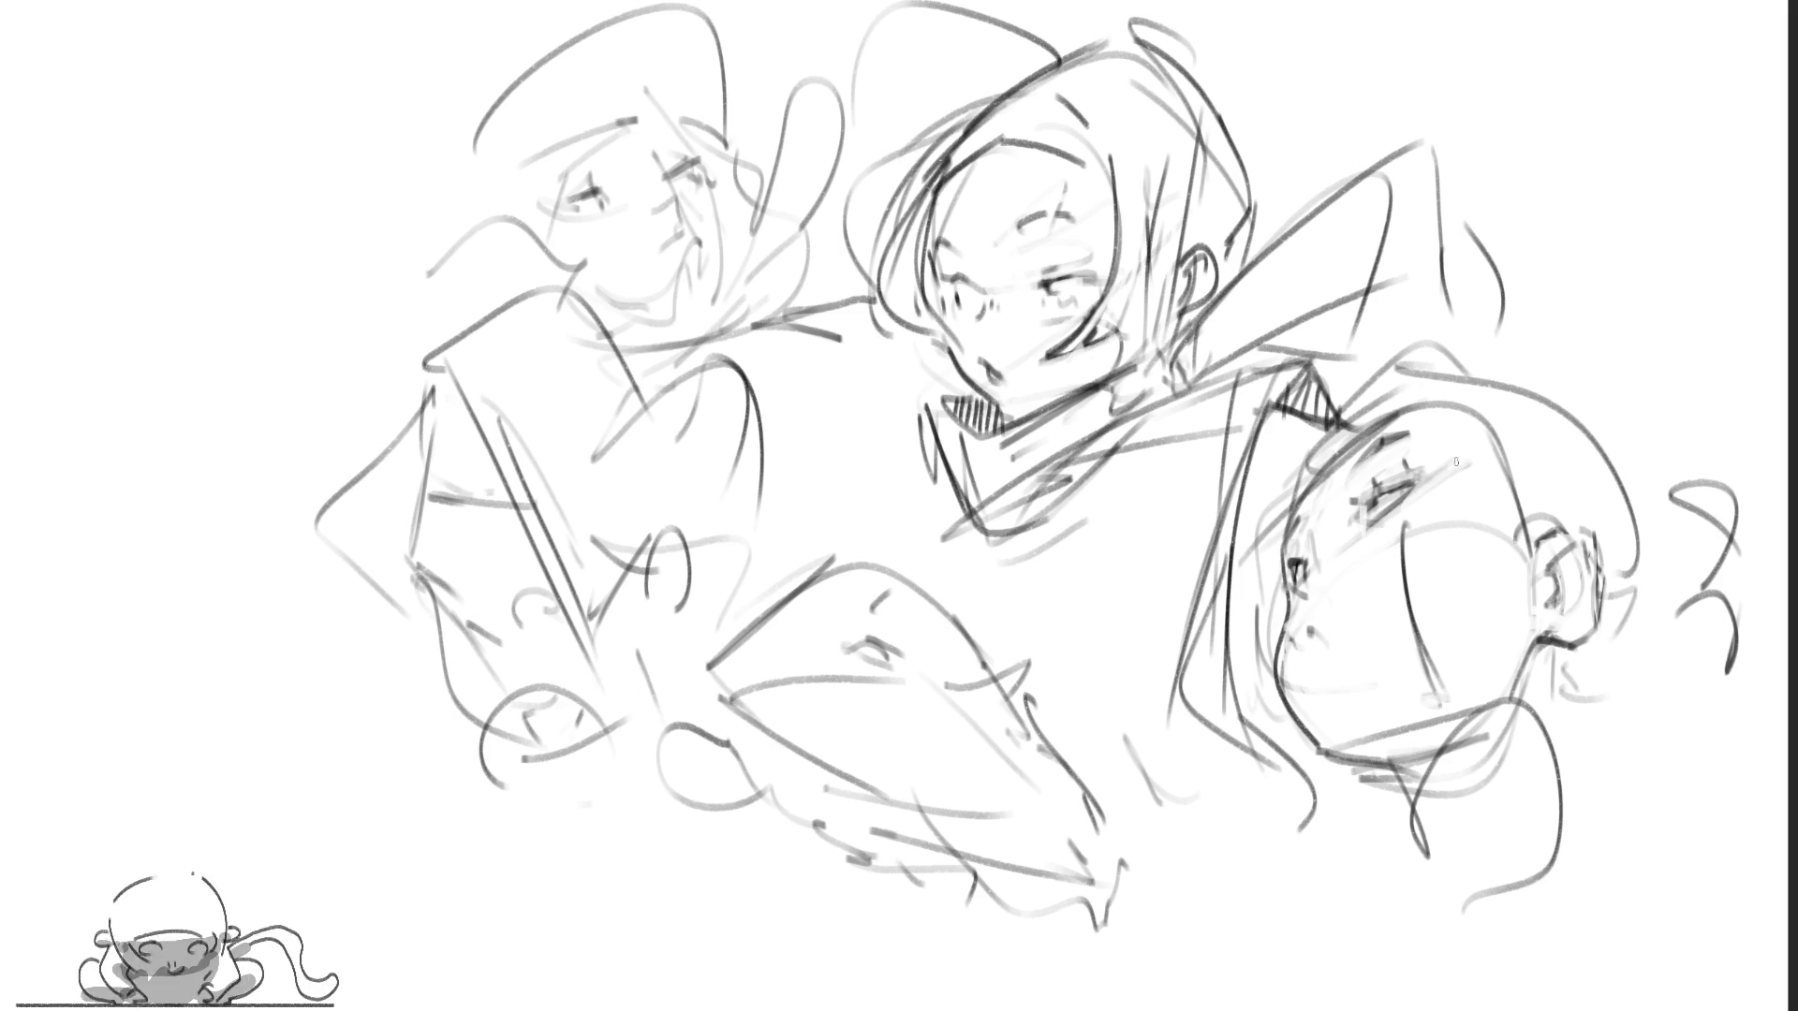
Step: Add the collar point, curly locks below the ear, and darken the right girl's eye
mouse_move(1337, 415)
mouse_down()
mouse_move(1358, 446)
mouse_move(1268, 517)
mouse_up()
mouse_move(1315, 452)
mouse_down()
mouse_move(1288, 479)
mouse_move(1281, 462)
mouse_move(1311, 463)
mouse_move(1359, 402)
mouse_move(1459, 345)
mouse_move(1619, 468)
mouse_move(1645, 627)
mouse_move(1554, 700)
mouse_up()
drag(1667, 656, 1582, 754)
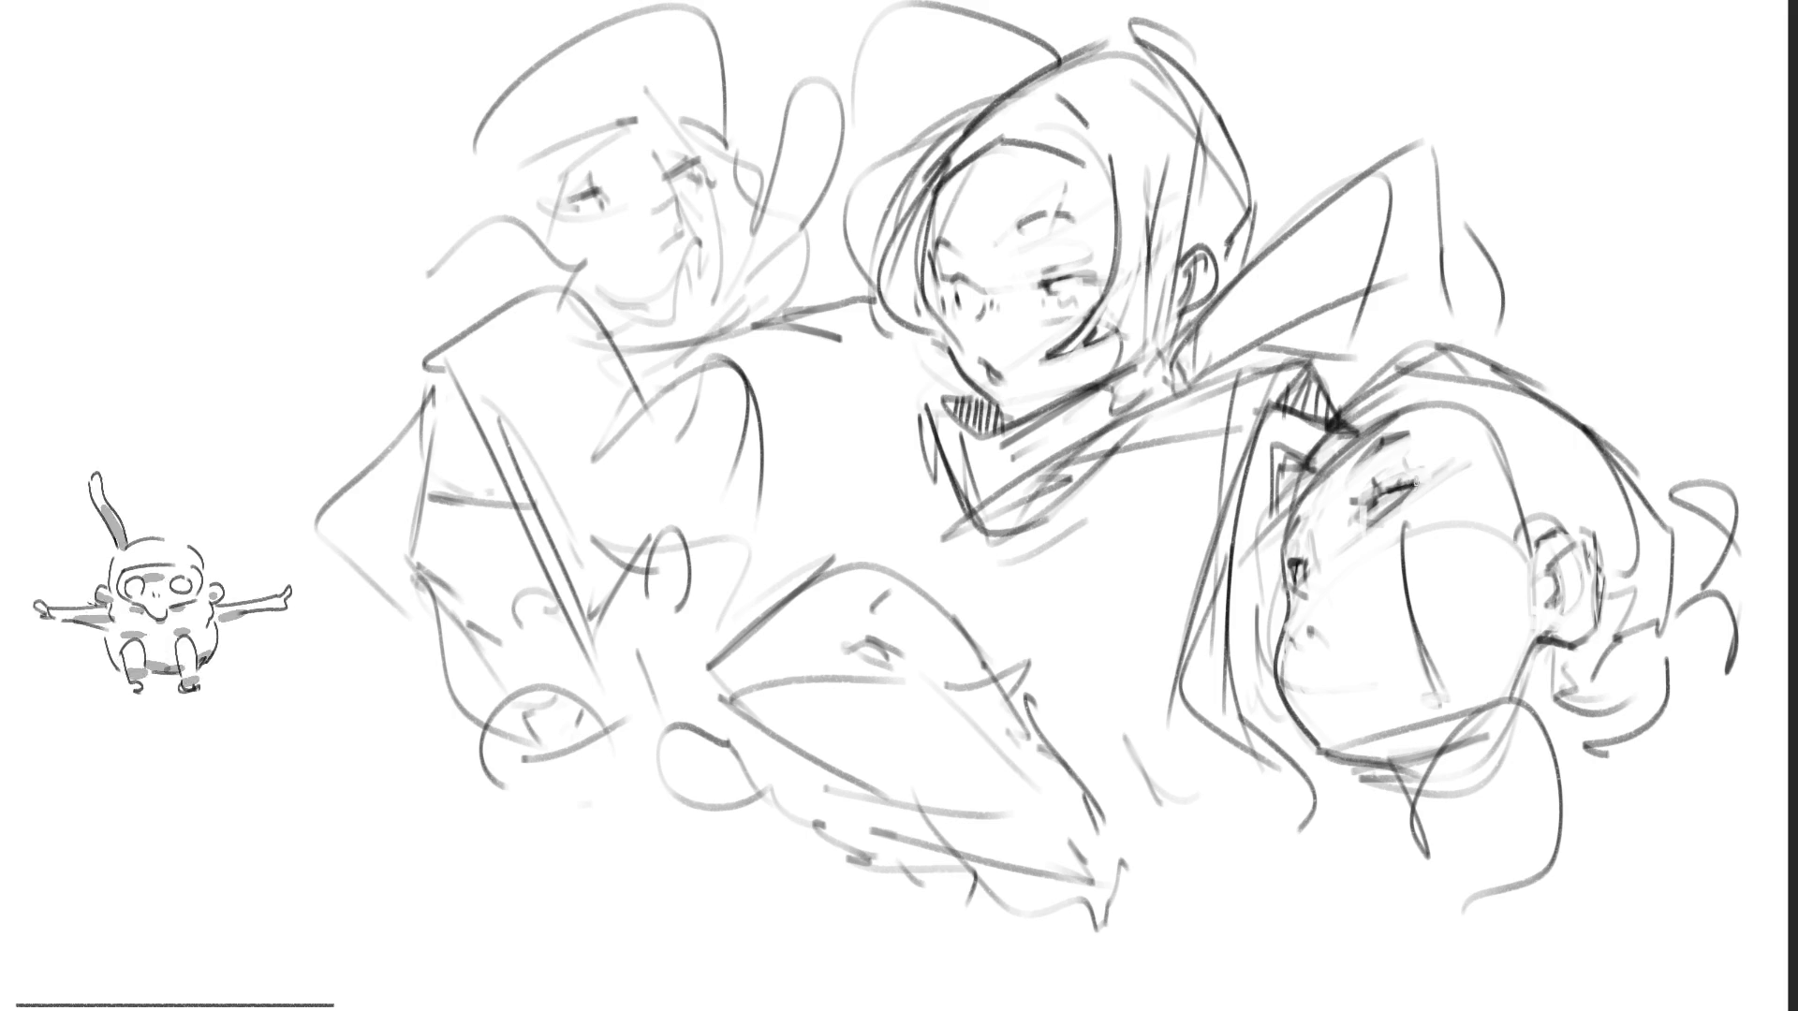
drag(1382, 496, 1368, 489)
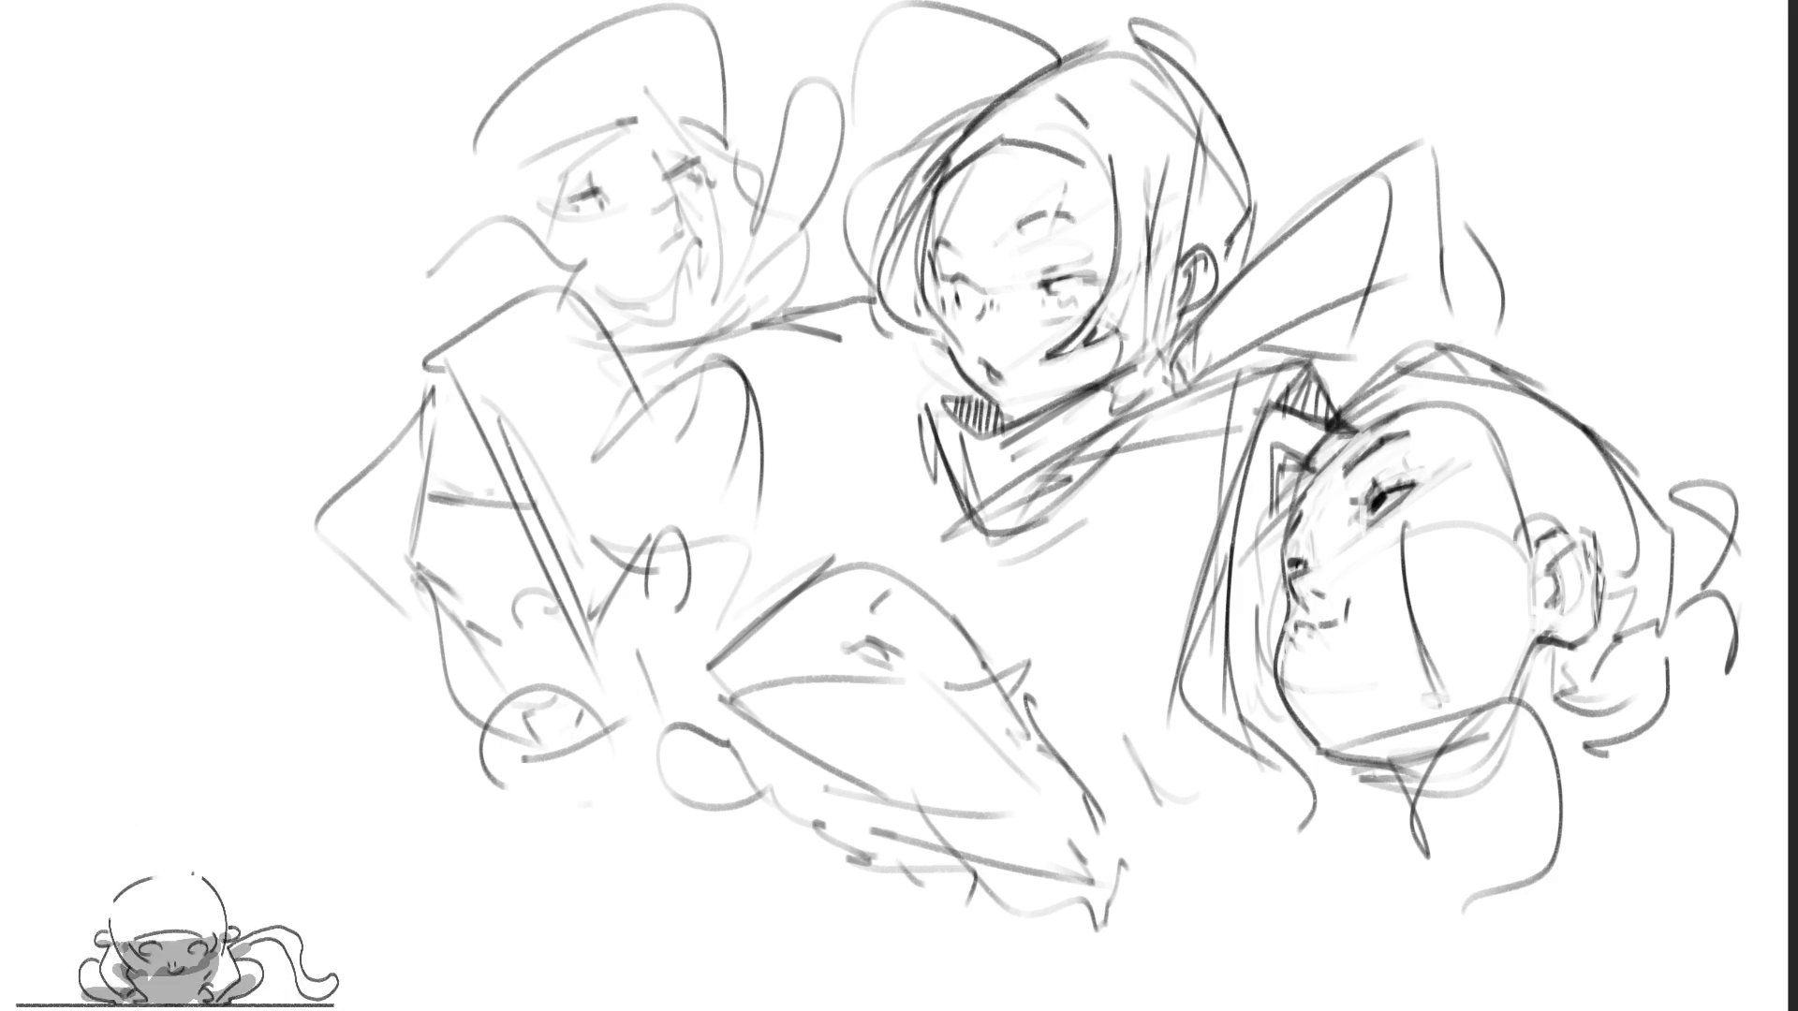
Step: Erase over the left-hand sketch to fade it lighter
mouse_move(628, 103)
mouse_down()
mouse_move(599, 281)
mouse_move(506, 440)
mouse_move(607, 219)
mouse_up()
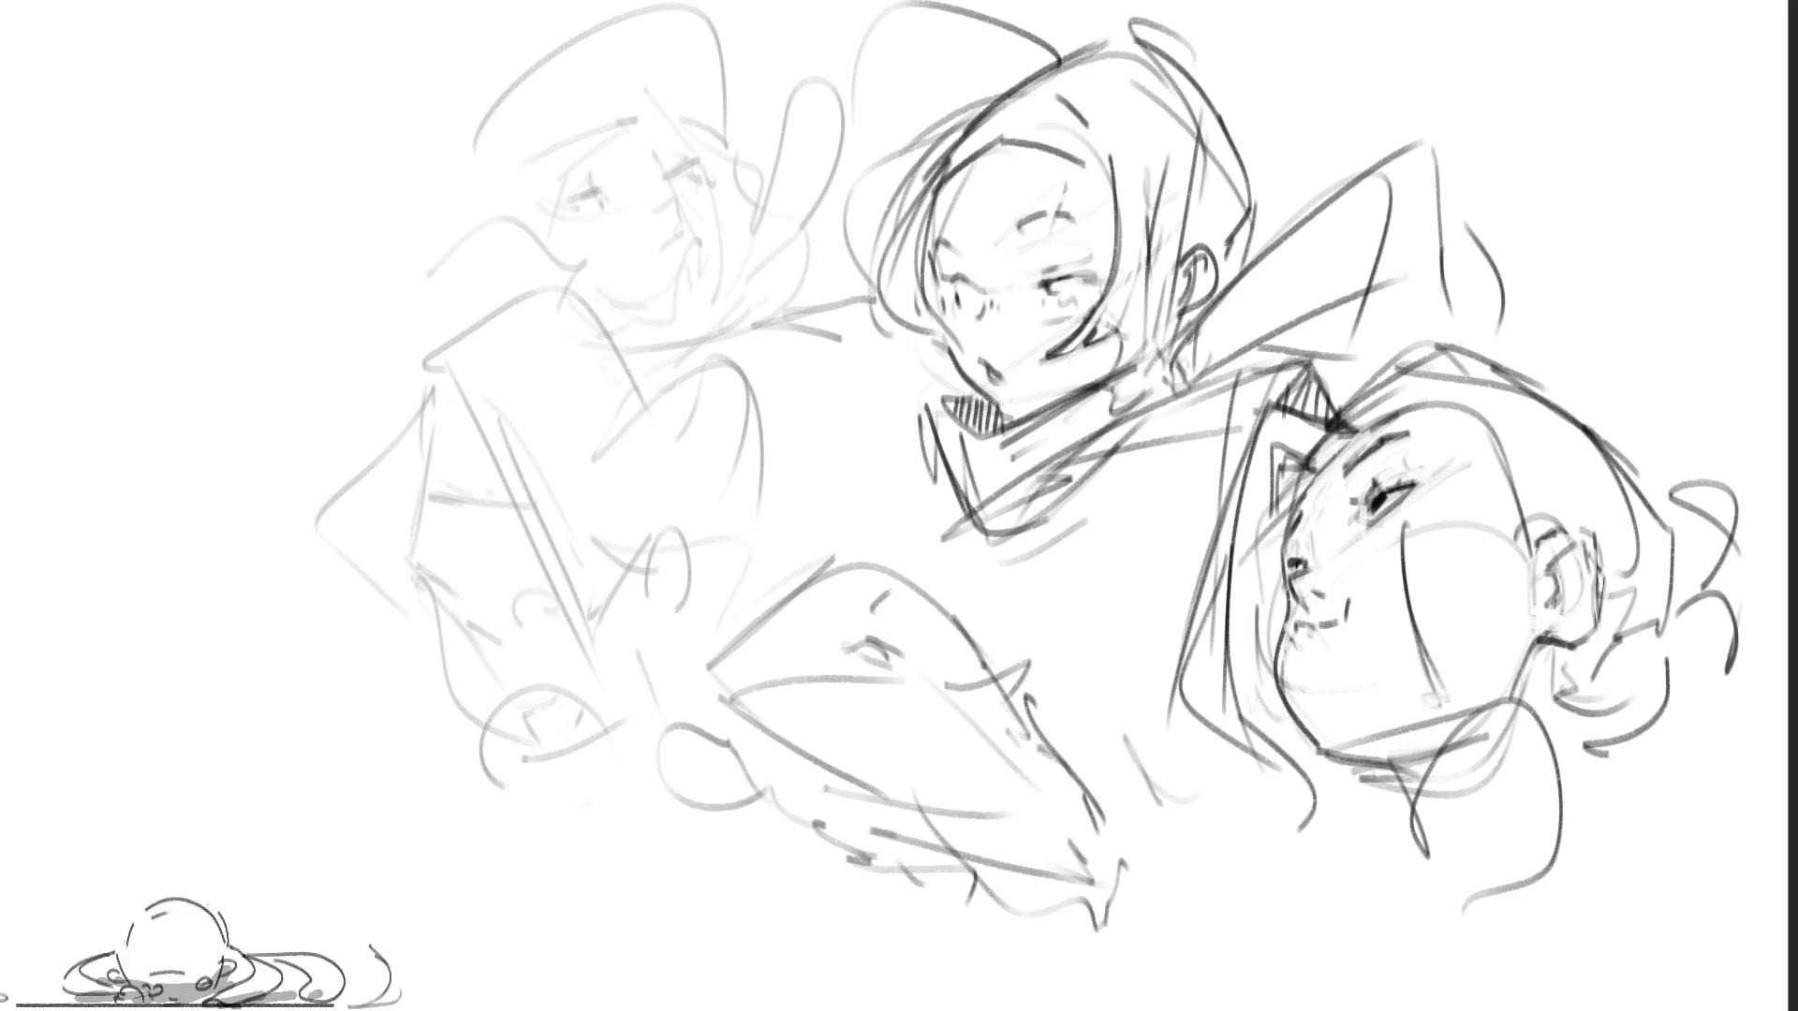
Step: Draw a dark eye line on the faded upper-left figure
mouse_move(574, 193)
mouse_down()
mouse_move(617, 197)
mouse_move(693, 157)
mouse_move(665, 256)
mouse_move(697, 228)
mouse_up()
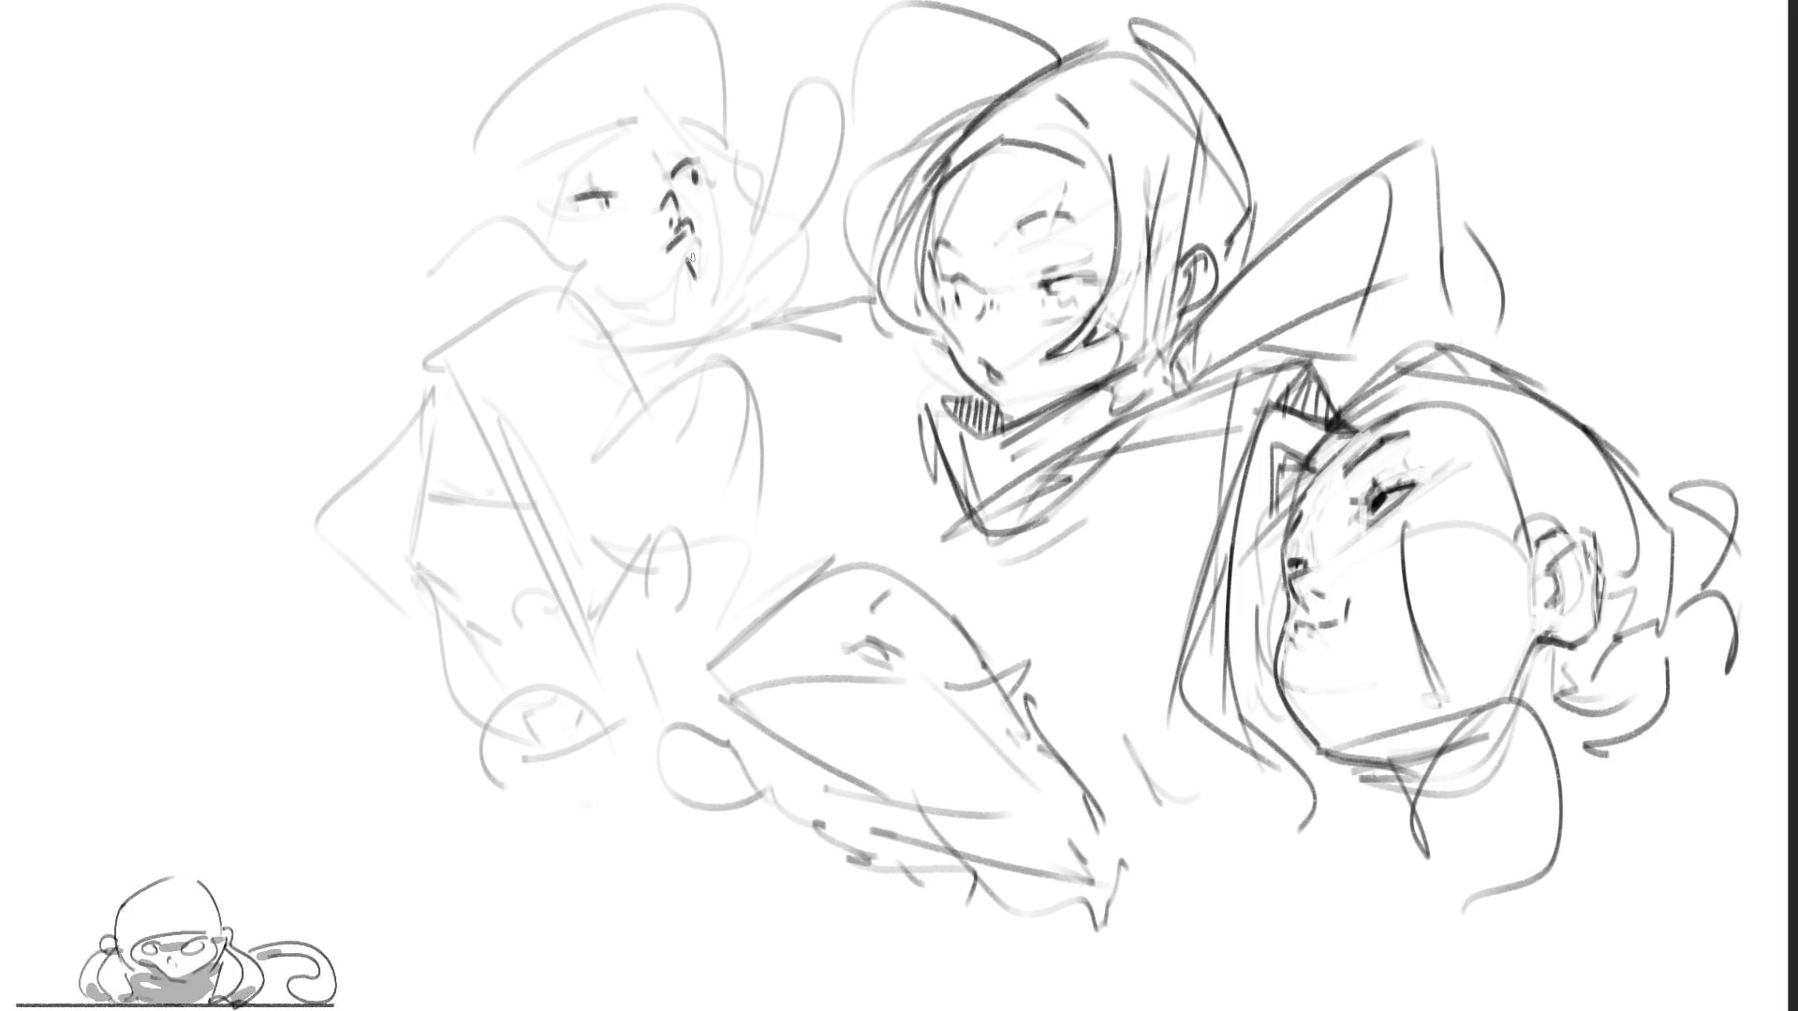
Step: Draw chin, cheek and jaw strokes on the top-left face, then the middle-left head's eyes
drag(717, 254, 695, 315)
drag(707, 176, 718, 260)
drag(562, 229, 554, 249)
drag(592, 314, 678, 320)
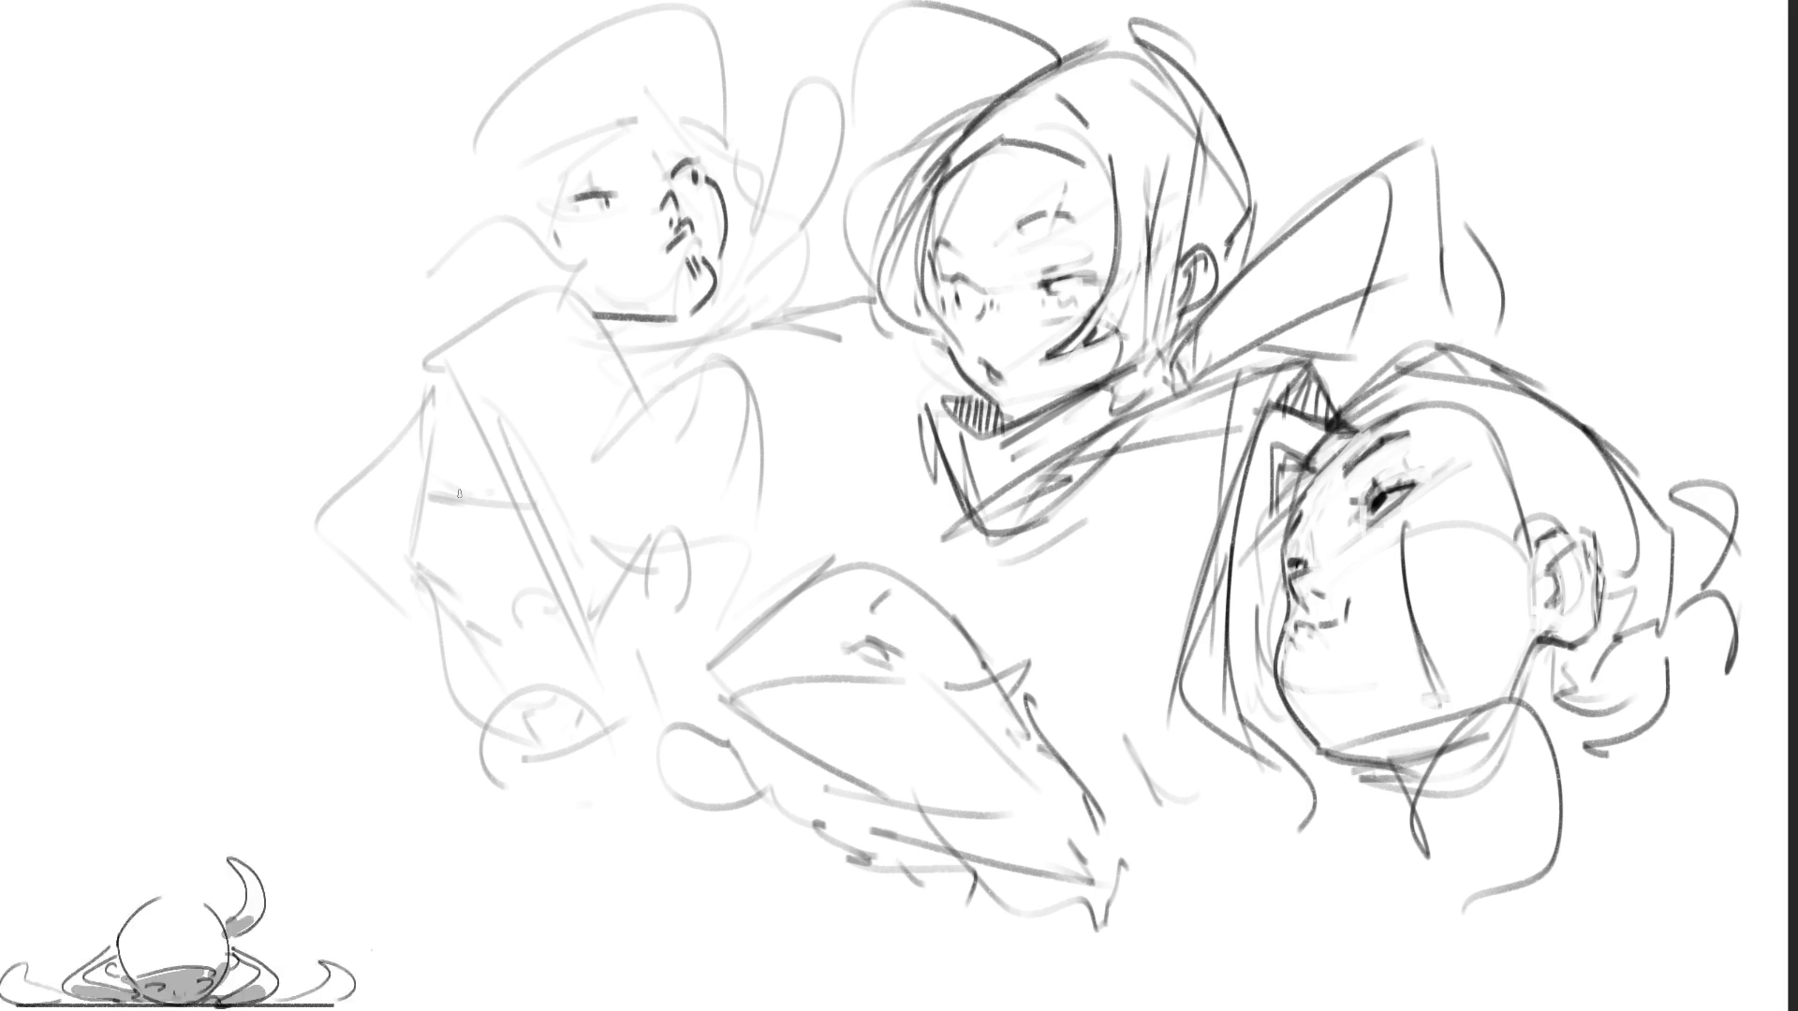
mouse_move(409, 542)
mouse_down()
mouse_move(554, 577)
mouse_move(515, 606)
mouse_move(551, 603)
mouse_up()
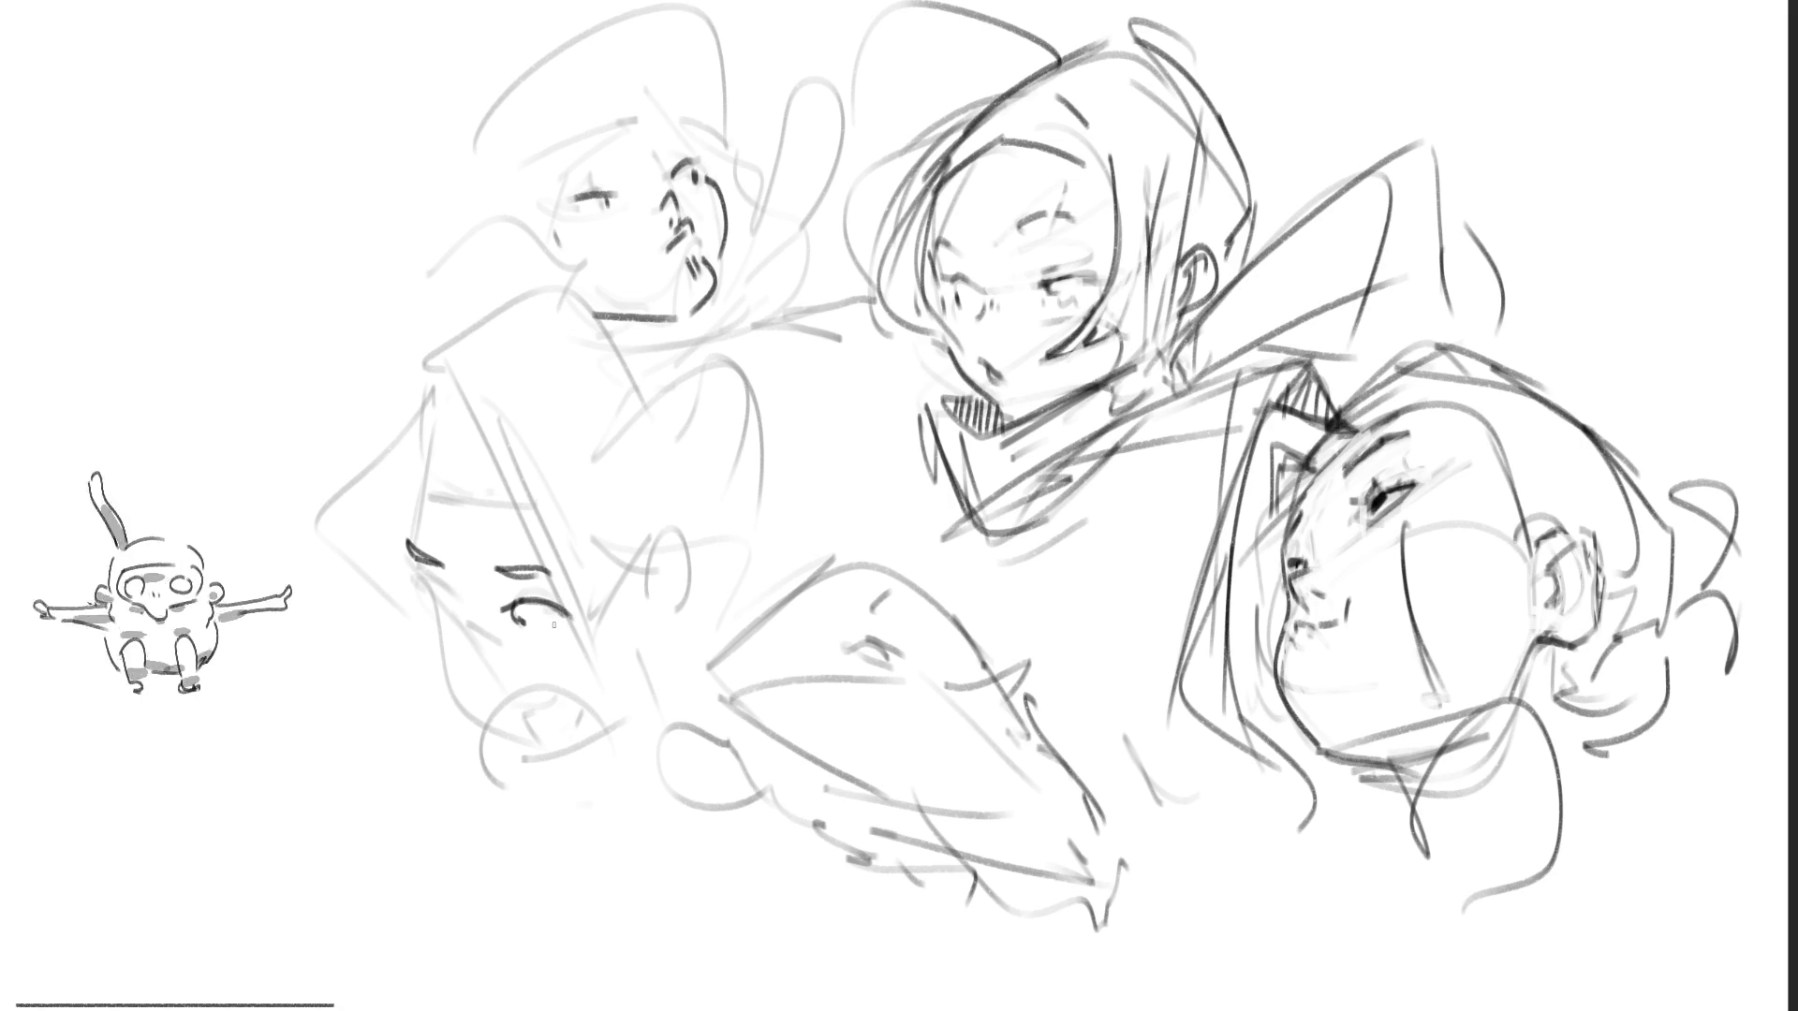
Step: Ink eye shading and lashes, the open mouth and jaw line on the middle-left head
drag(528, 632, 568, 631)
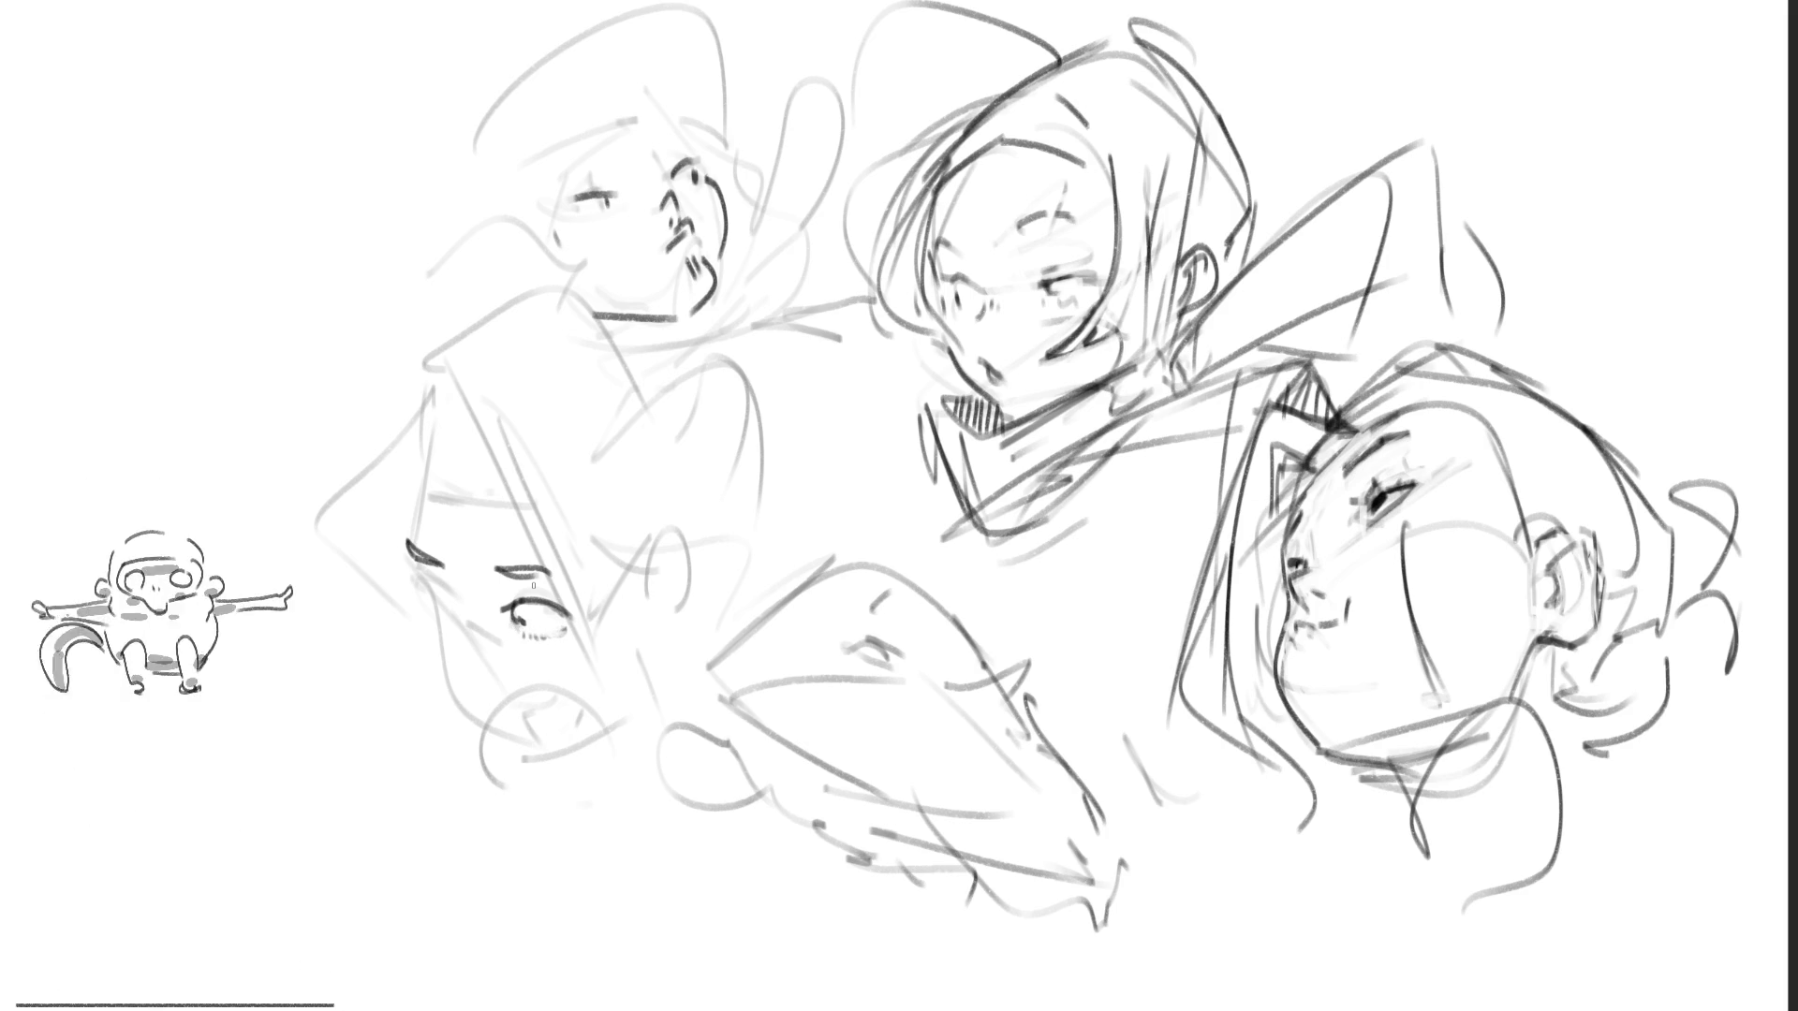
drag(432, 591, 455, 604)
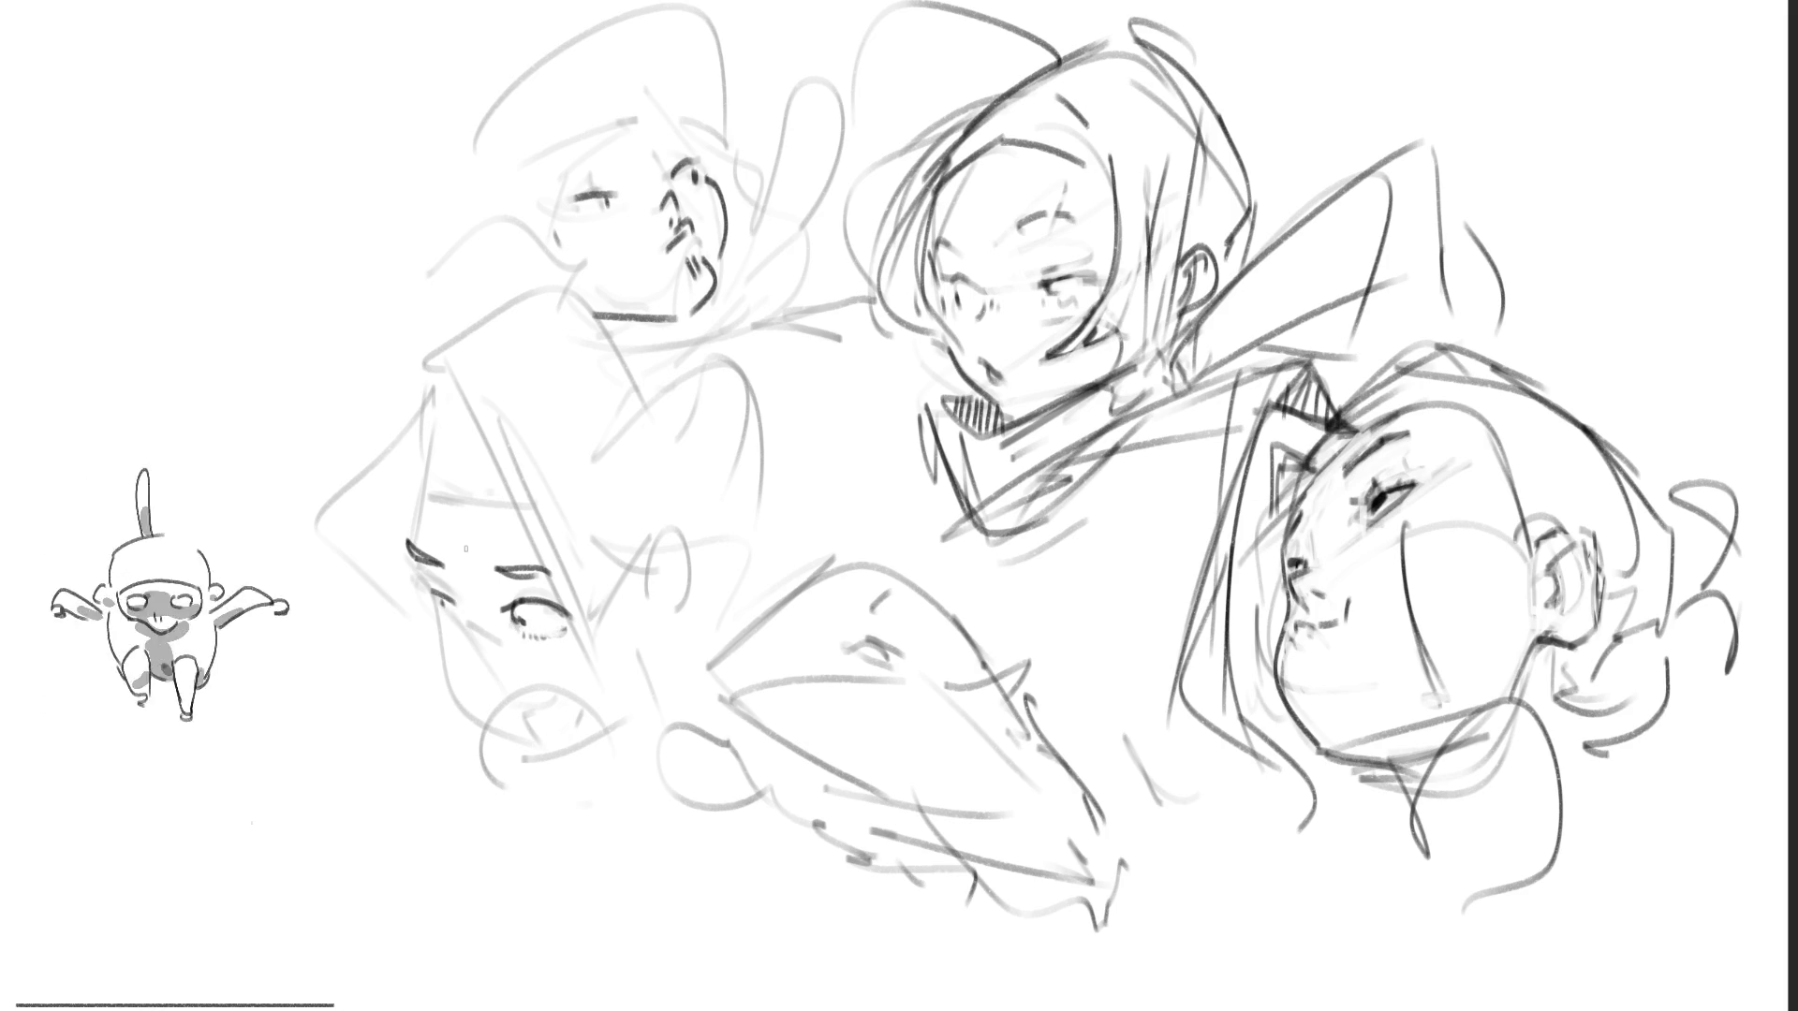
drag(433, 603, 459, 621)
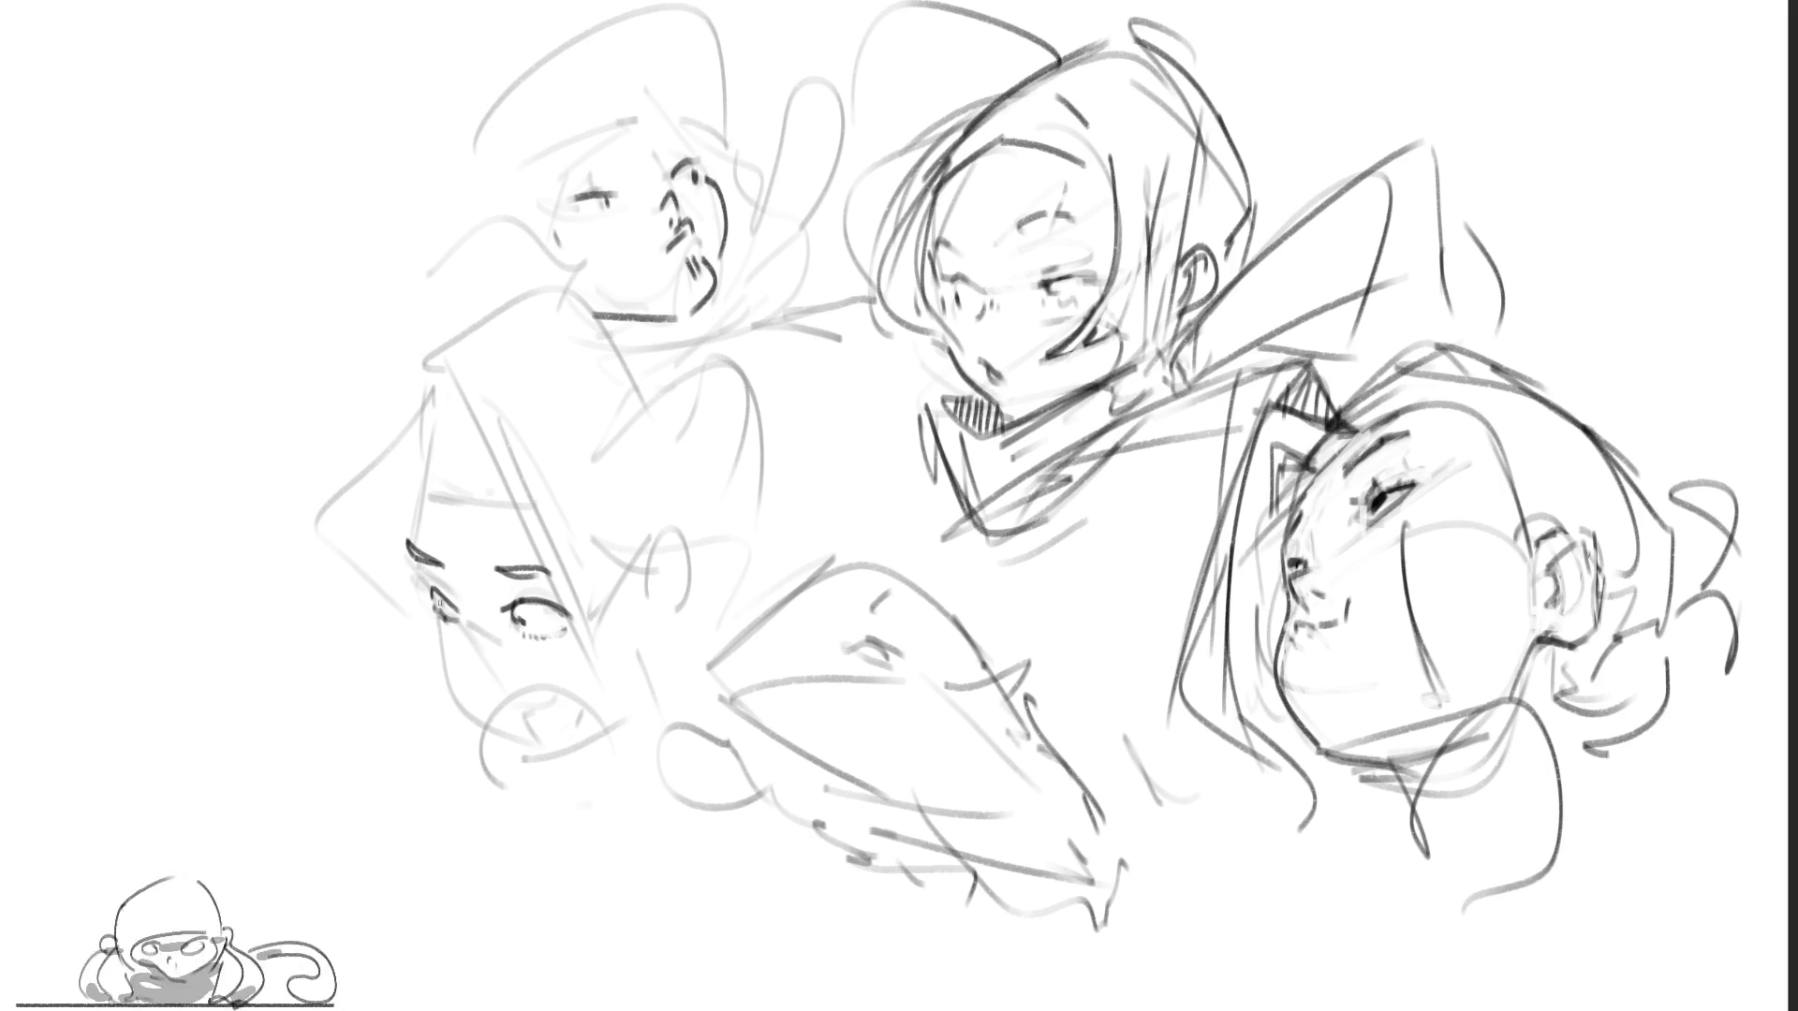
mouse_move(432, 610)
mouse_down()
mouse_move(497, 737)
mouse_move(578, 719)
mouse_move(548, 695)
mouse_move(532, 741)
mouse_move(578, 726)
mouse_move(494, 749)
mouse_move(543, 763)
mouse_up()
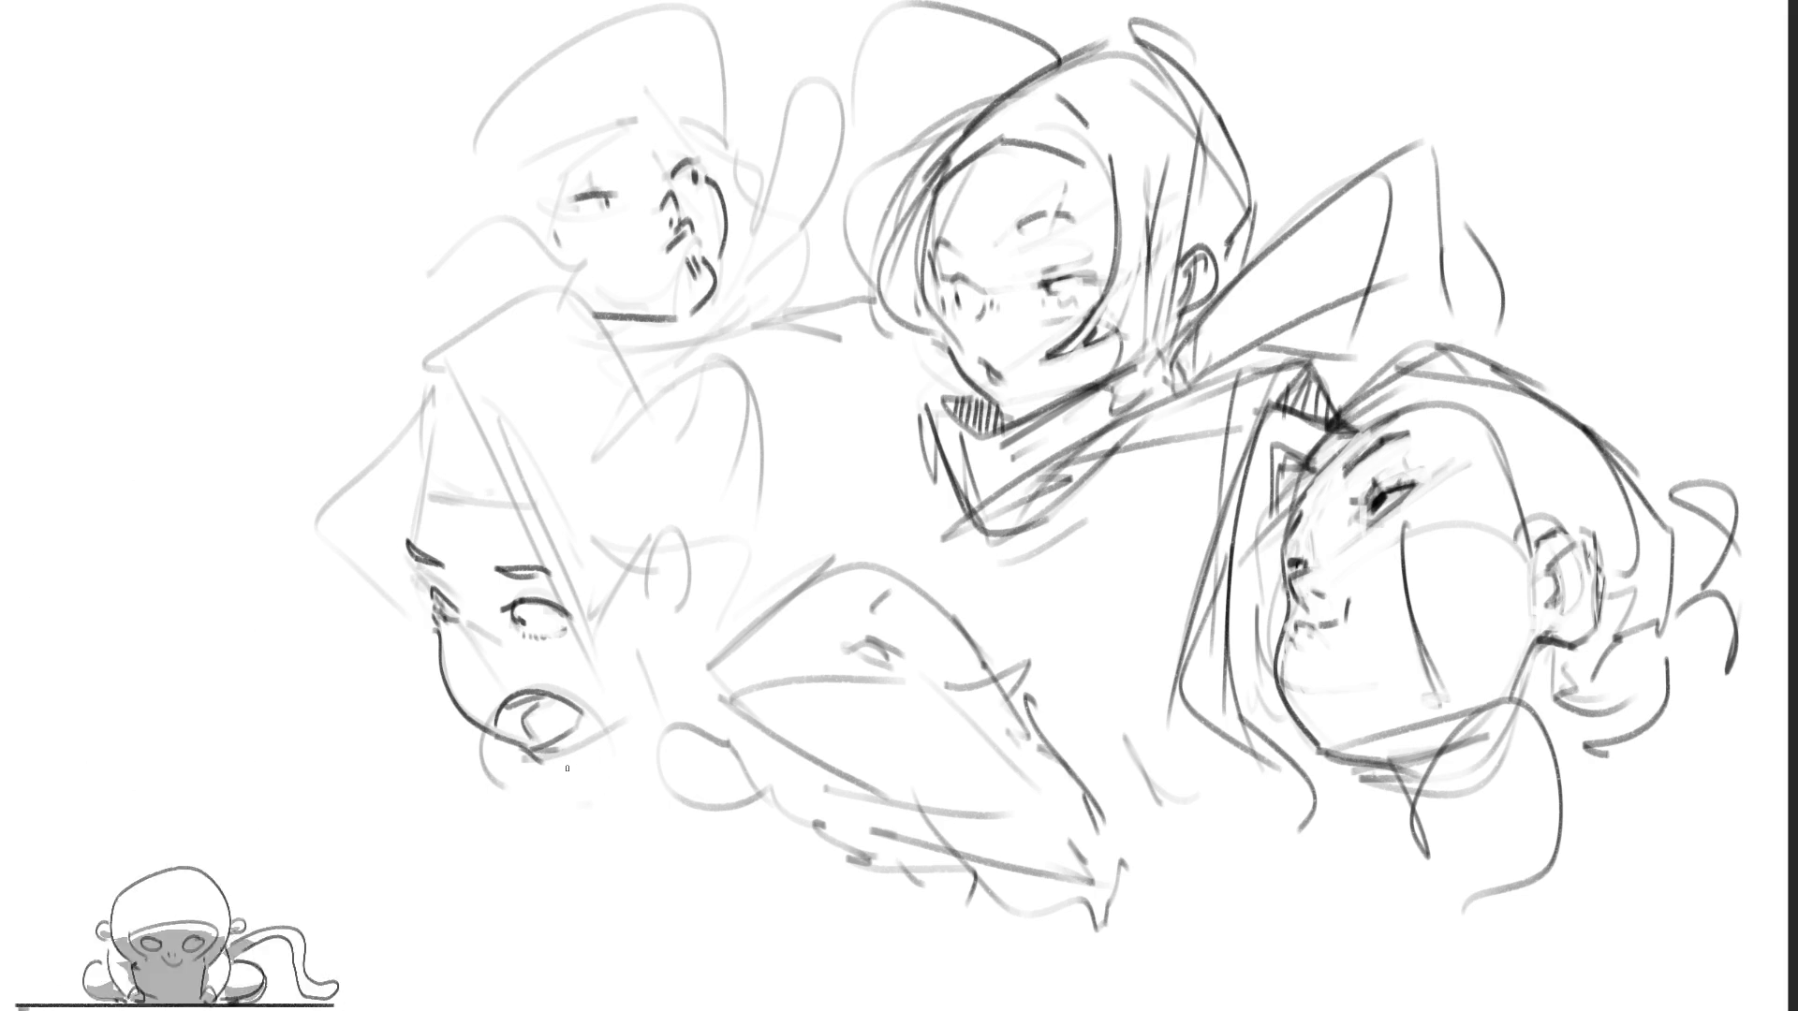
drag(562, 779, 637, 725)
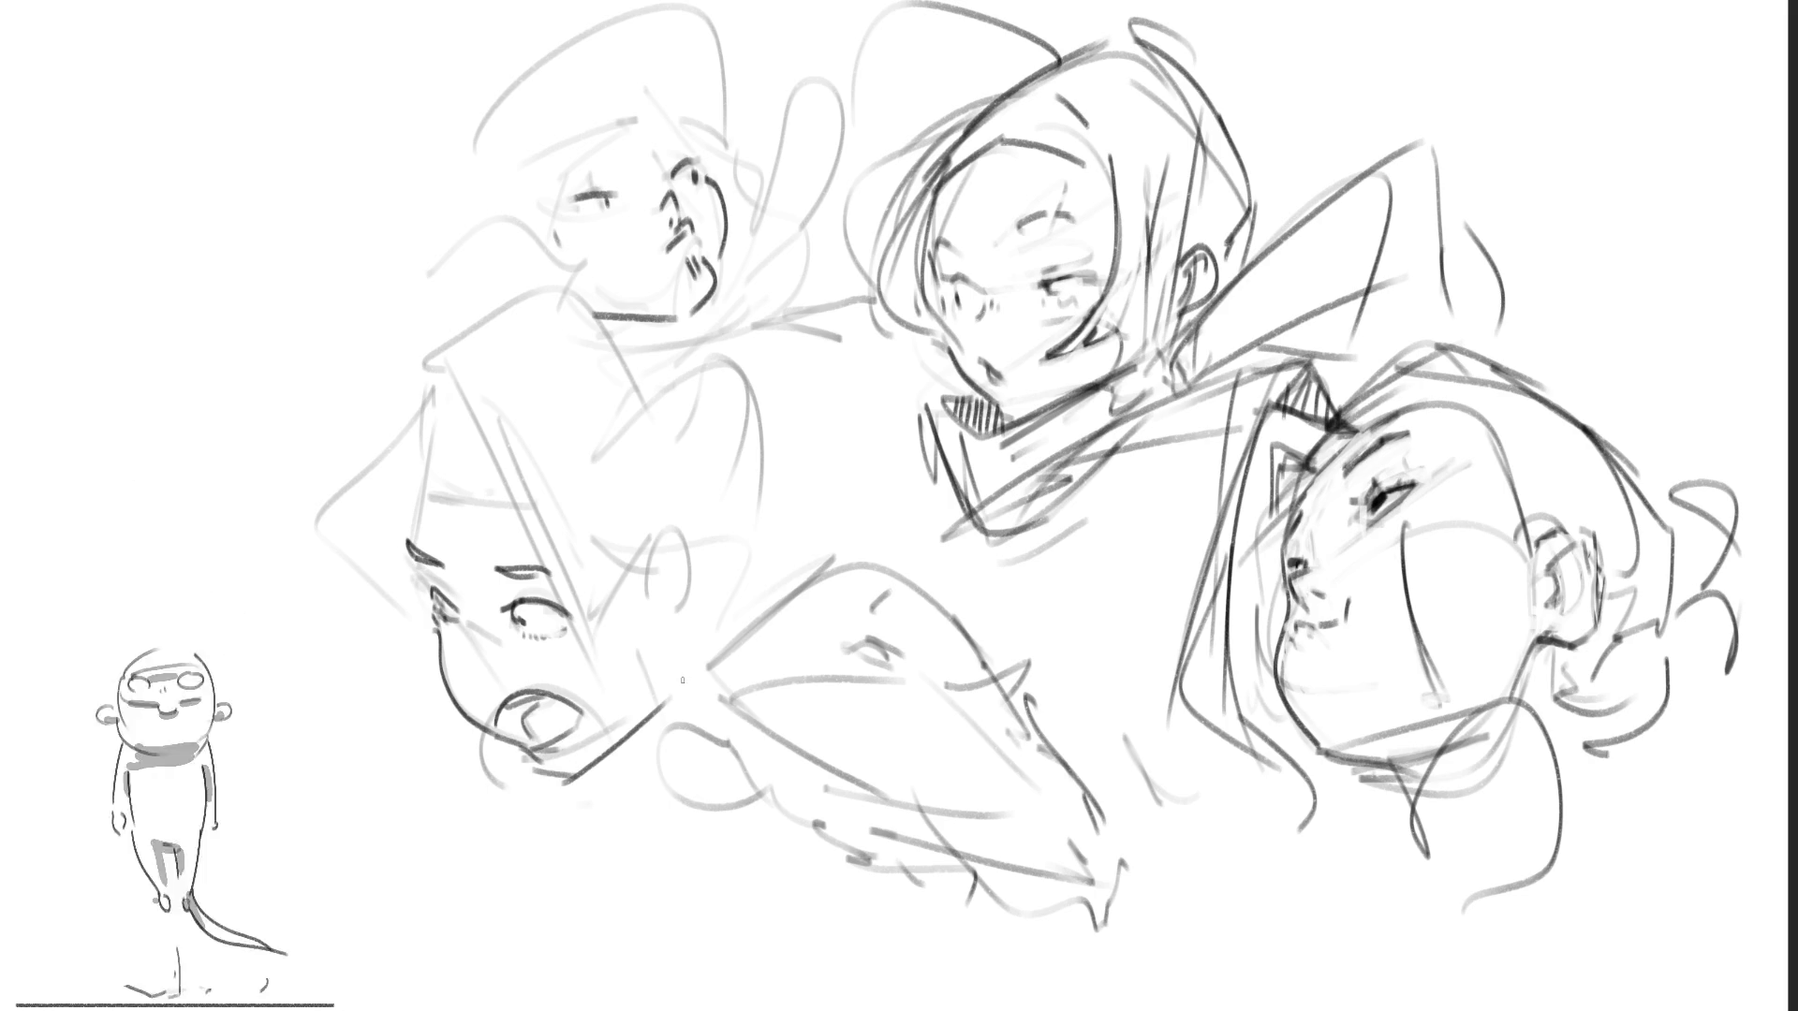
drag(652, 607, 675, 704)
Step: Outline the middle-left head's hood with a hatched tip, adding its ear and earring
drag(415, 514, 522, 527)
drag(445, 409, 423, 517)
key(ctrl+z)
mouse_move(421, 443)
mouse_down()
mouse_move(412, 526)
mouse_move(490, 437)
mouse_move(587, 621)
mouse_move(625, 636)
mouse_move(656, 541)
mouse_move(692, 610)
mouse_move(695, 592)
mouse_up()
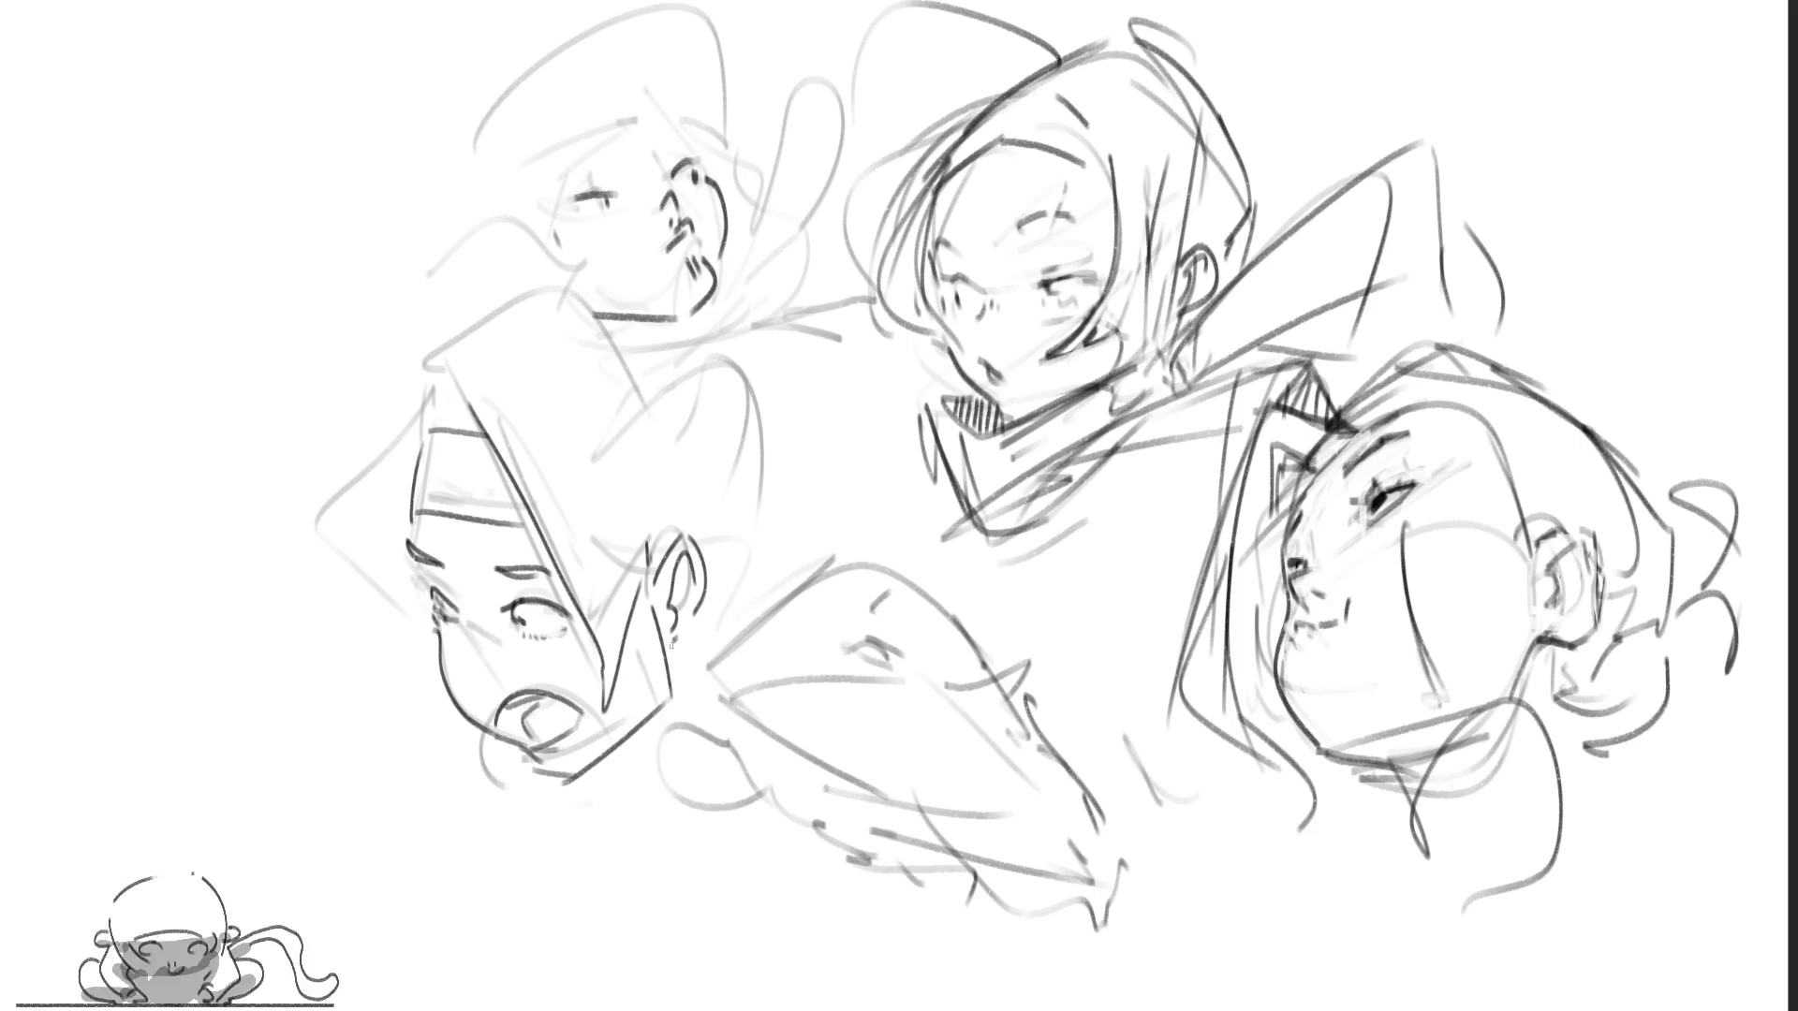
drag(674, 641, 677, 698)
mouse_move(426, 384)
mouse_down()
mouse_move(337, 540)
mouse_move(417, 637)
mouse_up()
mouse_move(421, 414)
mouse_down()
mouse_move(464, 393)
mouse_move(477, 412)
mouse_move(534, 278)
mouse_move(679, 412)
mouse_up()
mouse_move(621, 346)
mouse_down()
mouse_move(727, 345)
mouse_move(760, 573)
mouse_up()
key(ctrl+z)
key(ctrl+z)
mouse_move(580, 305)
mouse_down()
mouse_move(773, 385)
mouse_move(774, 598)
mouse_up()
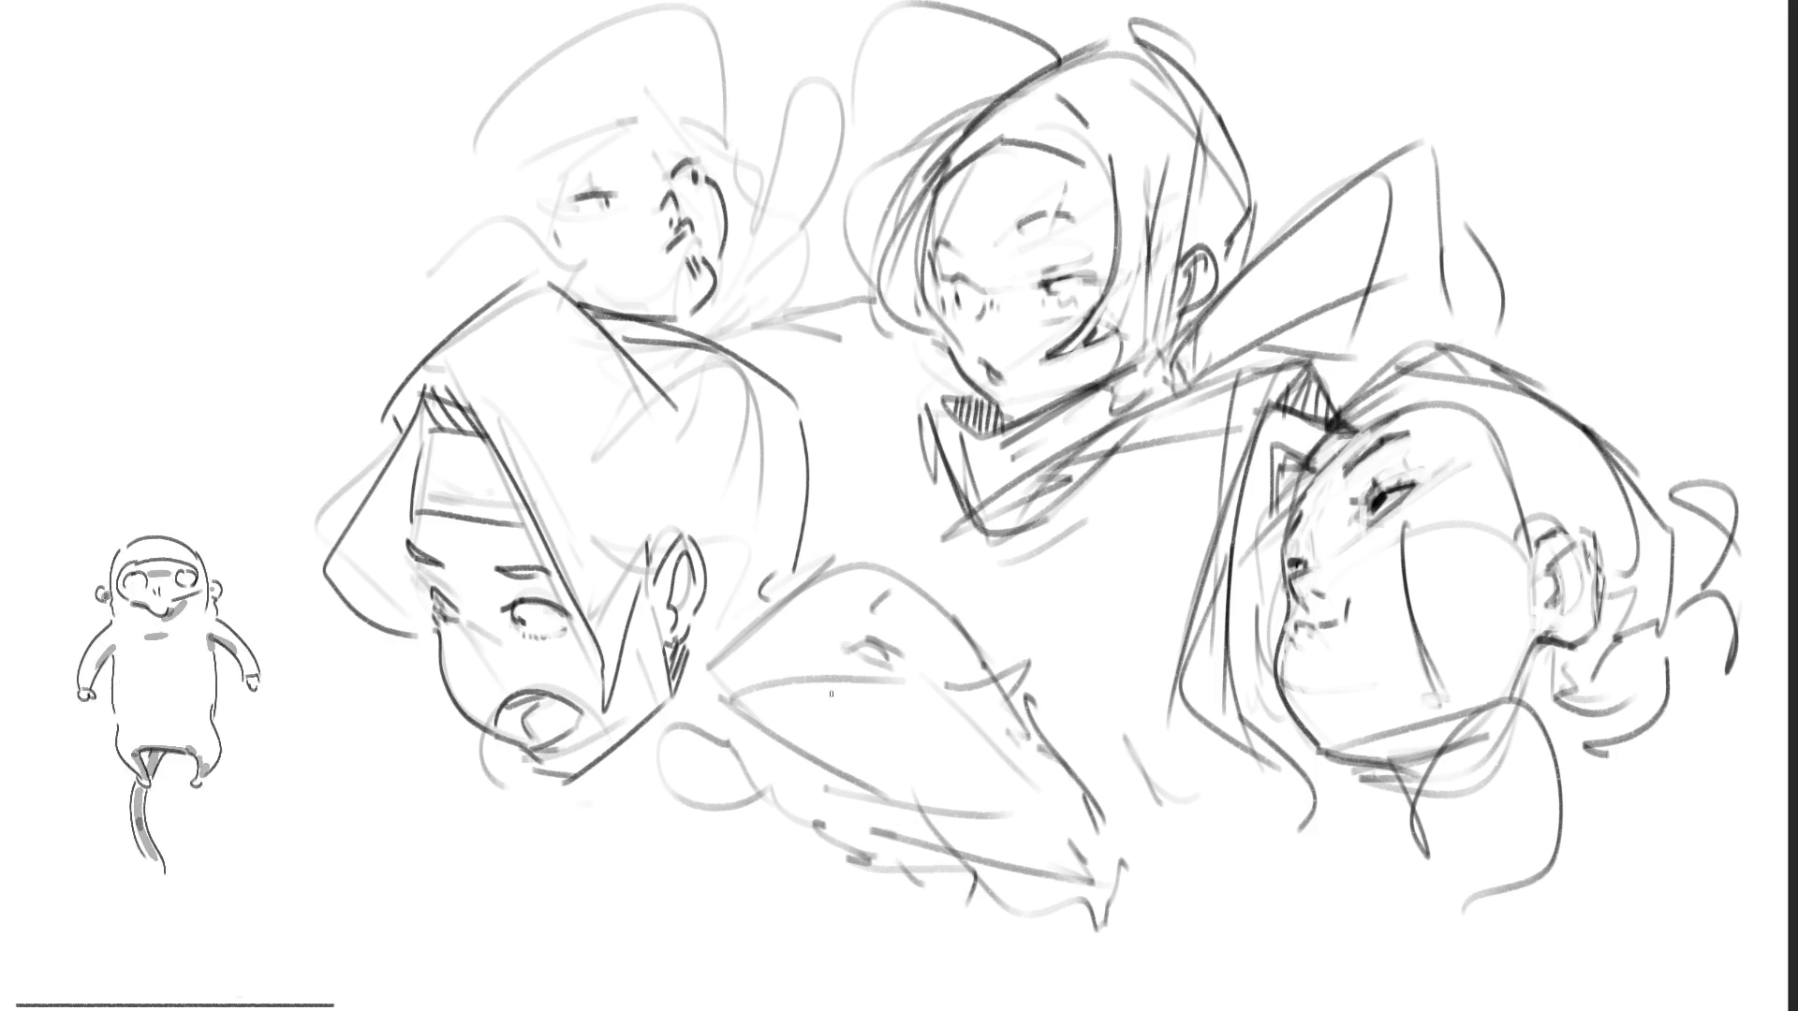
Step: Dab cheek marks on the middle-left face and draw an arc above the top-left face's eye
drag(462, 627, 489, 674)
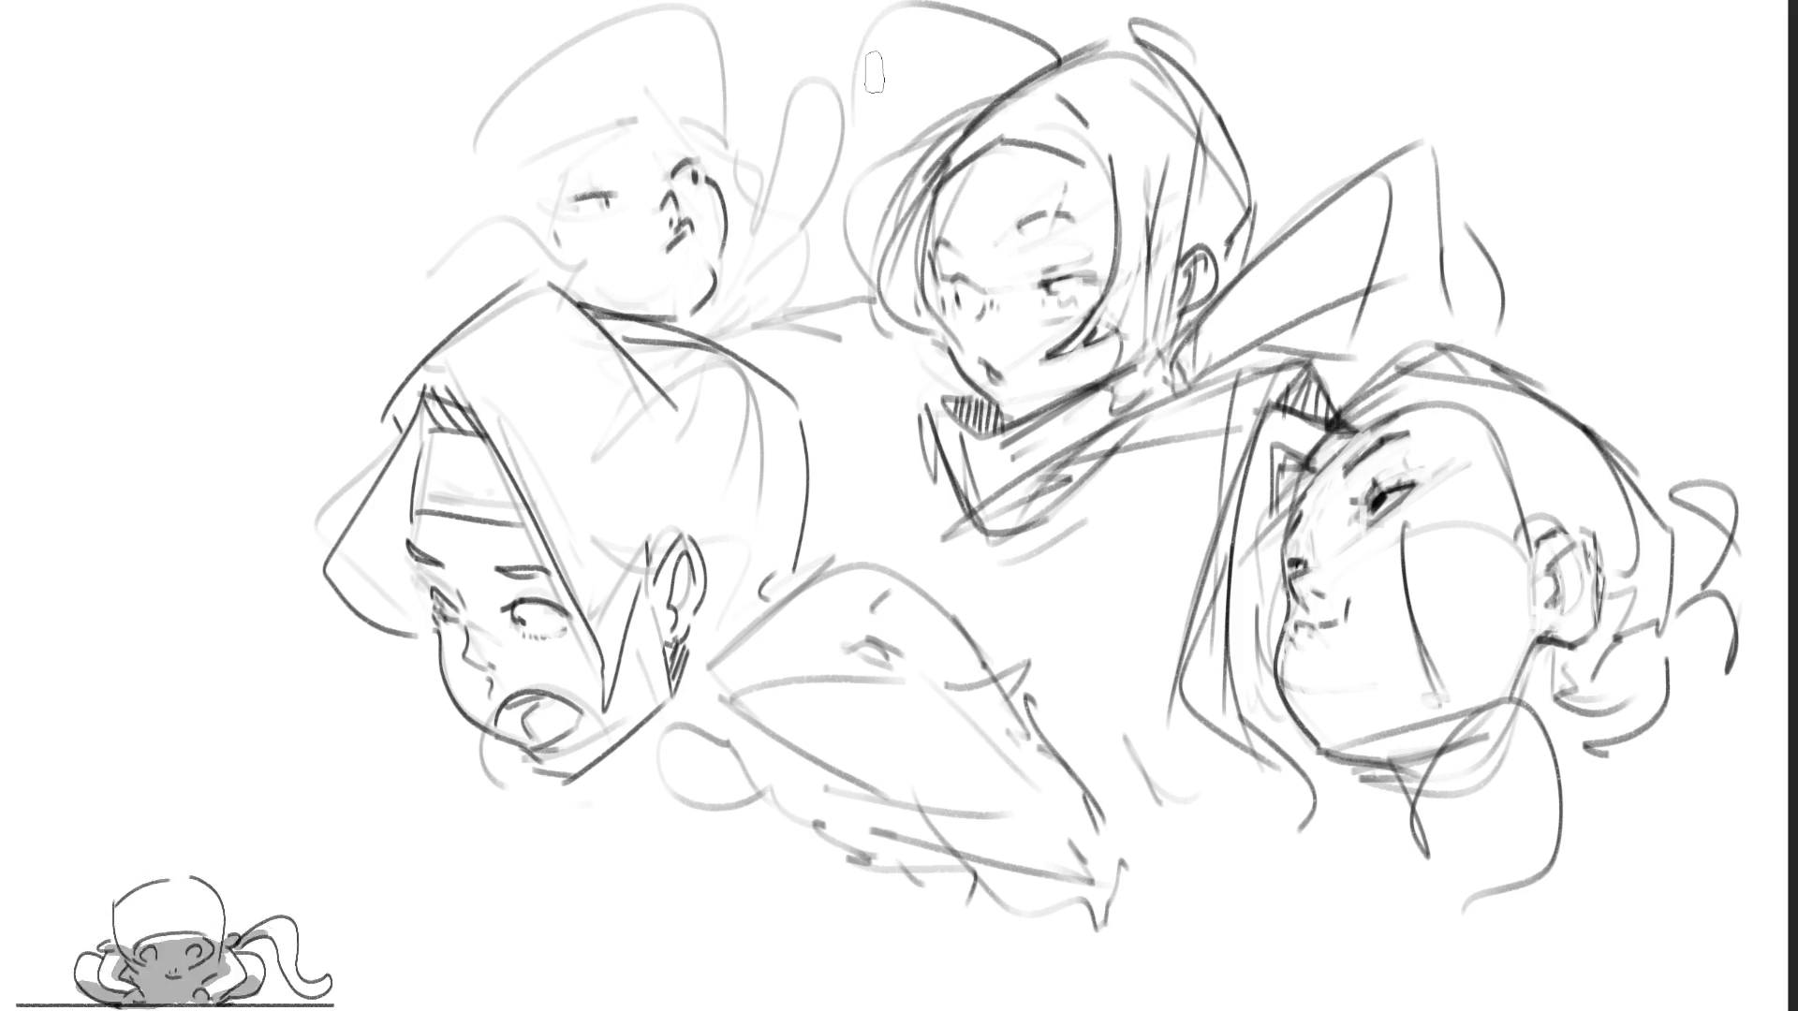
drag(566, 156, 654, 131)
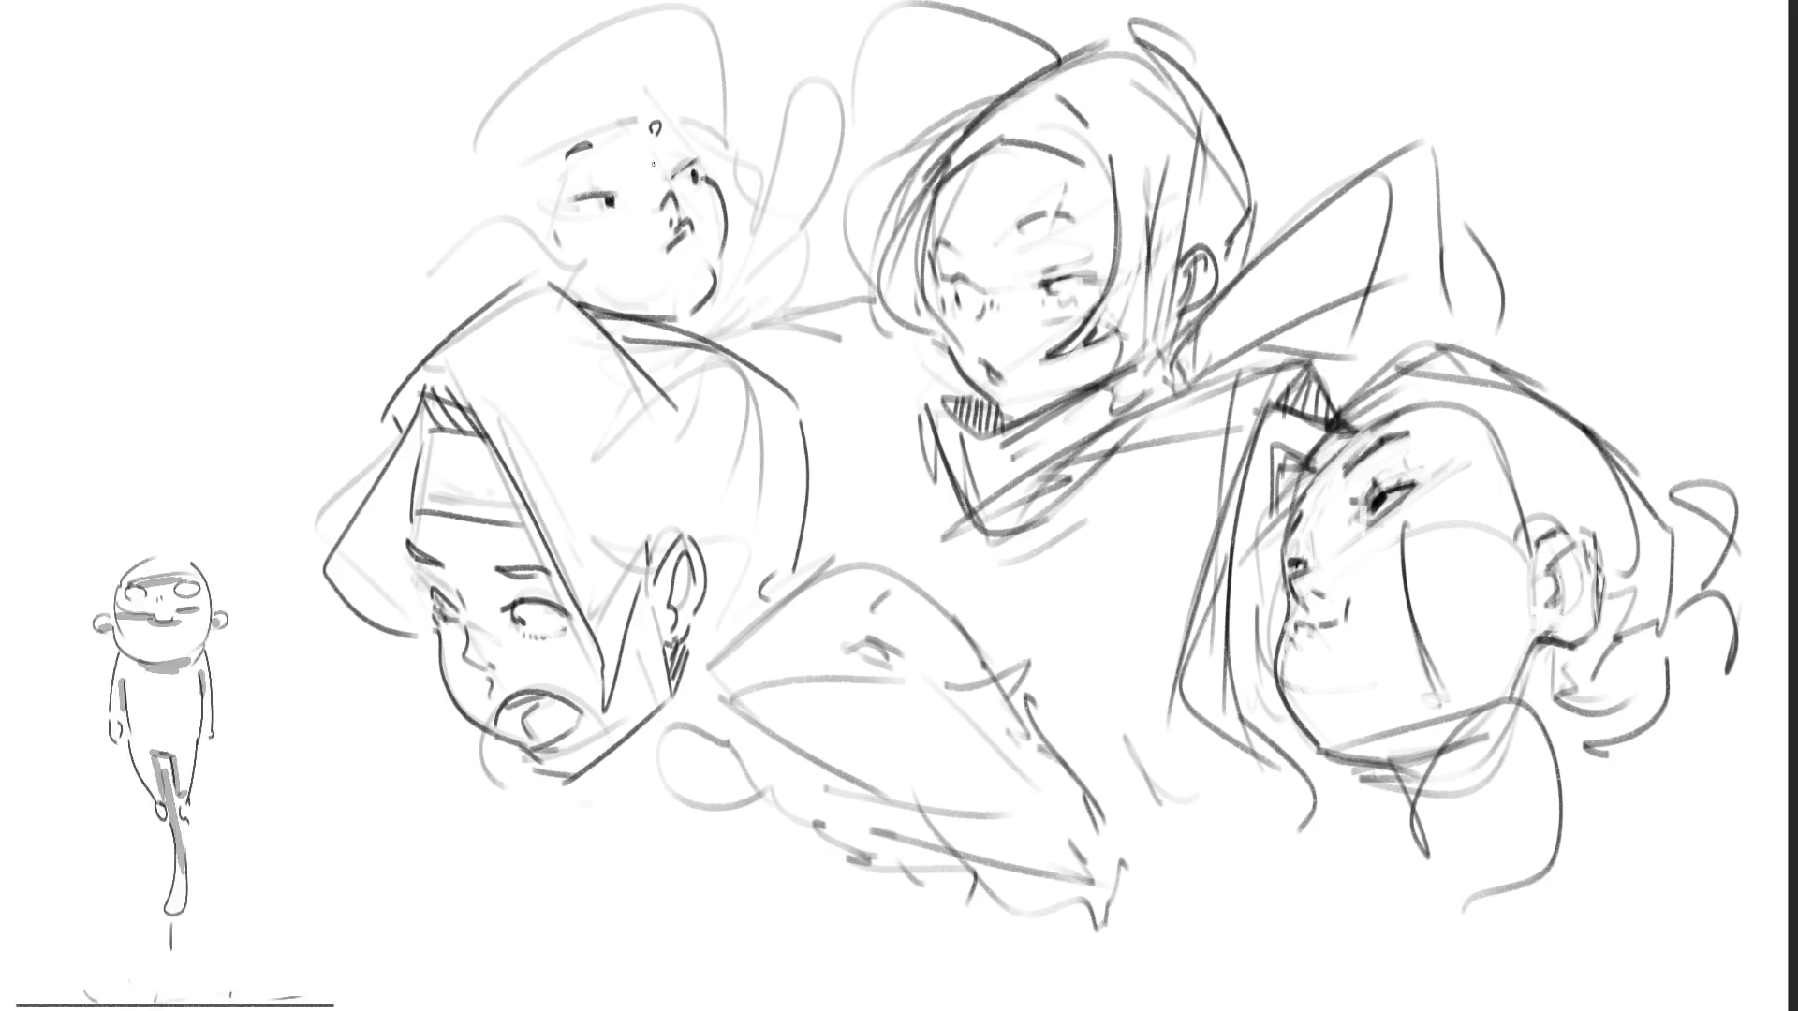
Step: Draw a darker brow, eye and looping hair strokes on the top-left head, then both bottom-middle eyes
drag(565, 178, 680, 168)
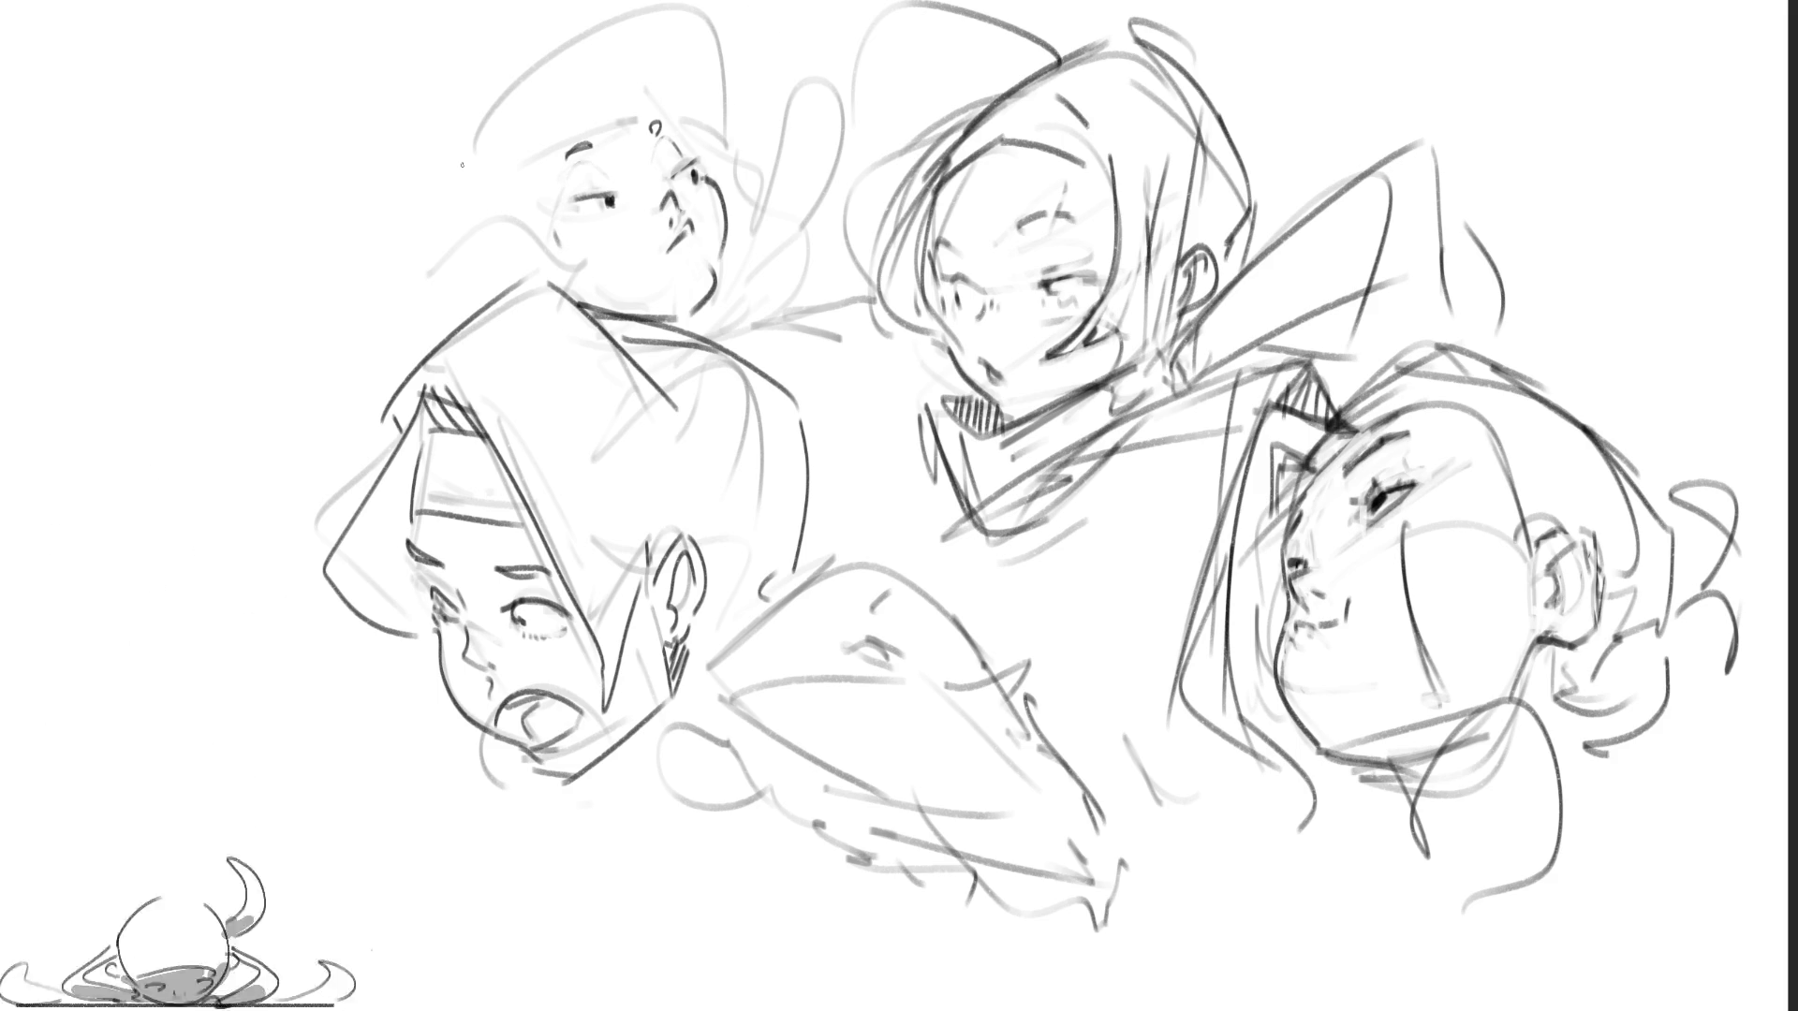
mouse_move(438, 123)
mouse_down()
mouse_move(512, 52)
mouse_move(644, 40)
mouse_move(663, 172)
mouse_up()
drag(501, 221, 521, 276)
mouse_move(437, 122)
mouse_down()
mouse_move(457, 198)
mouse_move(576, 273)
mouse_up()
mouse_move(625, 30)
mouse_down()
mouse_move(740, 40)
mouse_move(747, 245)
mouse_up()
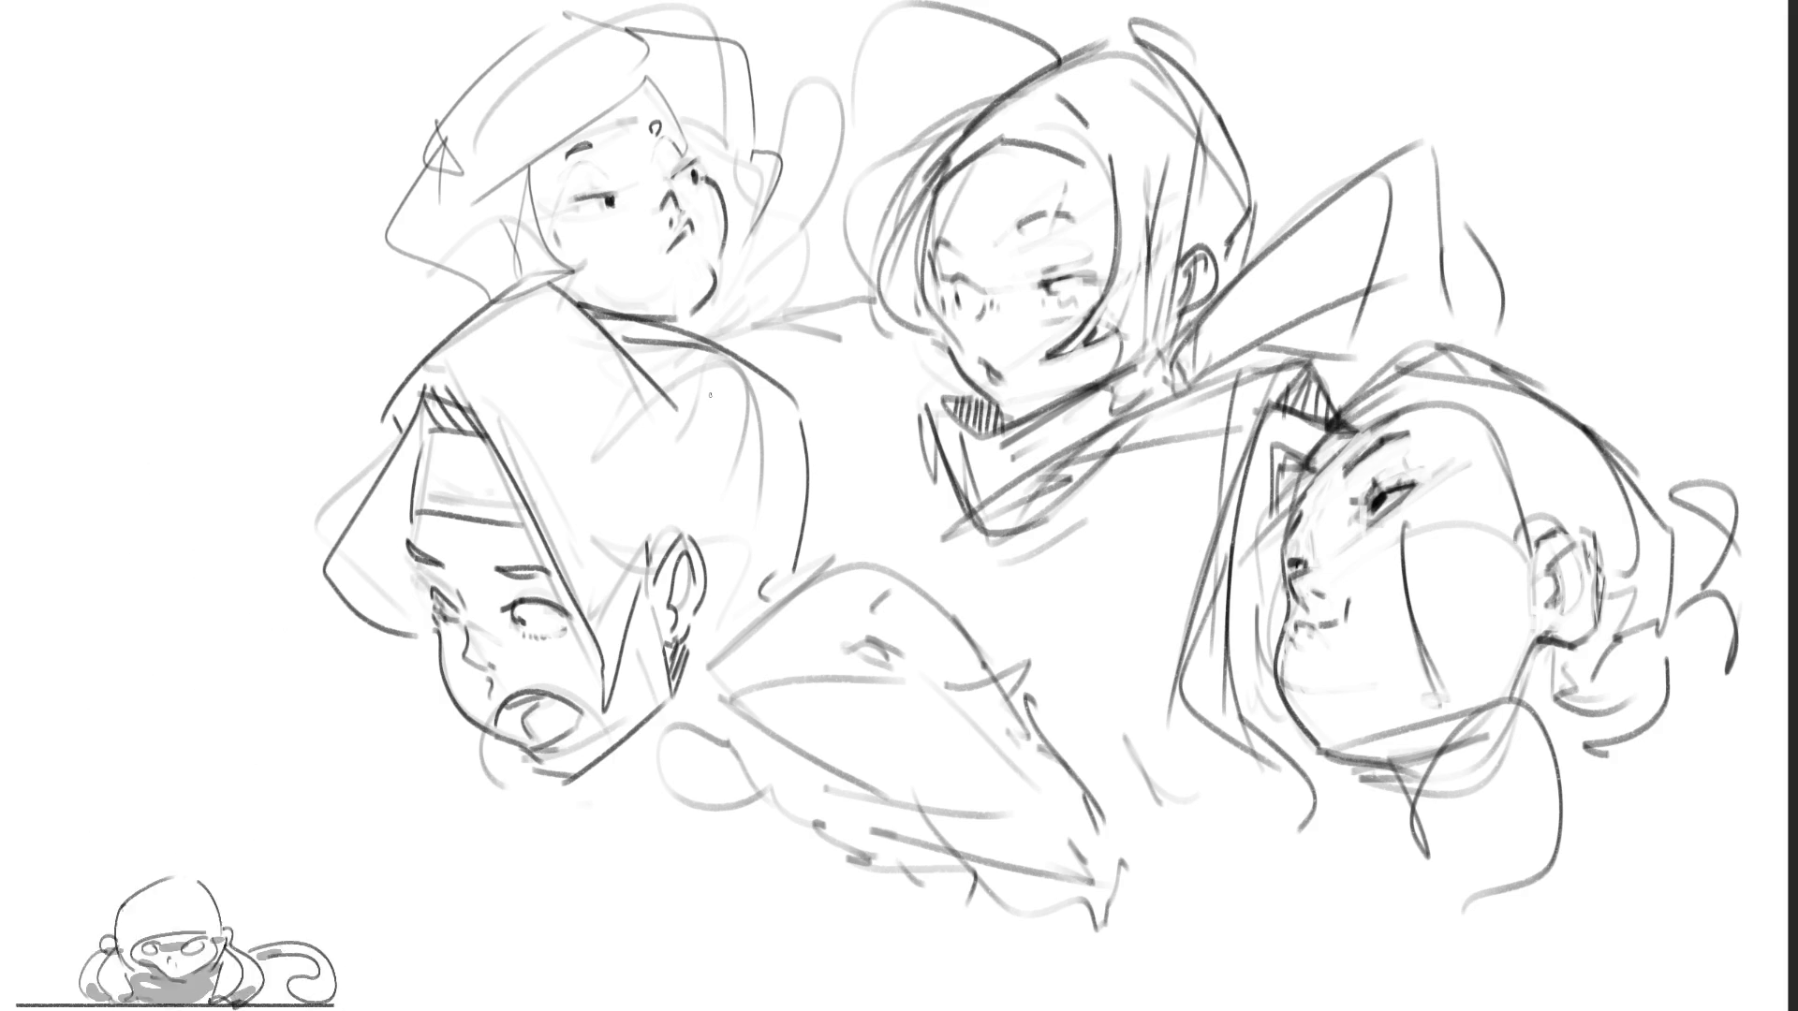
mouse_move(864, 684)
mouse_down()
mouse_move(922, 679)
mouse_move(852, 666)
mouse_move(901, 661)
mouse_move(880, 629)
mouse_move(896, 657)
mouse_move(897, 600)
mouse_up()
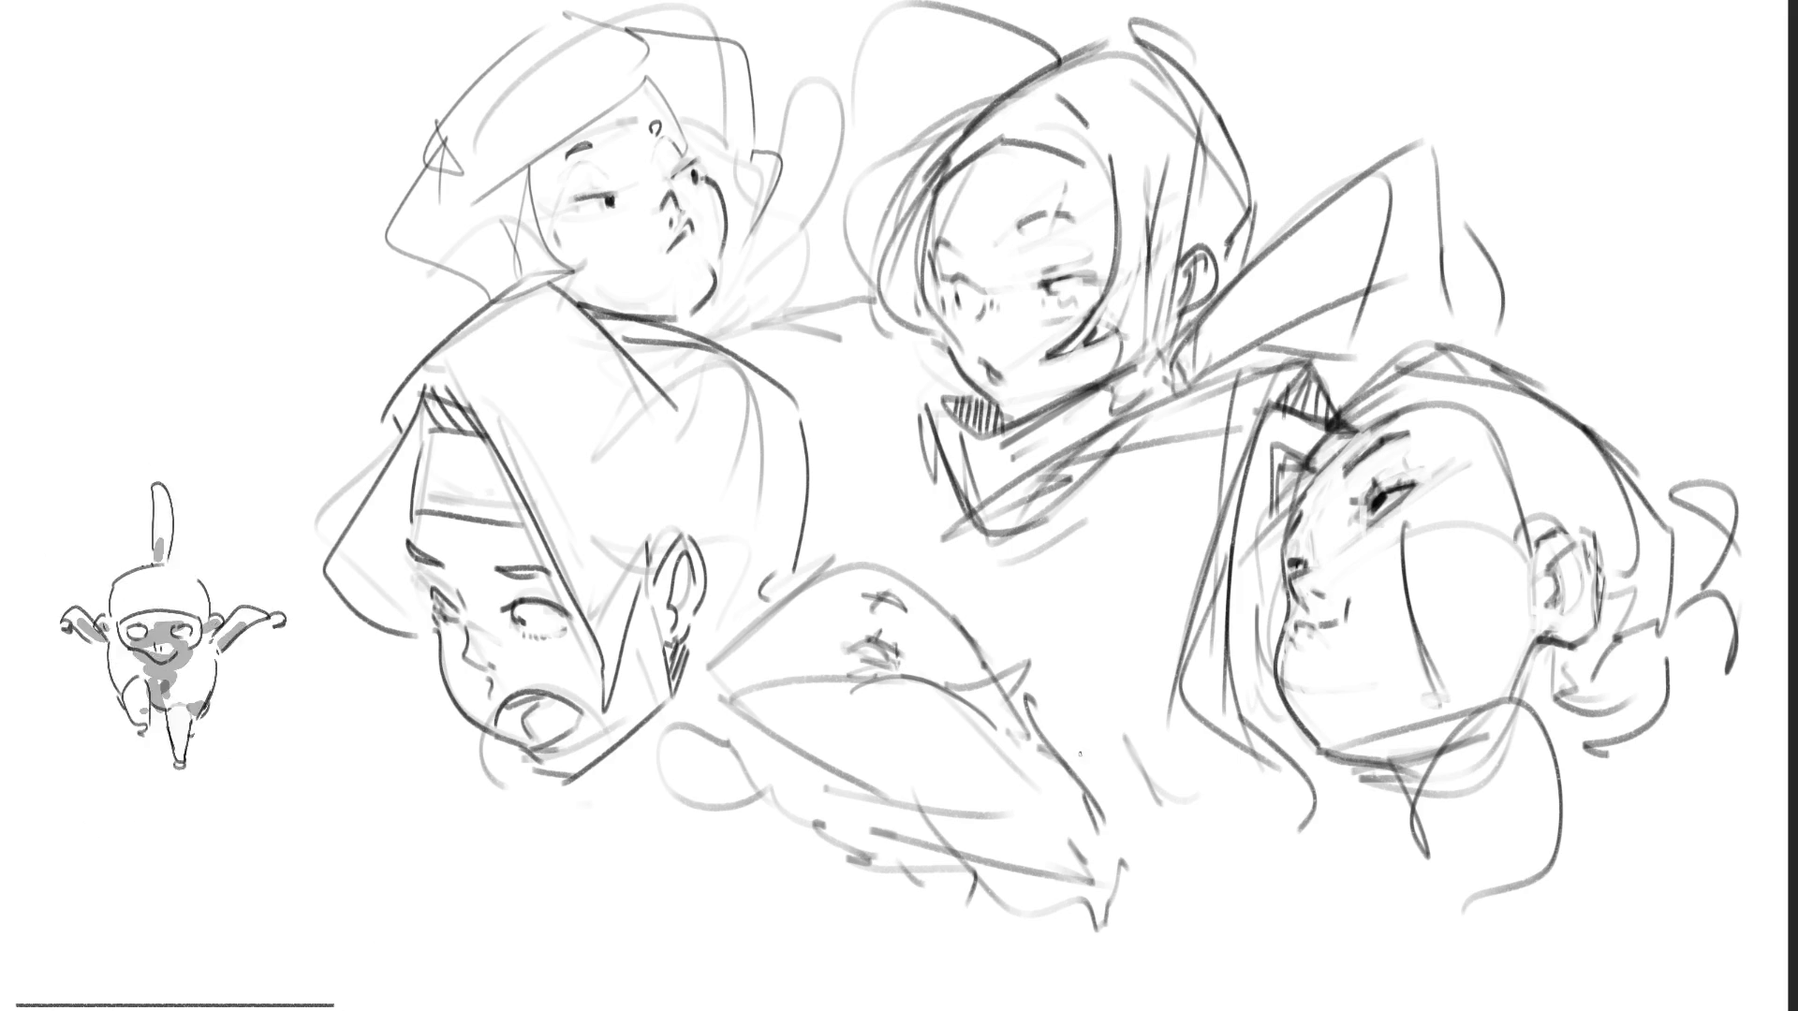
mouse_move(1036, 665)
mouse_down()
mouse_move(1023, 716)
mouse_move(1005, 708)
mouse_move(1067, 740)
mouse_move(1088, 791)
mouse_move(1072, 774)
mouse_up()
Step: Add facial marks below the bottom-middle head's eyes and diagonal collar edge lines
mouse_move(1067, 775)
mouse_down()
mouse_move(1118, 831)
mouse_move(1058, 945)
mouse_move(994, 1009)
mouse_up()
drag(1076, 899, 982, 1009)
mouse_move(1091, 880)
mouse_down()
mouse_move(959, 1009)
mouse_move(1011, 910)
mouse_move(980, 919)
mouse_up()
drag(868, 938, 786, 915)
drag(919, 910, 821, 929)
Step: Hatch and darken the bottom-middle figure's lower part and collar contours
drag(1095, 873, 920, 913)
drag(857, 853, 780, 900)
drag(978, 864, 791, 900)
drag(1091, 876, 979, 892)
mouse_move(970, 892)
mouse_down()
mouse_move(836, 906)
mouse_move(849, 1005)
mouse_move(825, 1009)
mouse_up()
drag(1054, 929, 1030, 953)
drag(1108, 887, 945, 995)
drag(869, 893, 760, 987)
Step: Darken the collar folds, outline the left side, and add a wavy hand shape and long sweeping line
mouse_move(791, 865)
mouse_down()
mouse_move(738, 939)
mouse_move(841, 1009)
mouse_move(876, 1008)
mouse_up()
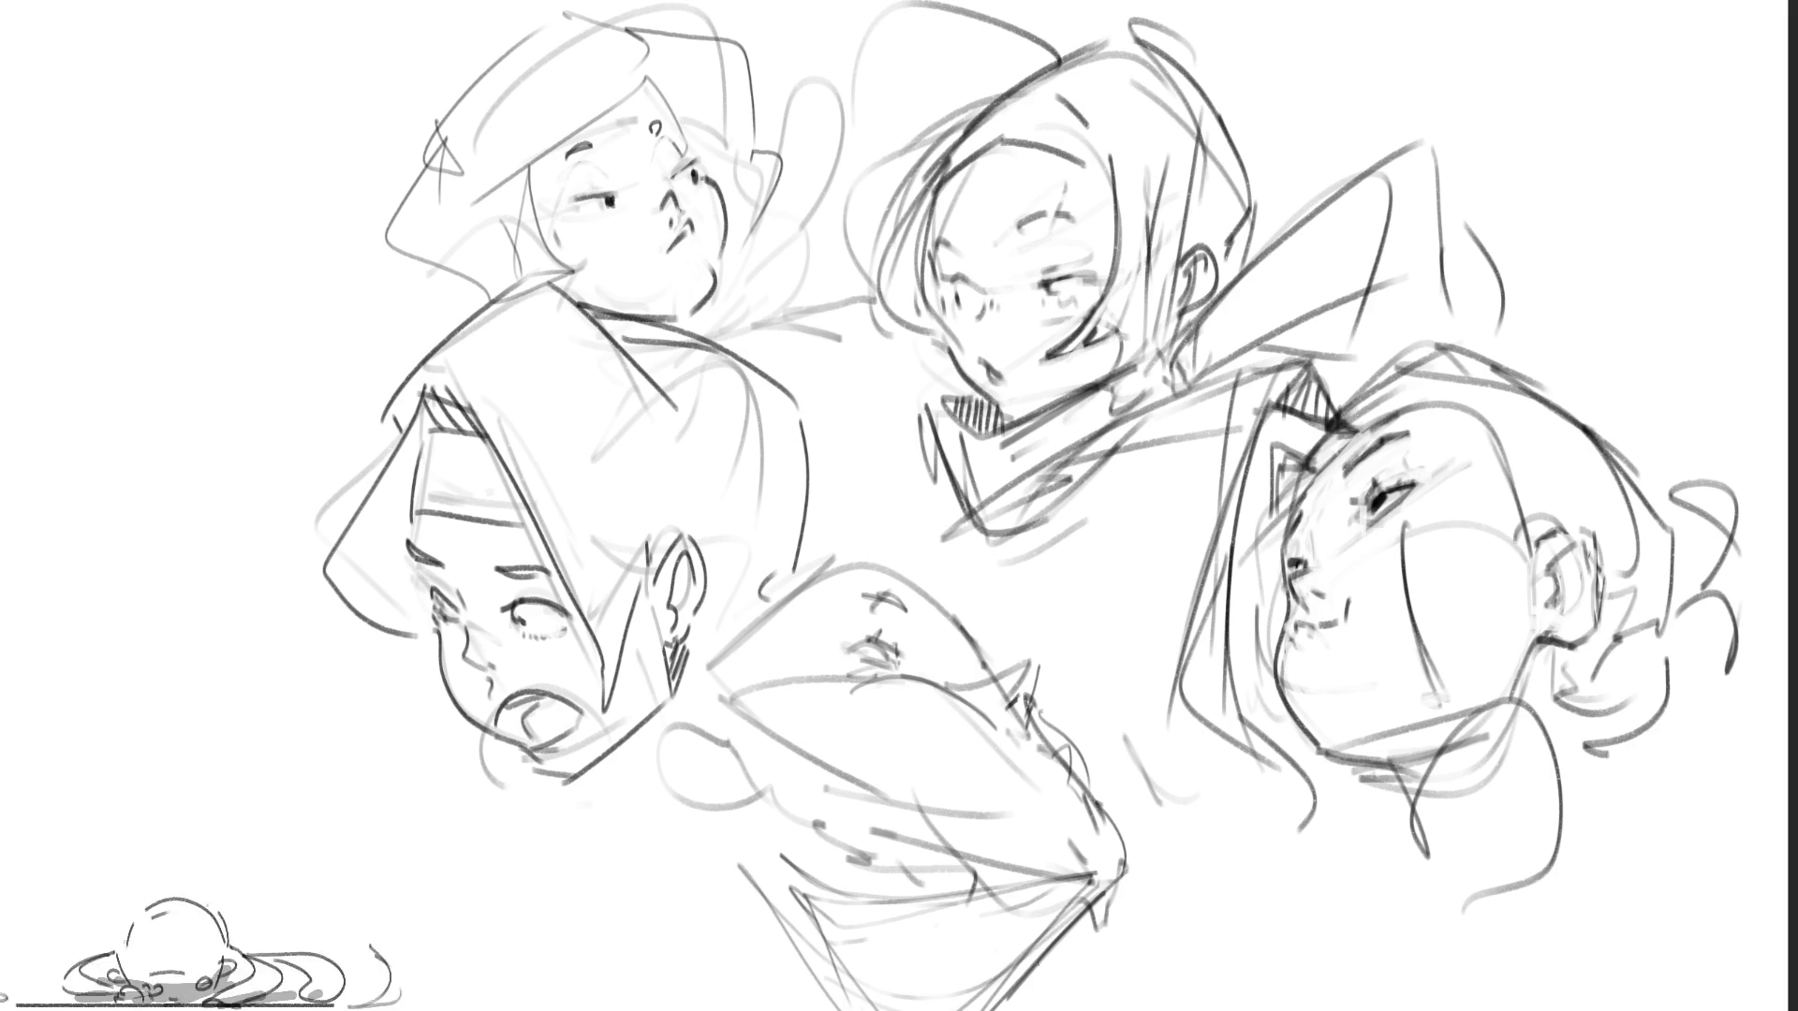
drag(1060, 934, 878, 973)
drag(1108, 886, 1002, 1010)
drag(726, 884, 785, 1009)
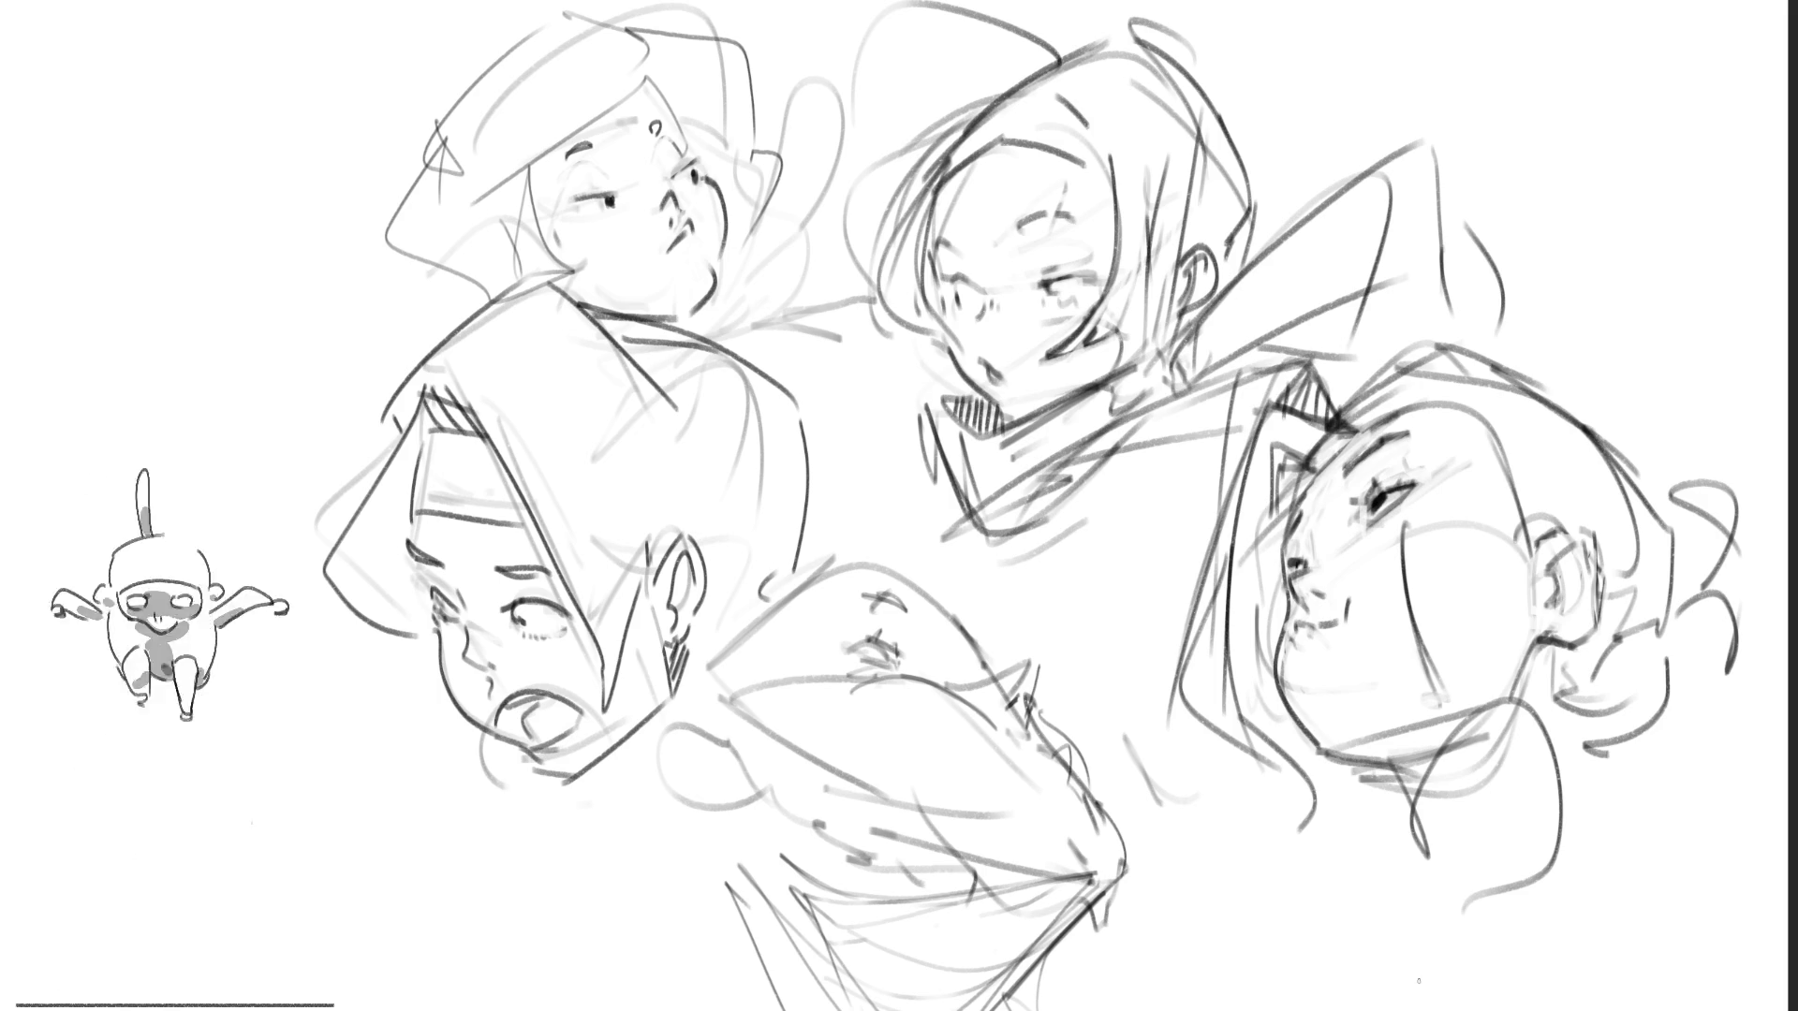
mouse_move(759, 799)
mouse_down()
mouse_move(797, 727)
mouse_move(789, 600)
mouse_up()
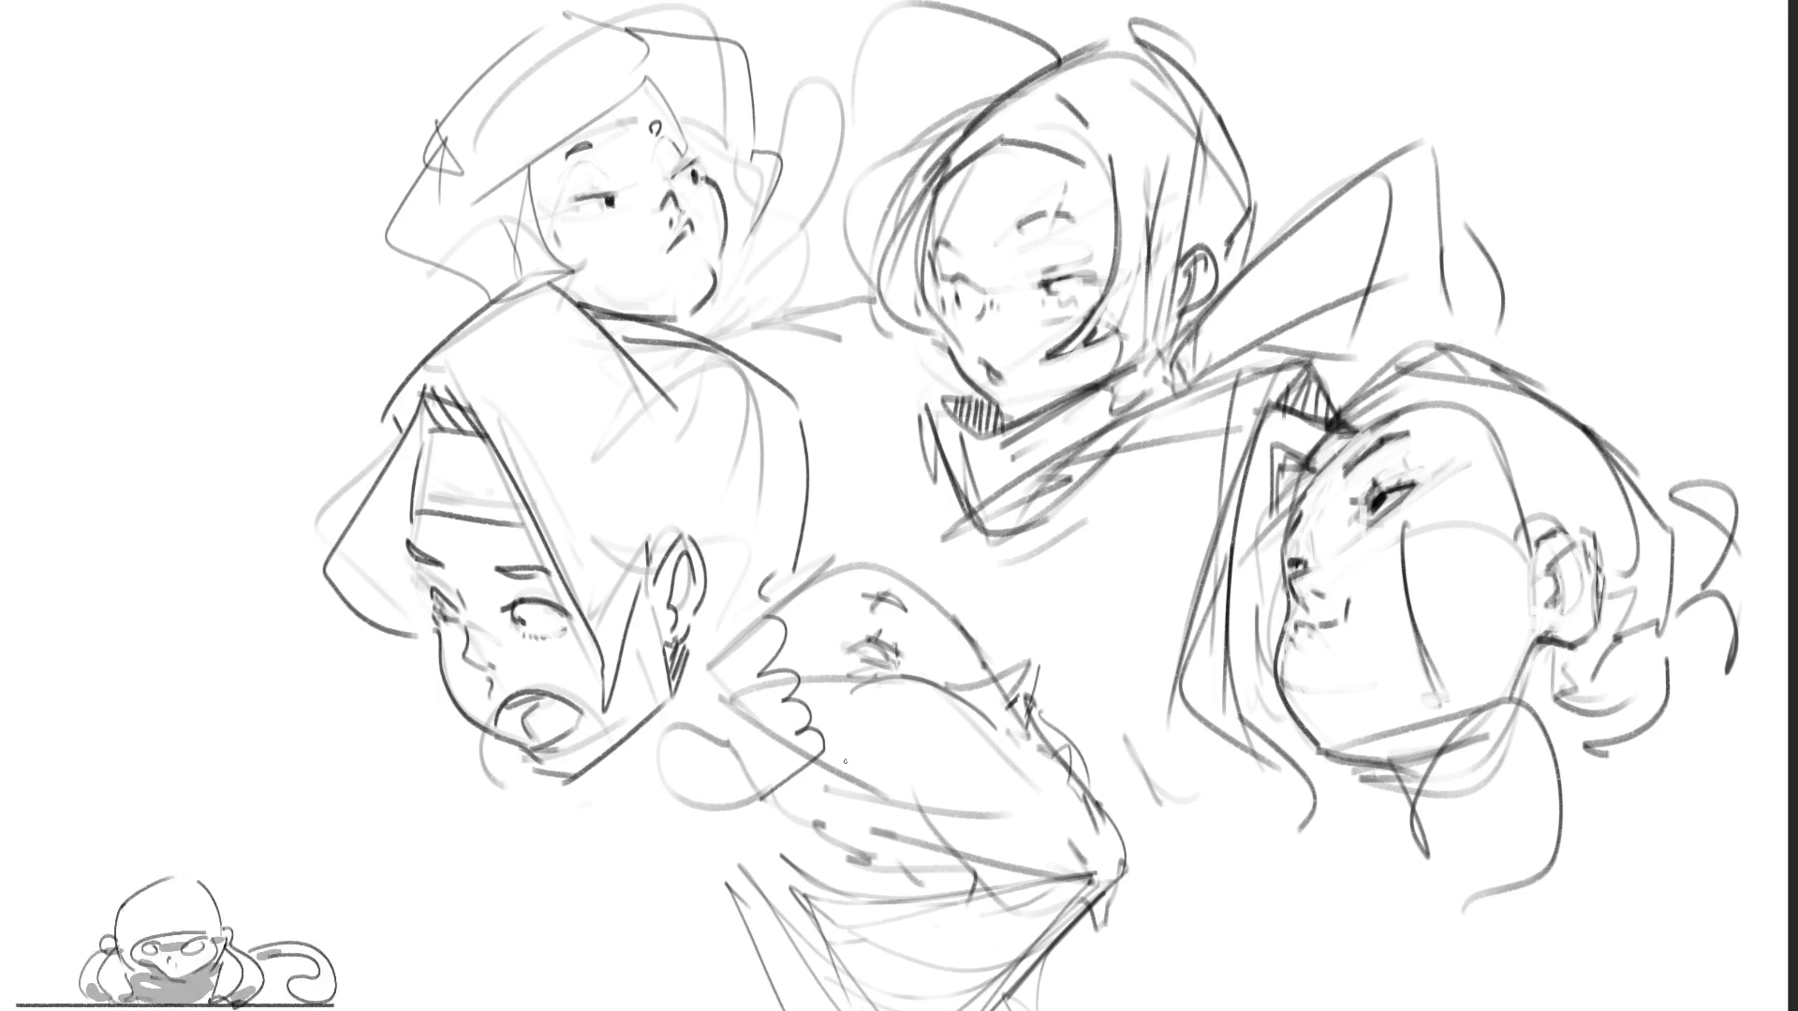
mouse_move(812, 741)
mouse_down()
mouse_move(950, 737)
mouse_move(1077, 704)
mouse_move(1193, 780)
mouse_move(1217, 955)
mouse_move(1180, 1010)
mouse_up()
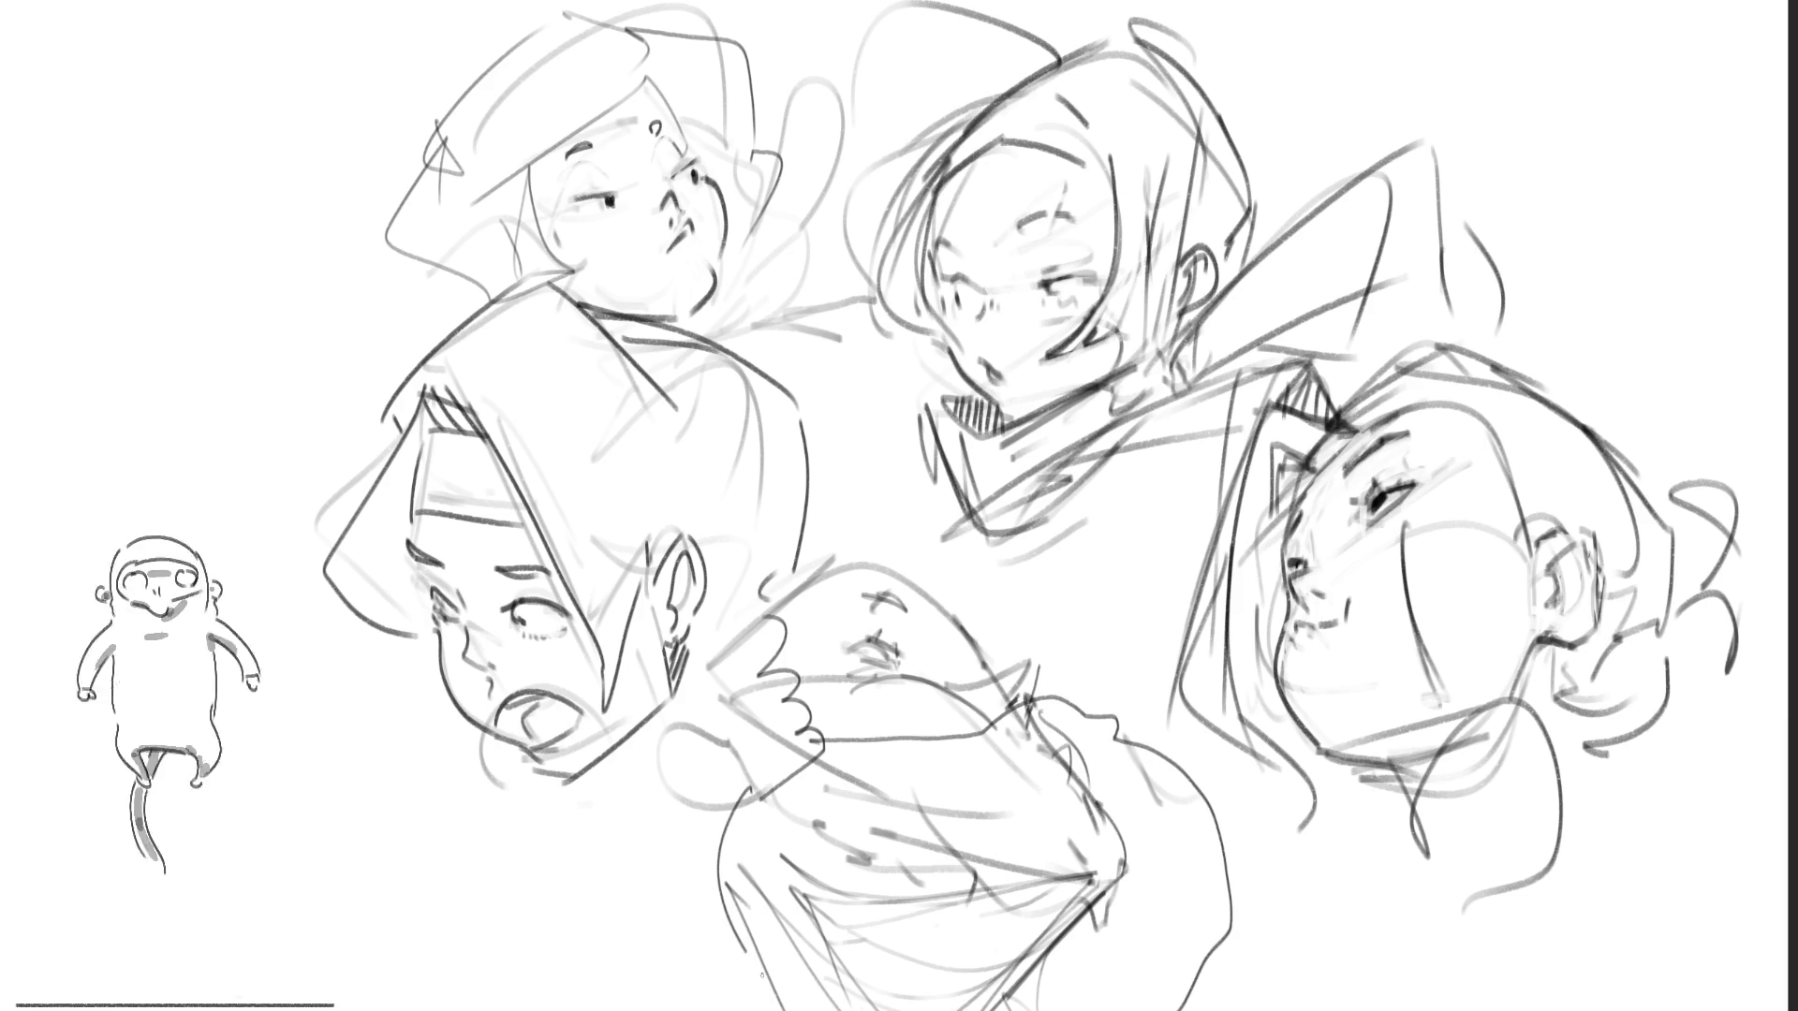